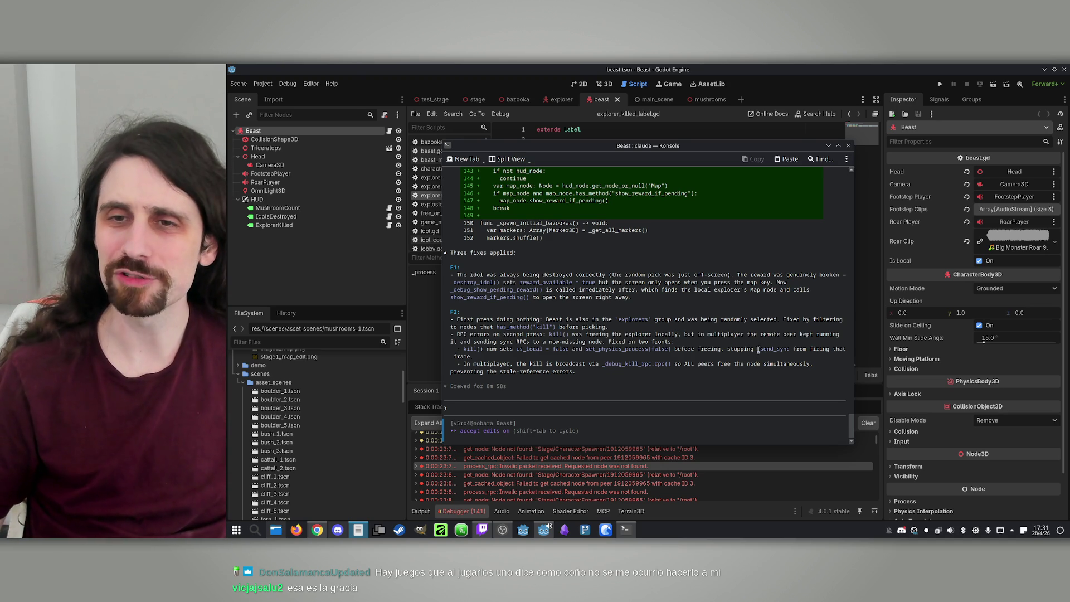
Step: Hide the Claude Code Konsole window, discarding the half-typed 'Tarda' prompt, to reveal the Godot editor
left_click(828, 146)
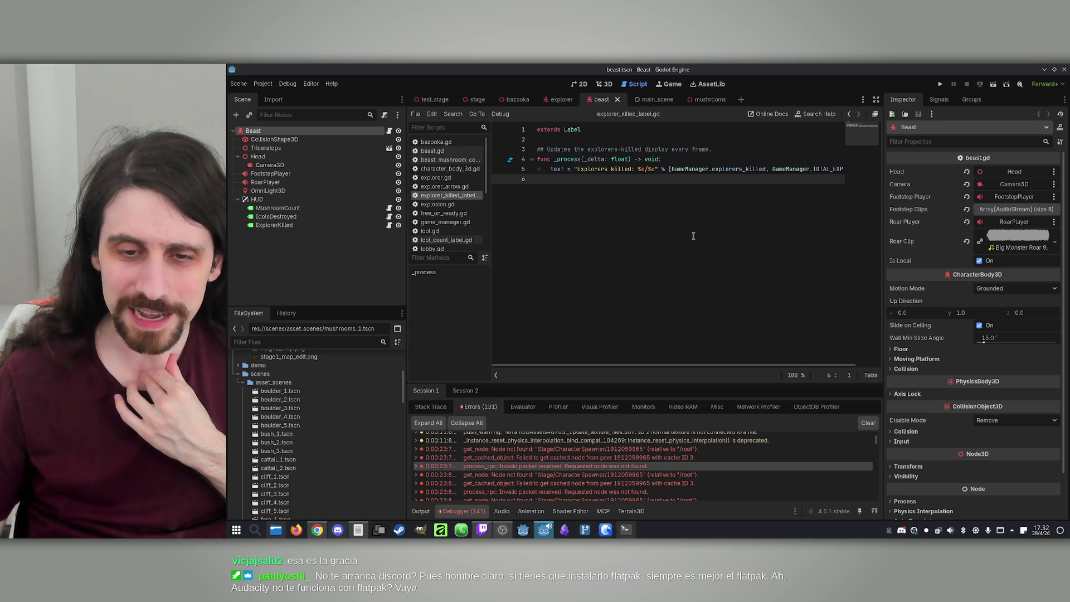
left_click(636, 530)
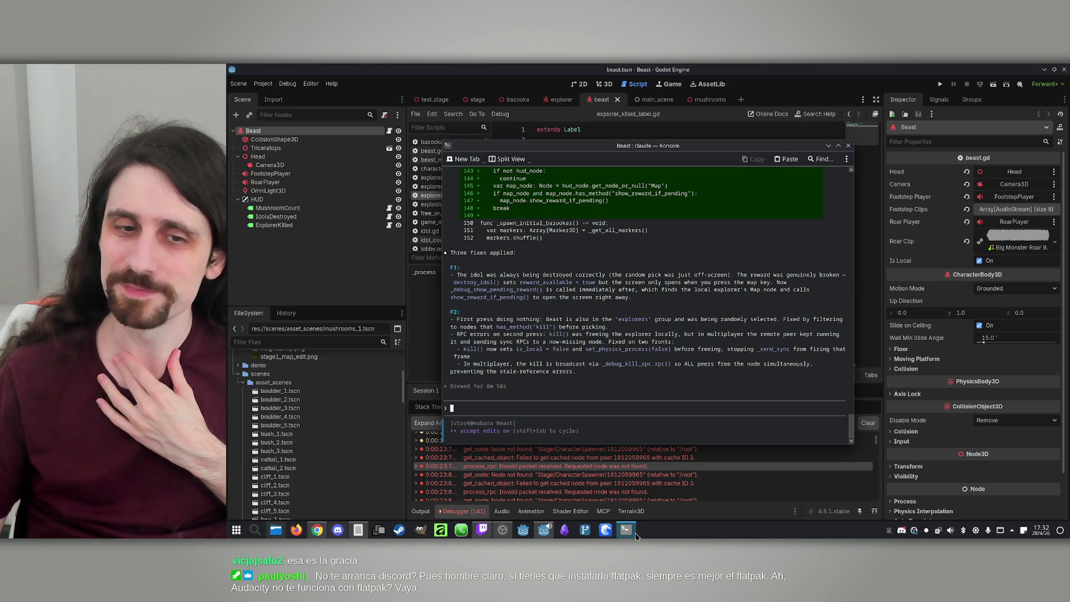
left_click(628, 529)
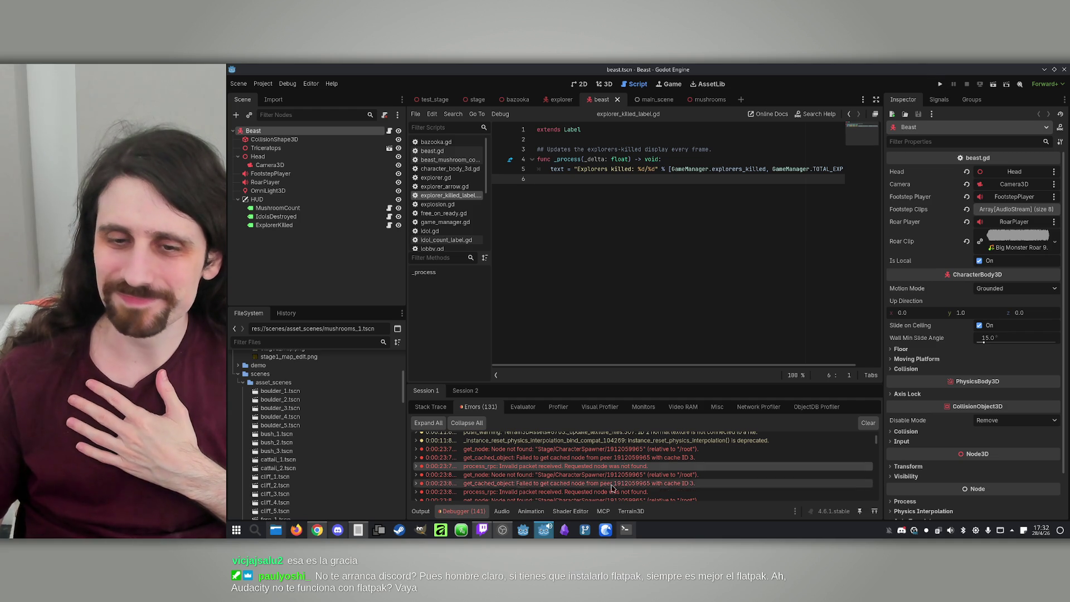
left_click(626, 530)
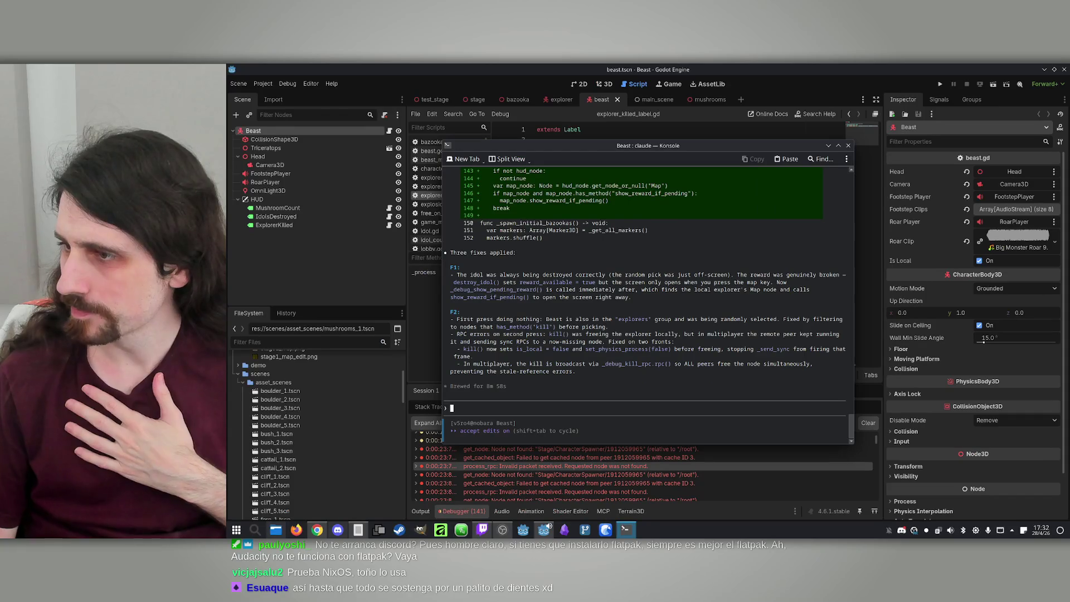
type("Tarda")
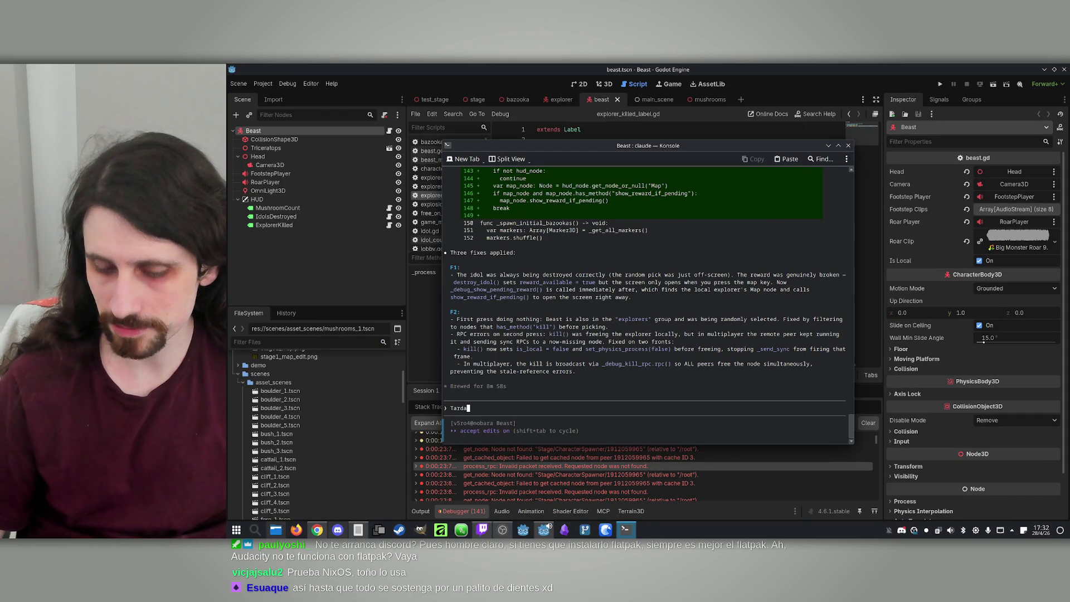
key("BackSpace")
key("BackSpace")
key("BackSpace")
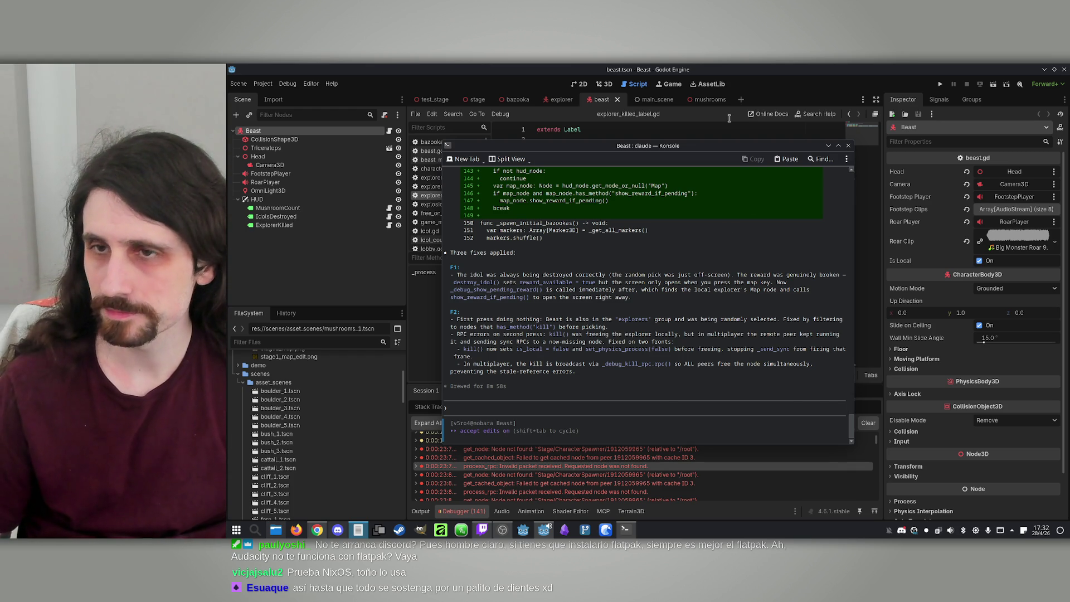
left_click(796, 67)
Step: Run the project and arrange the two debug game windows side by side
left_click(938, 84)
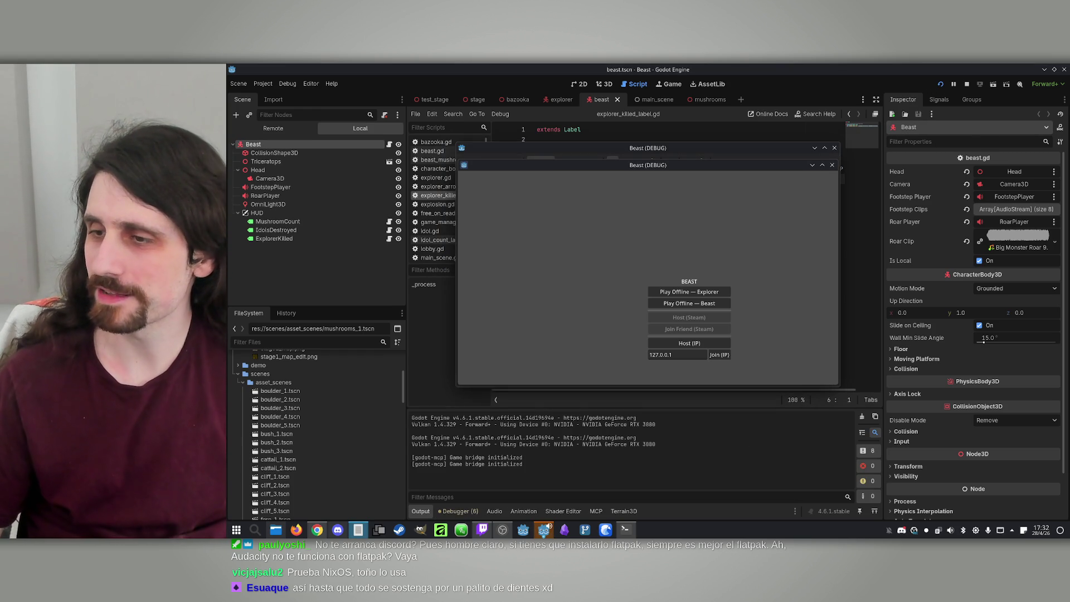
left_click_drag(709, 167, 929, 155)
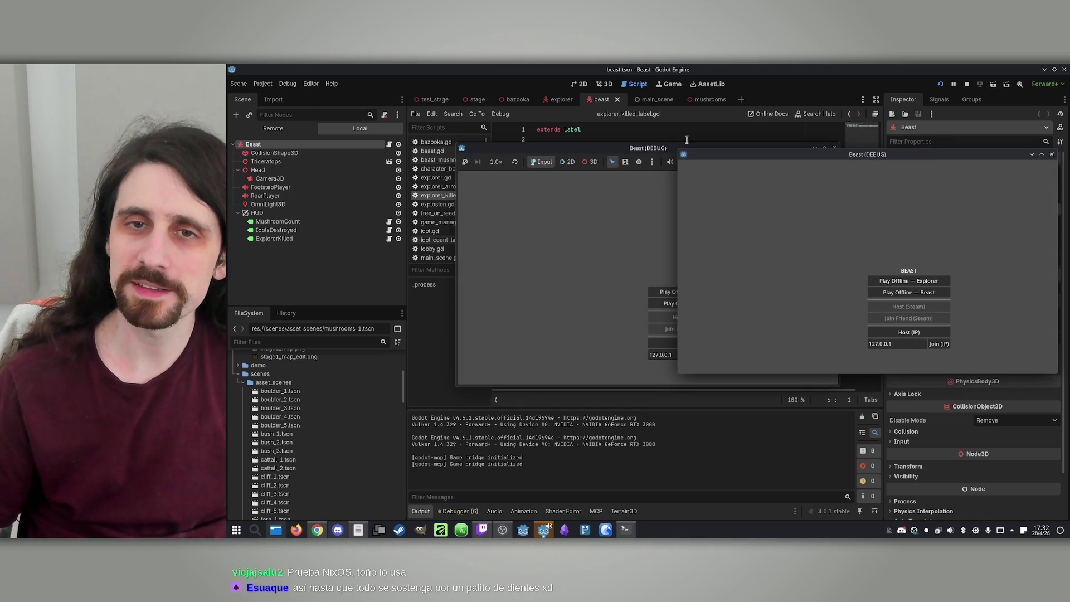
left_click_drag(658, 151, 463, 143)
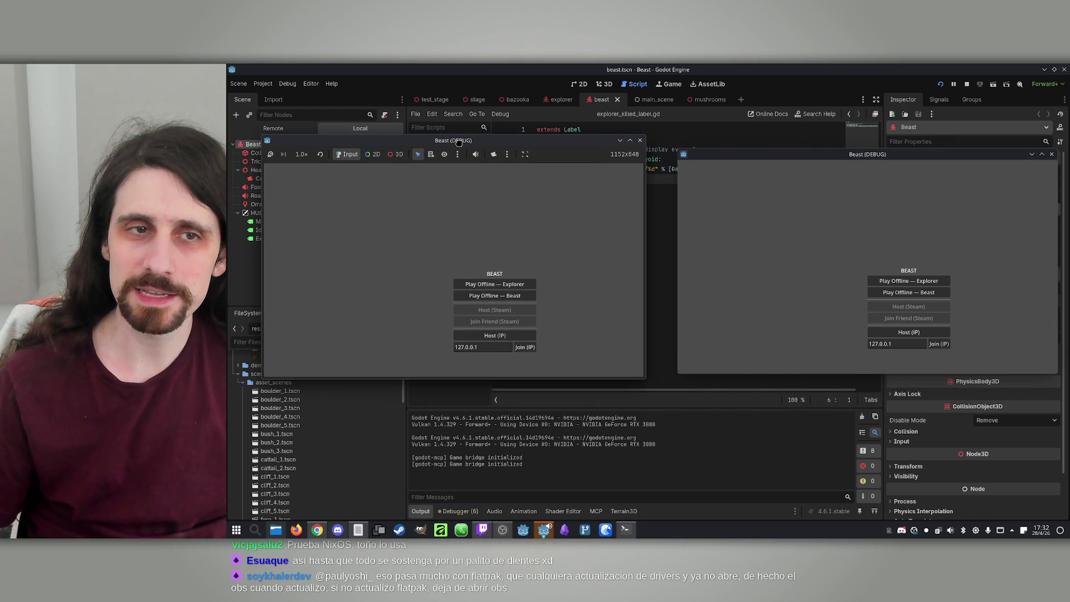
mouse_move(708, 155)
left_mouse_down()
mouse_move(696, 163)
mouse_move(705, 162)
left_mouse_up()
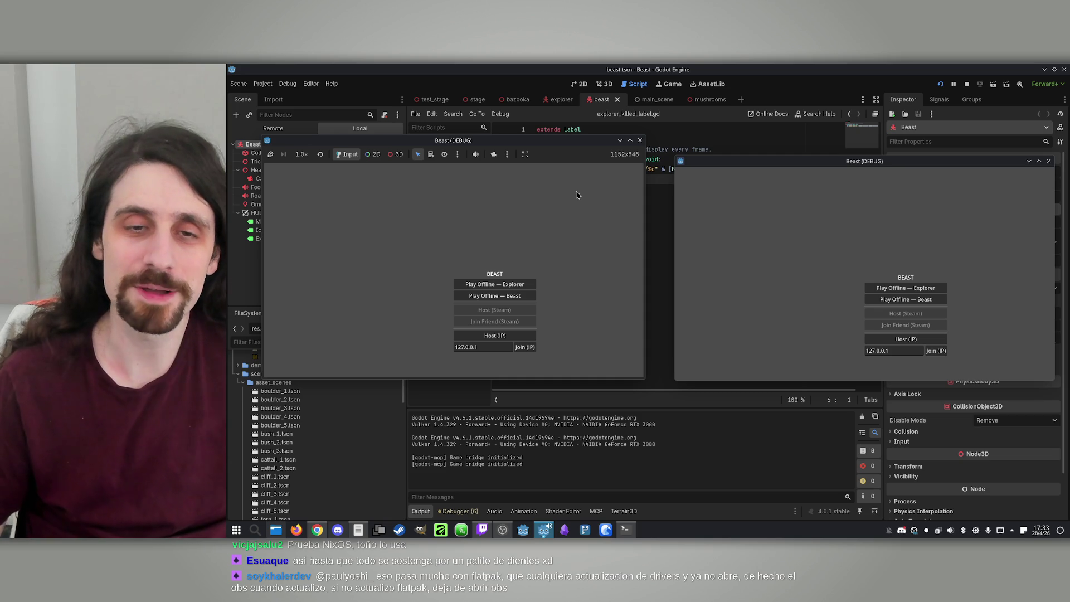
Step: Host over IP on the left, join on the right, make Player 1 the Beast, and start
left_click(518, 337)
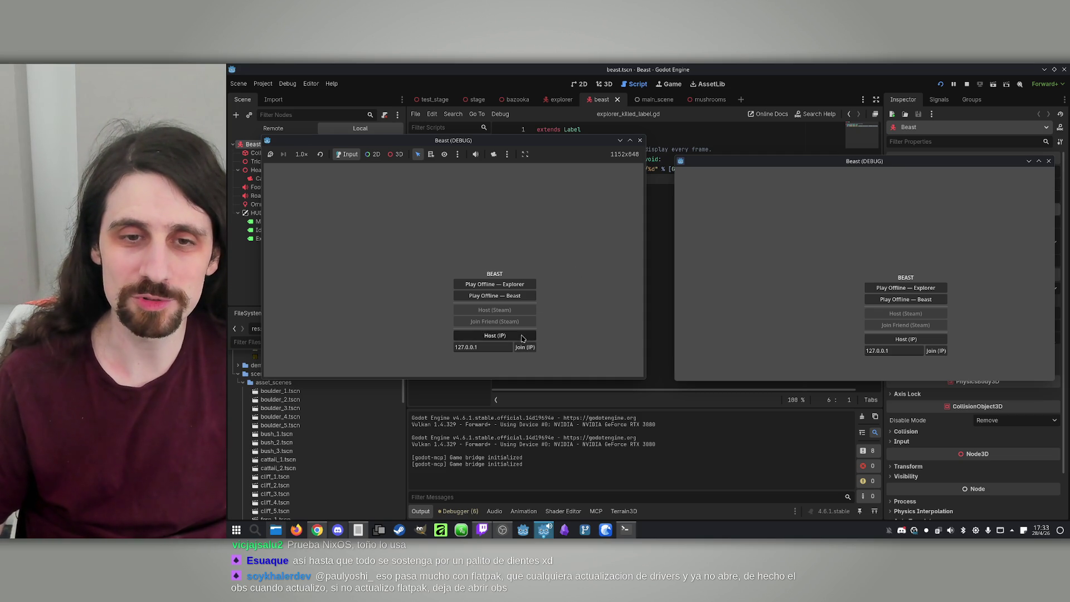
left_click(940, 355)
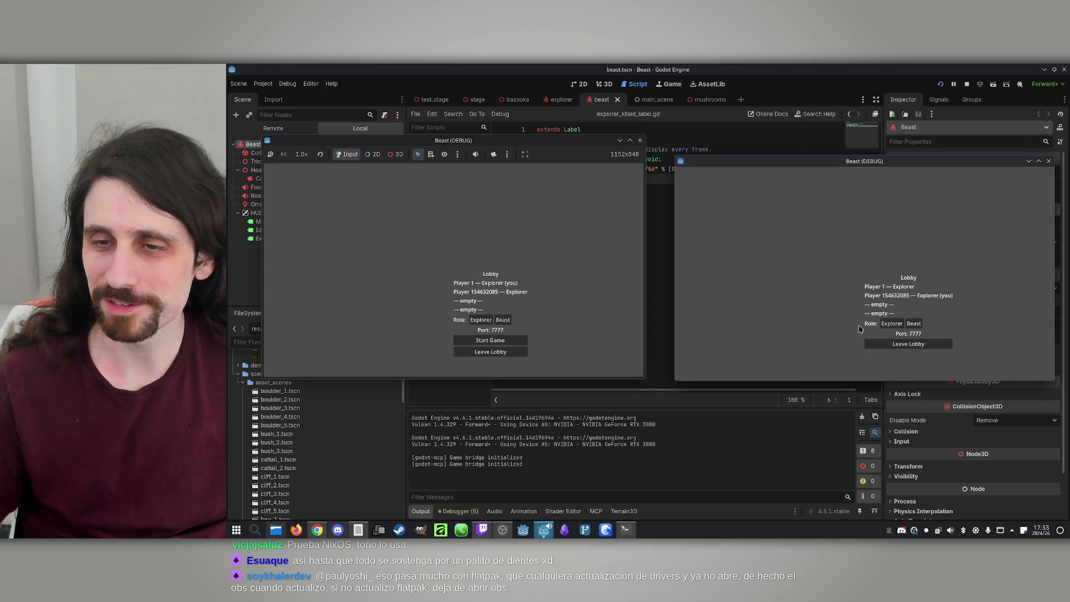
left_click(503, 320)
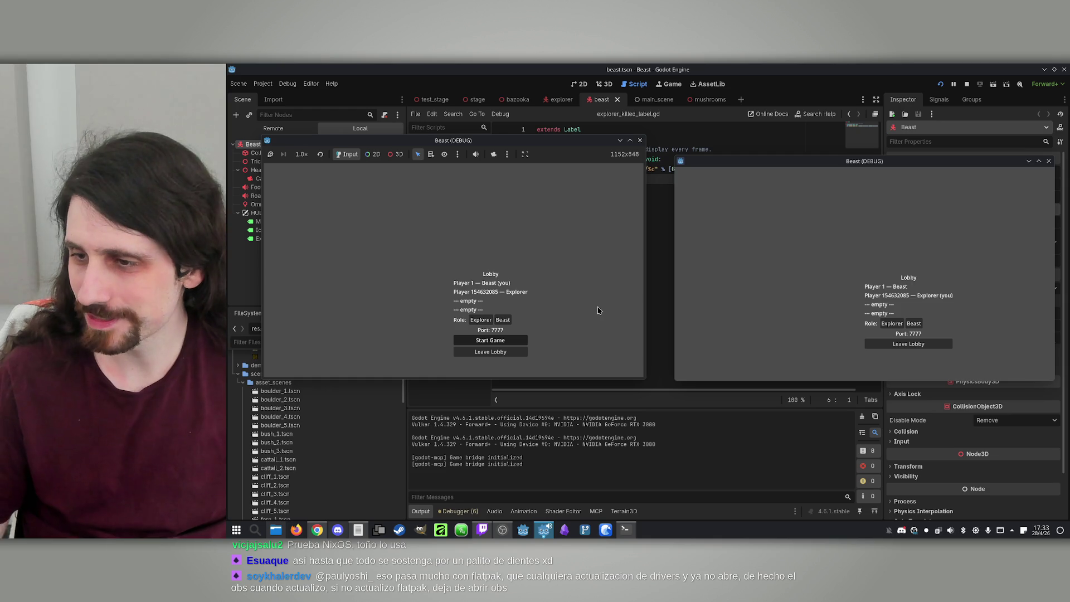
left_click(490, 340)
Step: Walk forward and strafe left into the forest, refocusing the game window after the launcher appears
key("w")
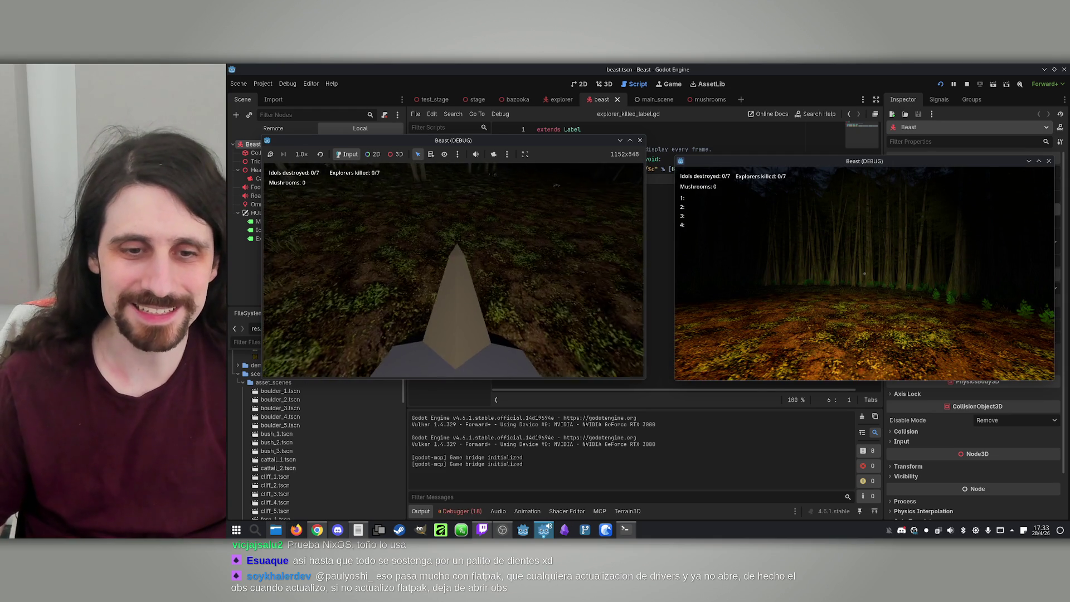
key("w")
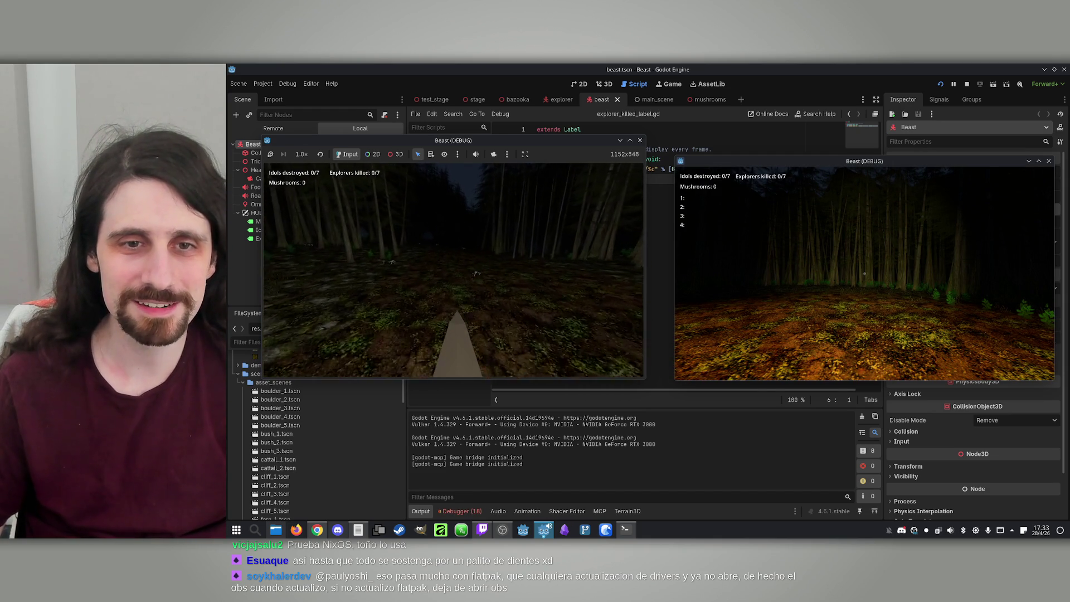
key("a")
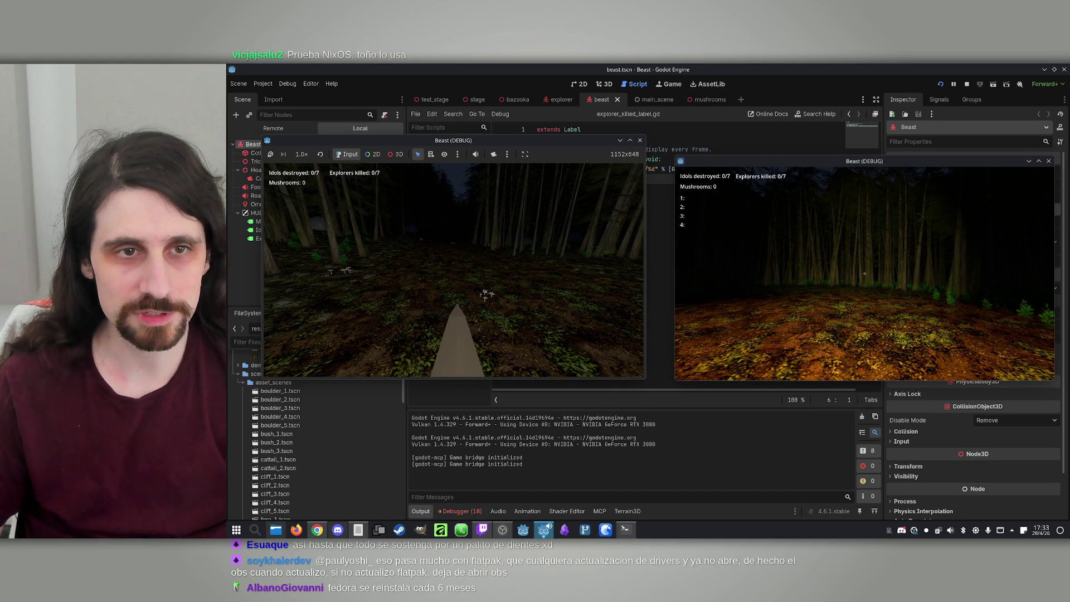
key("Escape")
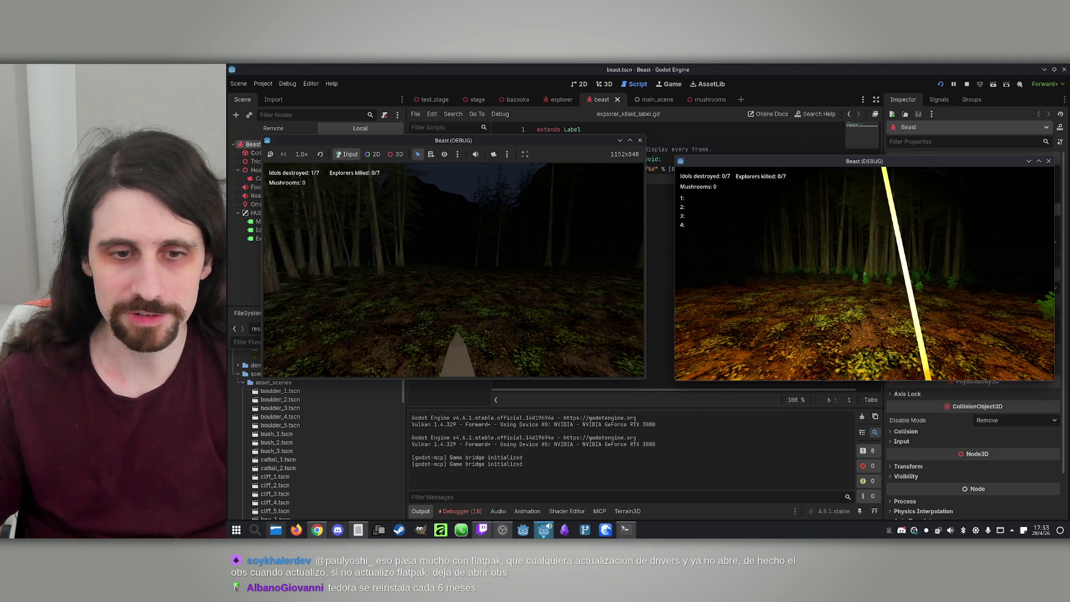
key("super")
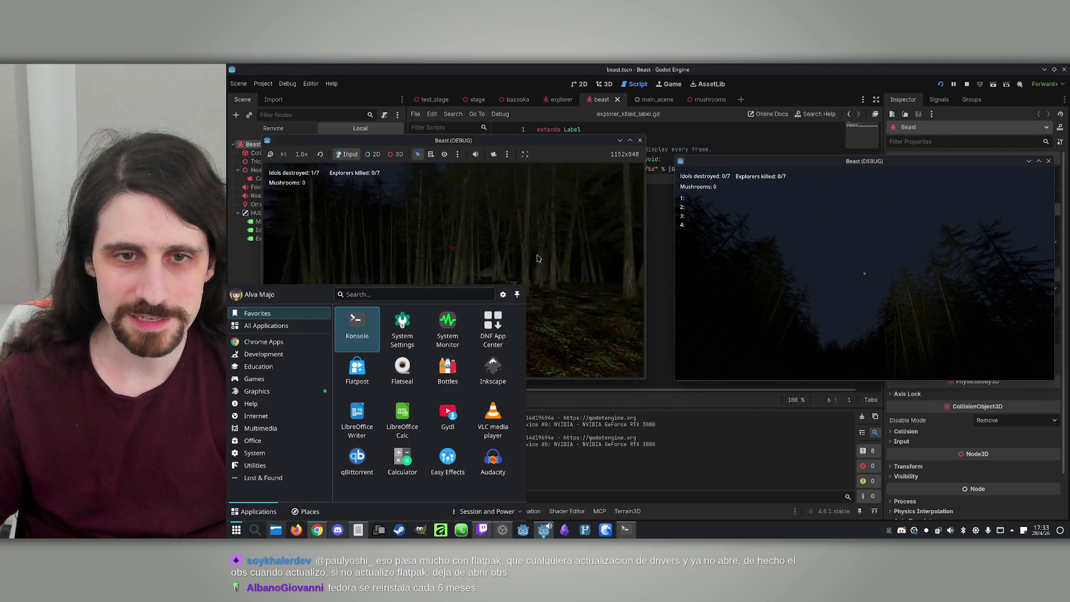
left_click(535, 261)
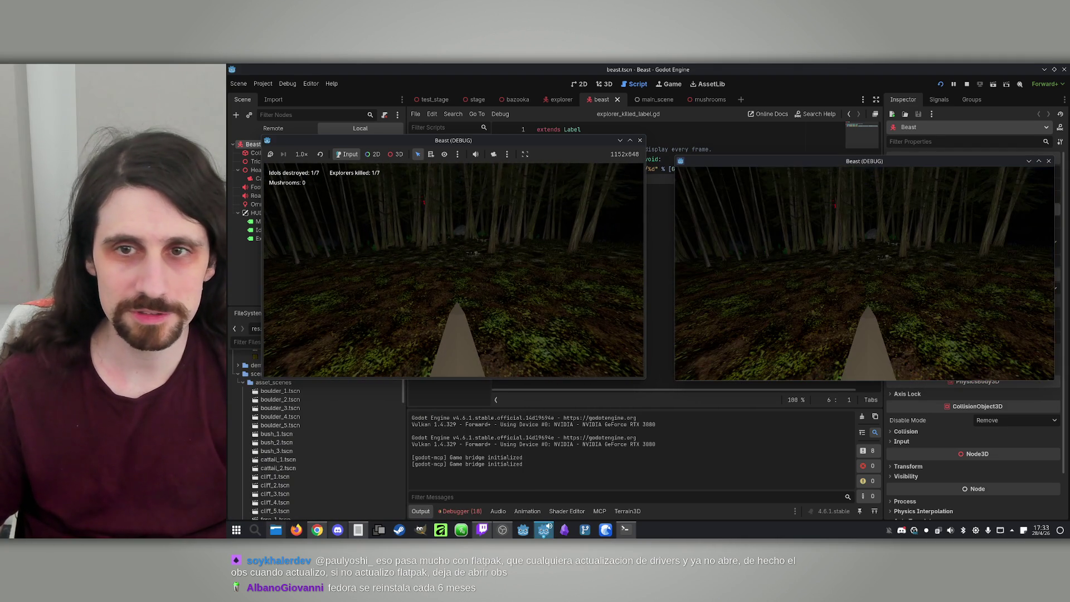
Step: Keep walking past the boulder through the trees collecting mushrooms, then stop the running game
key("w")
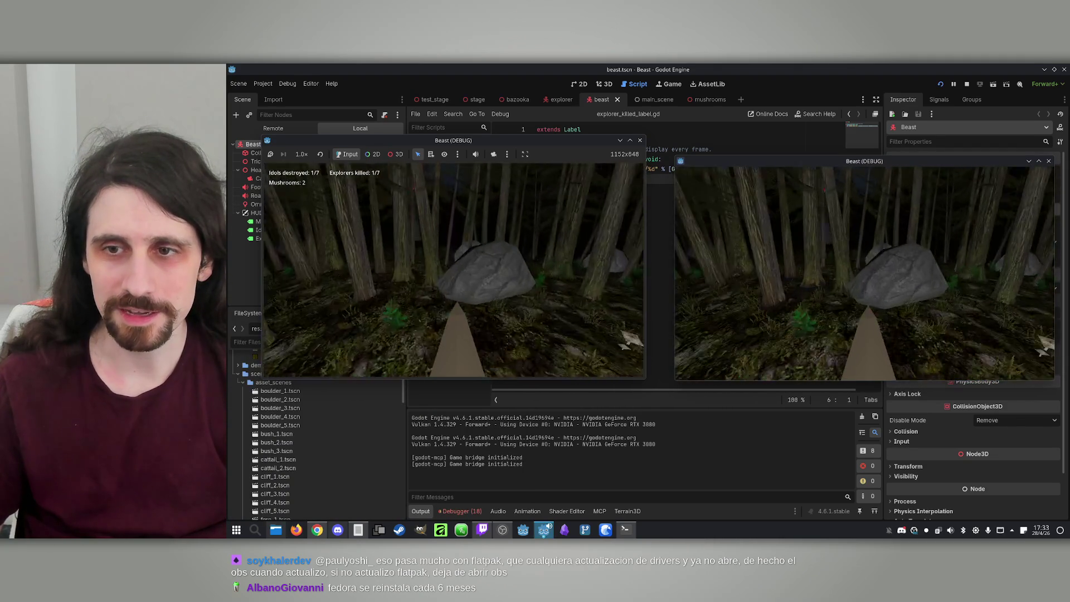
key("w")
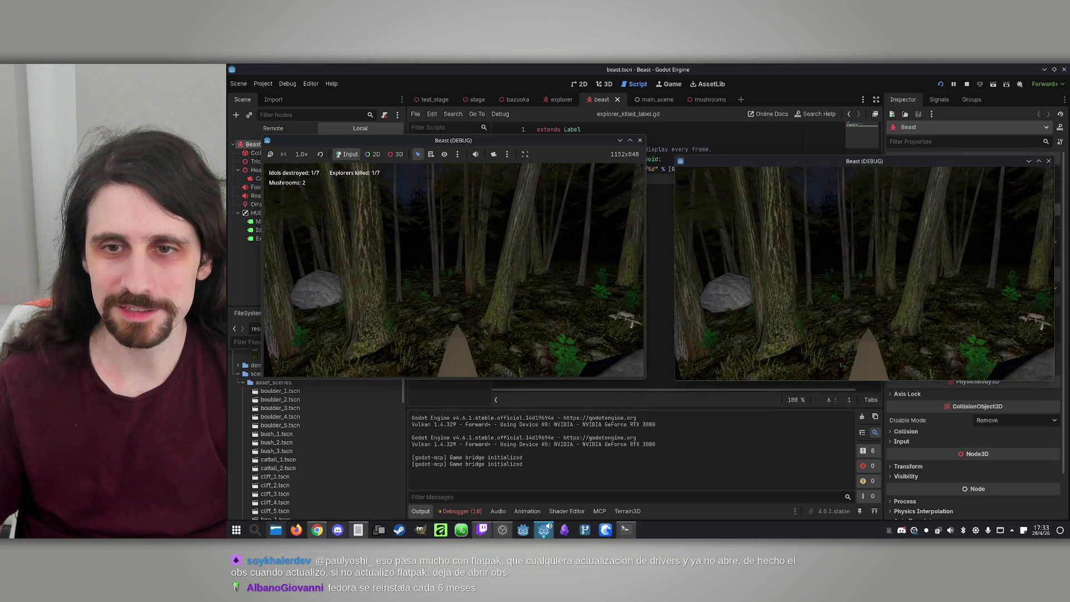
key("w")
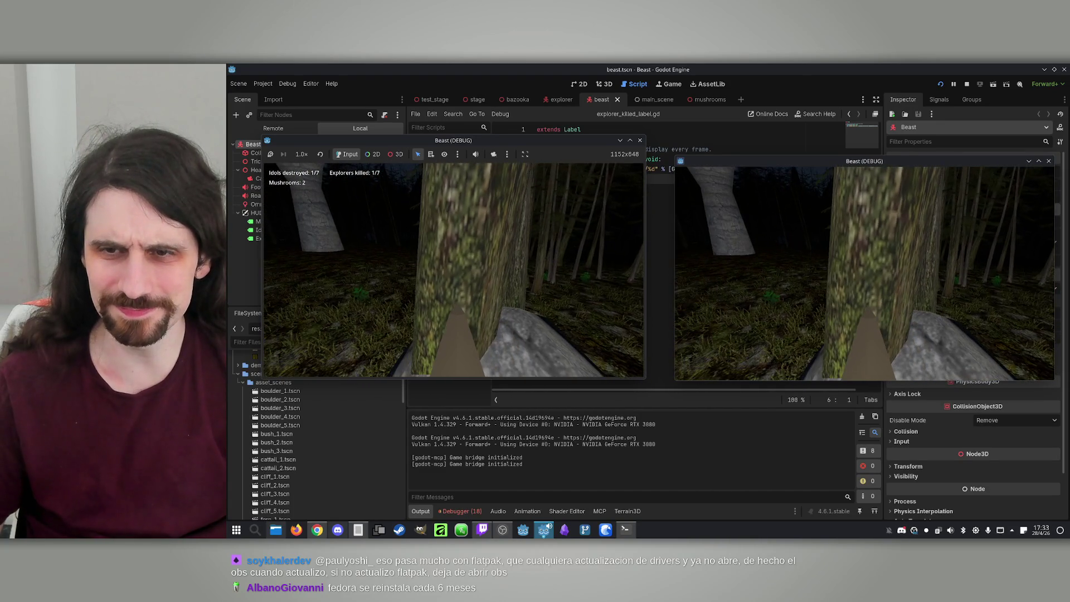
key("w")
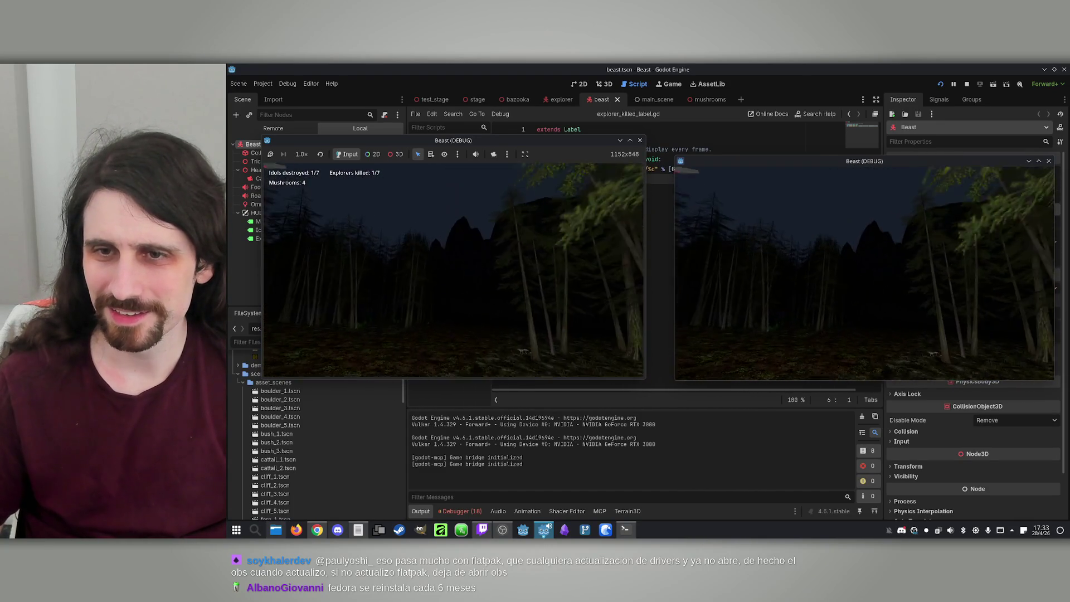
key("super")
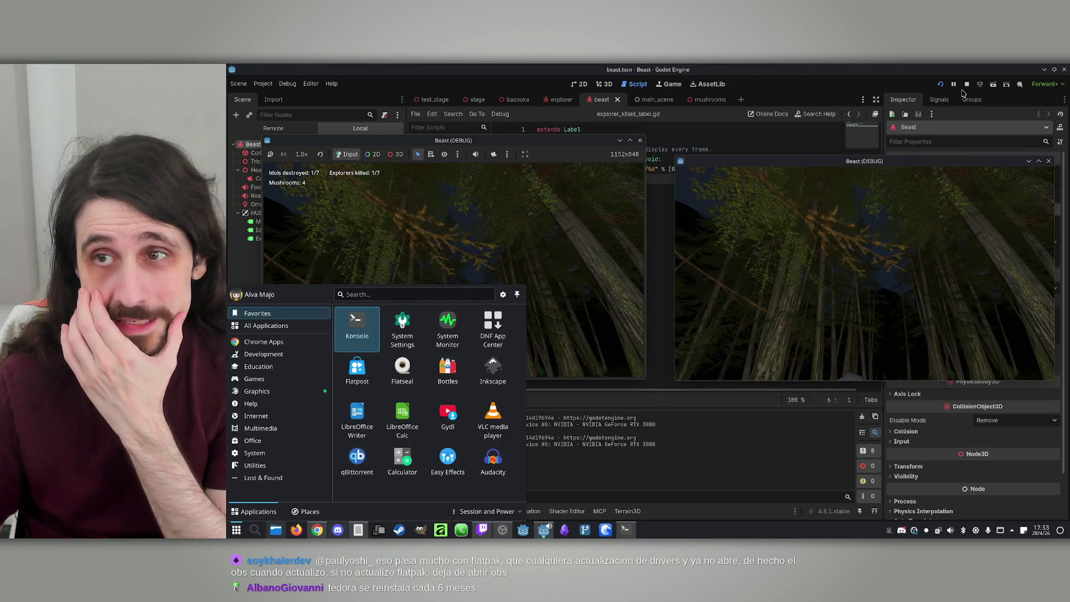
left_click(967, 84)
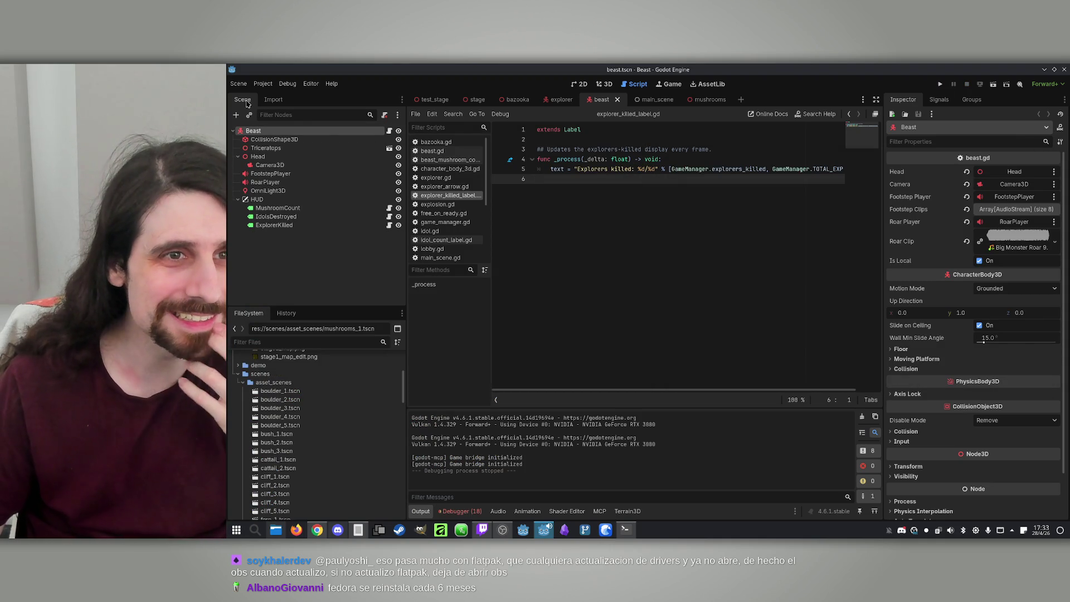
Step: View the Input Map action mappings in Project Settings, then close the dialog
left_click(263, 84)
left_click(275, 97)
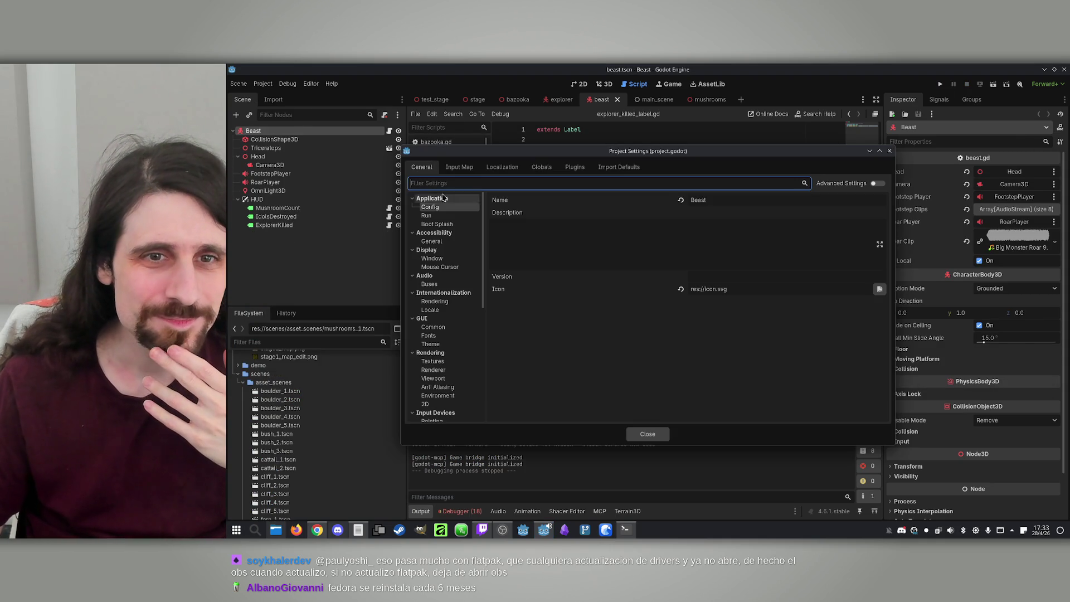
left_click(458, 166)
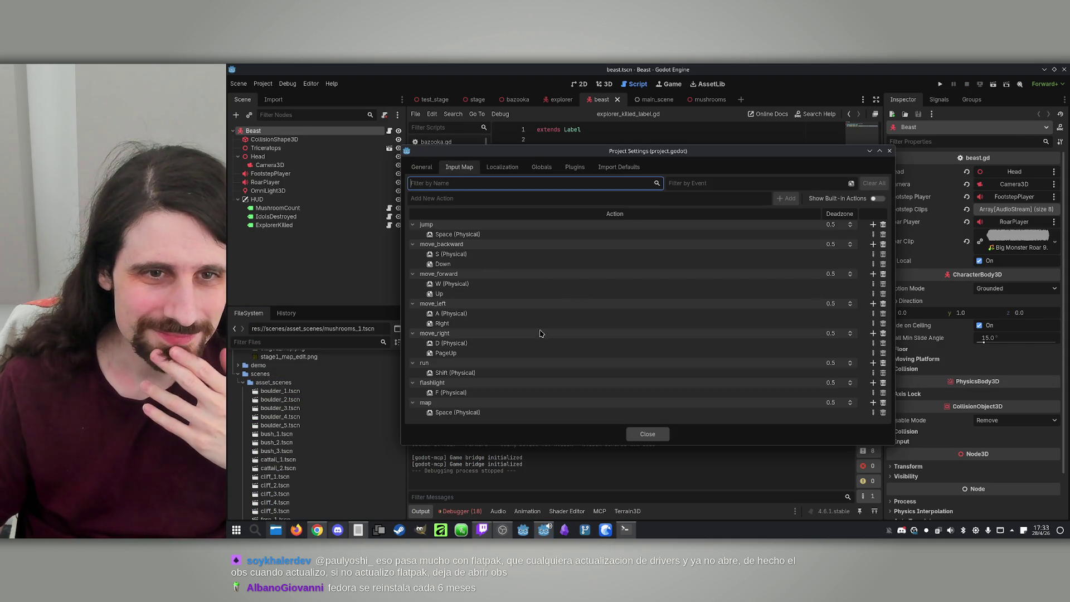
key("Escape")
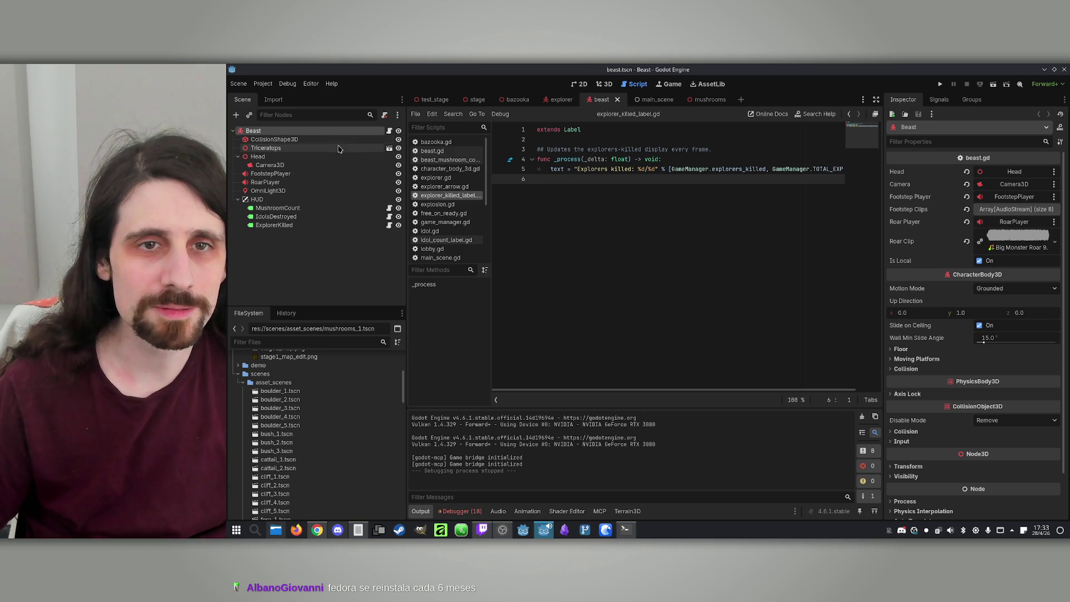
Step: Search all project files for 'key_f1'
left_click(452, 115)
left_click(476, 173)
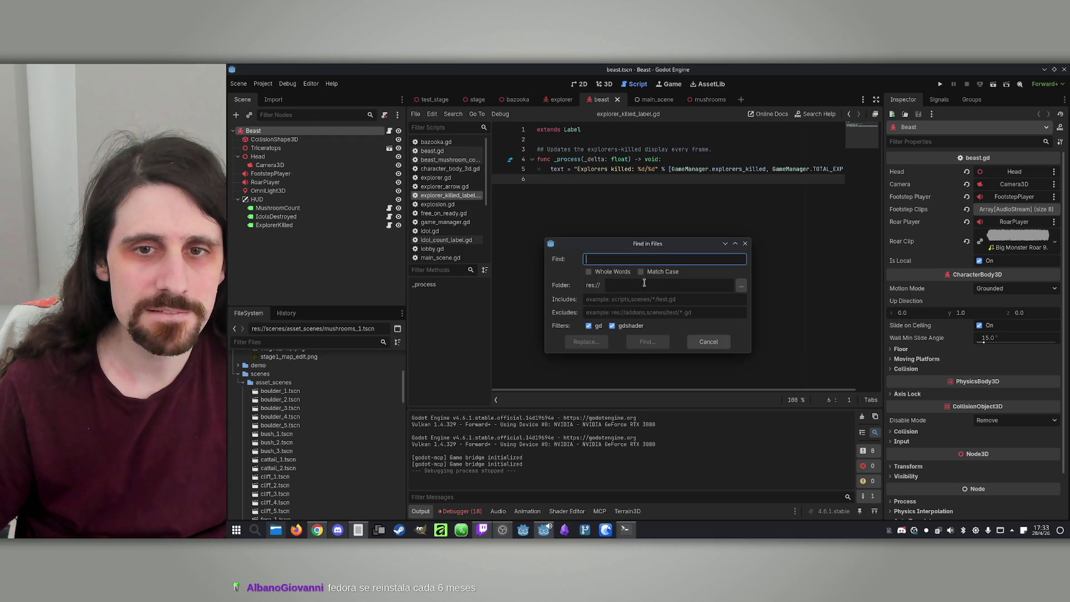
type("key_f1")
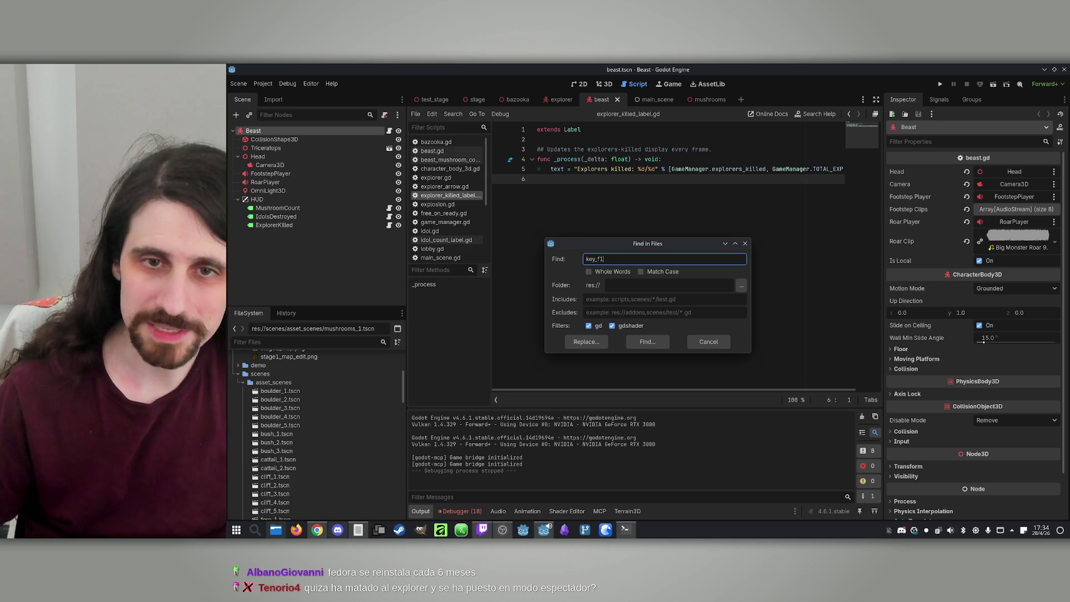
left_click(639, 341)
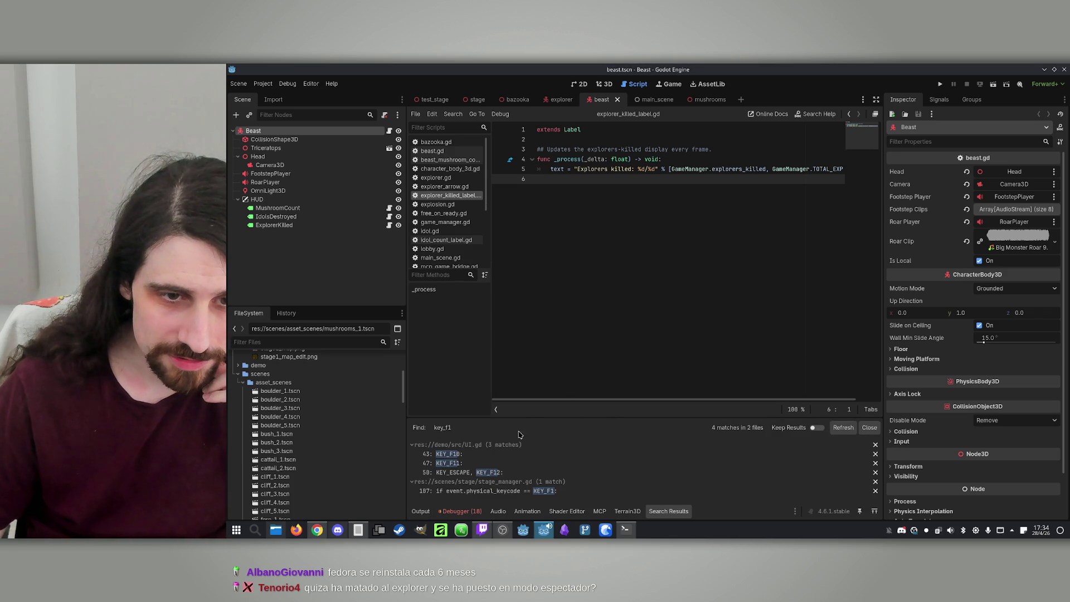
Step: Read the KEY_F11 match in UI.gd
left_click(451, 463)
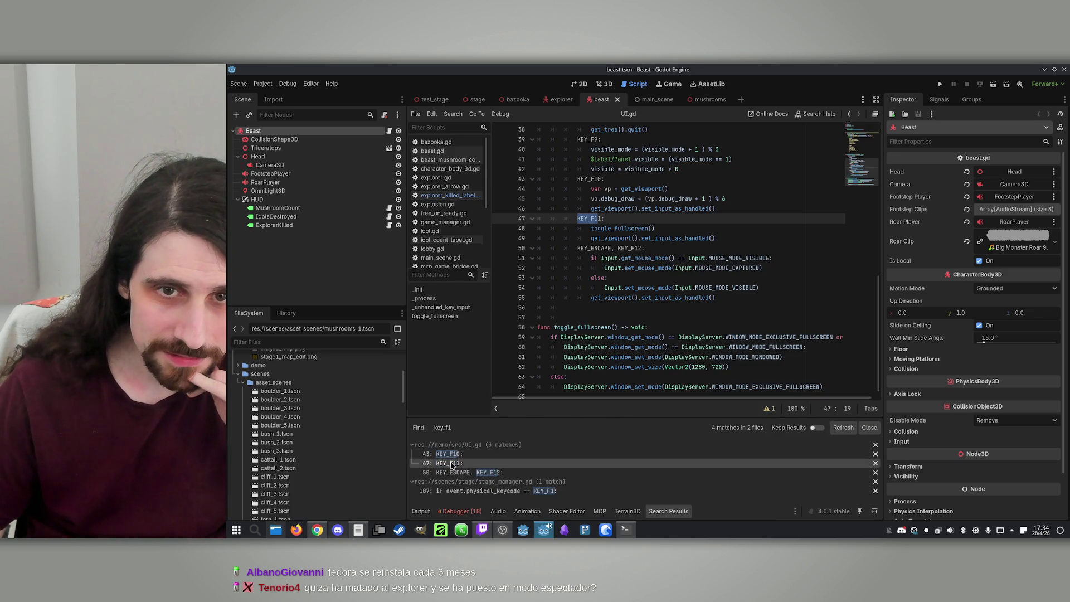
scroll(659, 311, "up", 8)
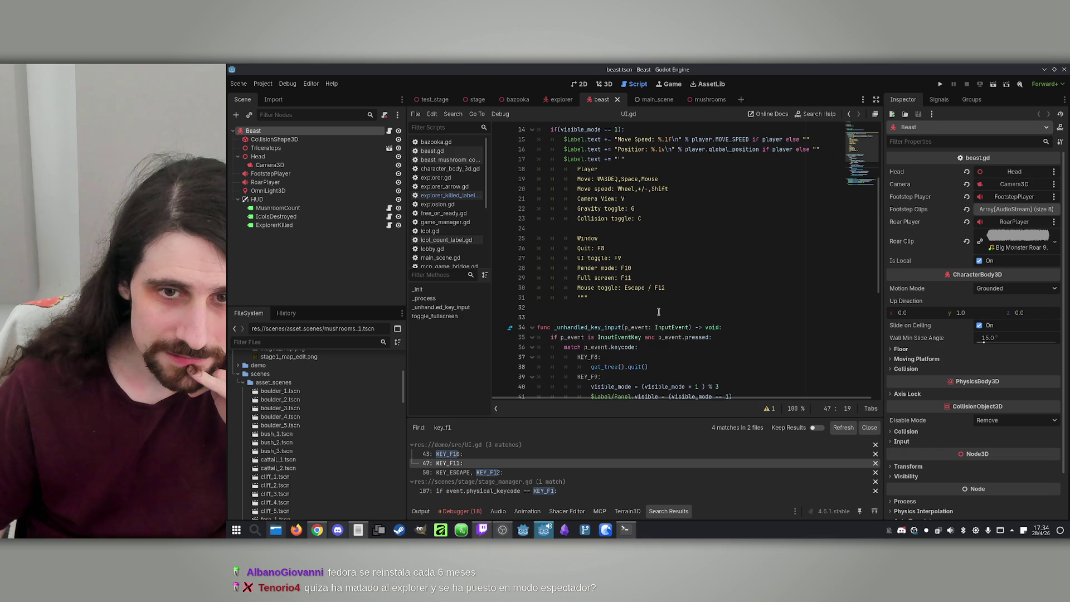
scroll(658, 311, "down", 3)
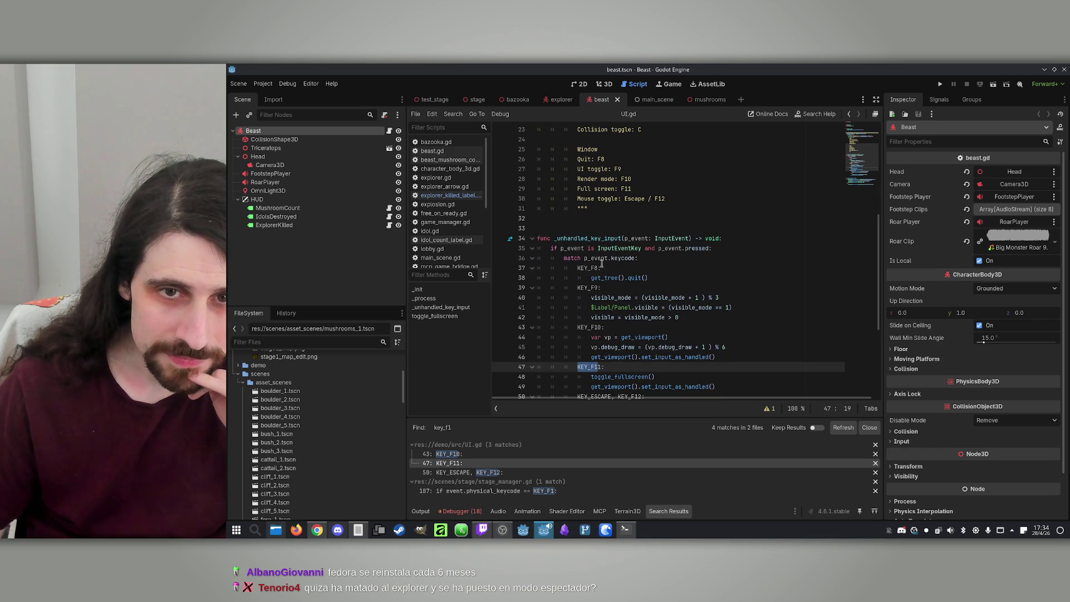
scroll(602, 262, "down", 2)
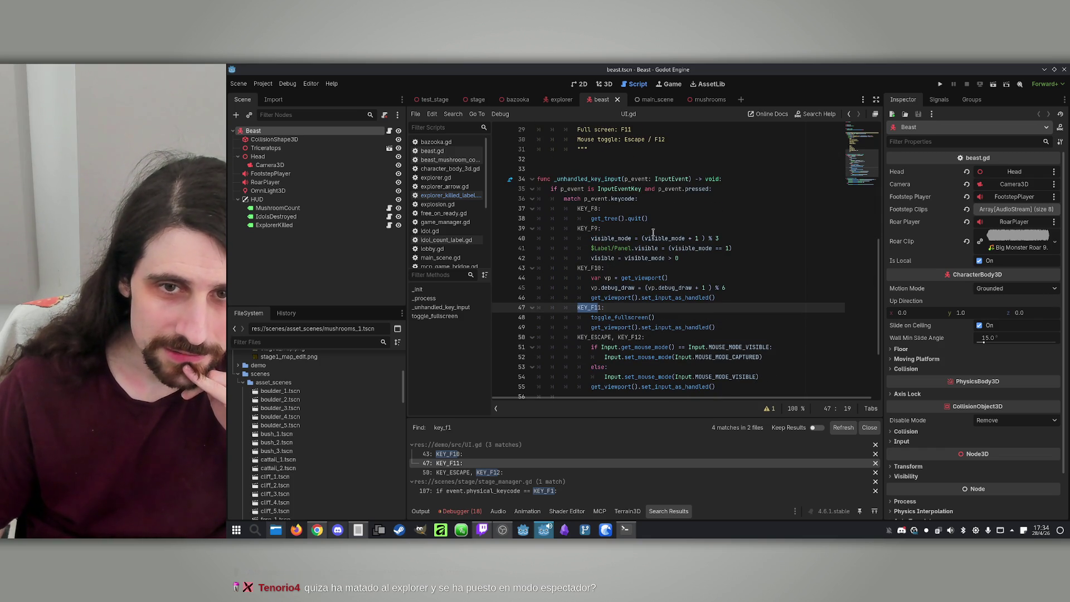
scroll(655, 231, "down", 1)
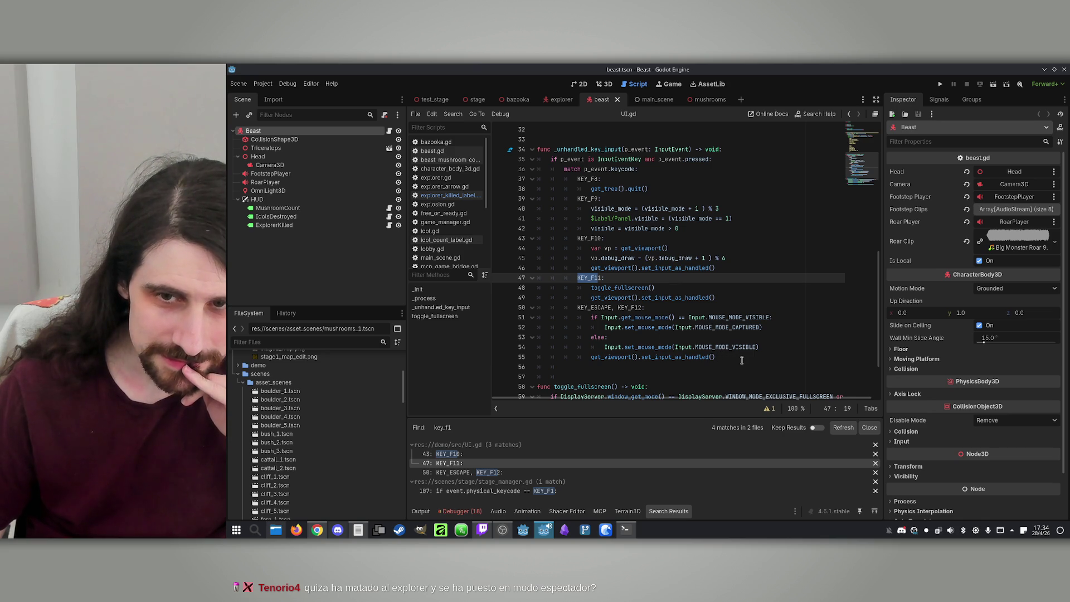
scroll(730, 361, "down", 3)
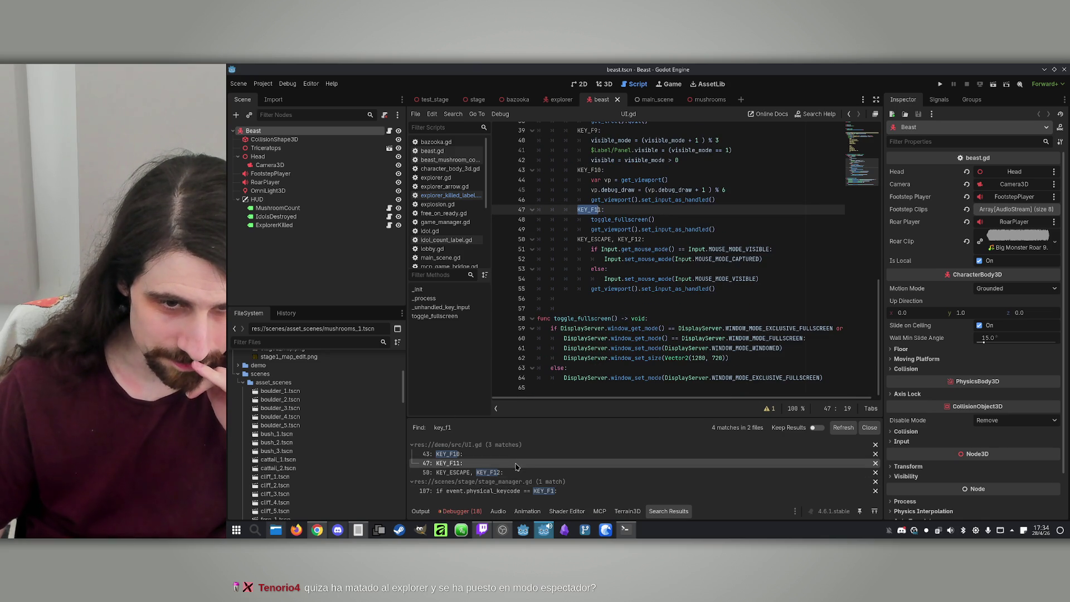
Step: Open stage_manager.gd's KEY_F1 match and highlight 'idols' and get_nodes_in_group on line 108
left_click(508, 492)
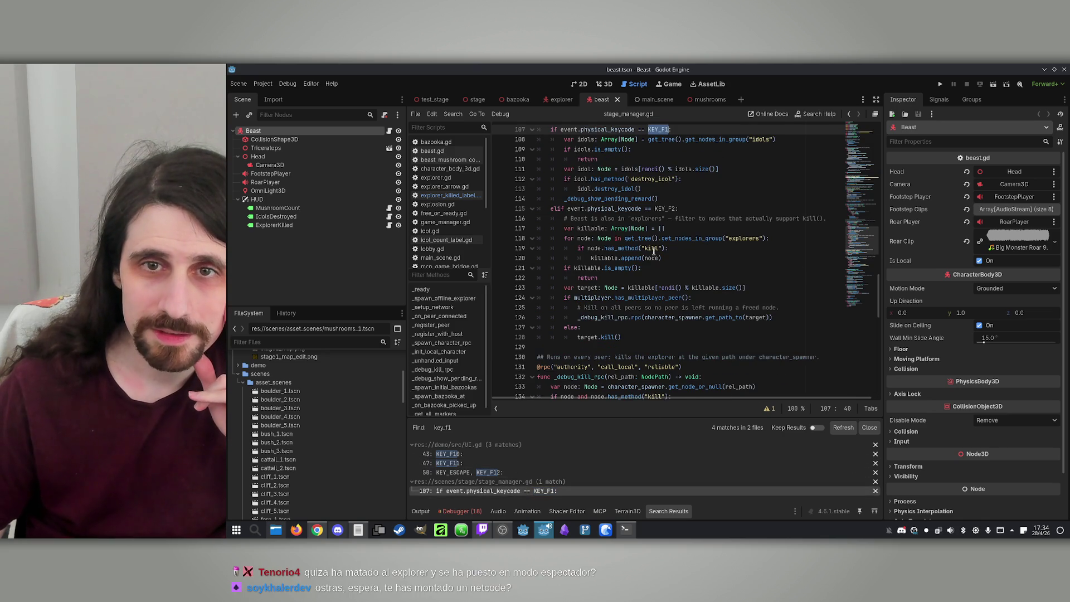
scroll(583, 237, "up", 3)
double_click(585, 228)
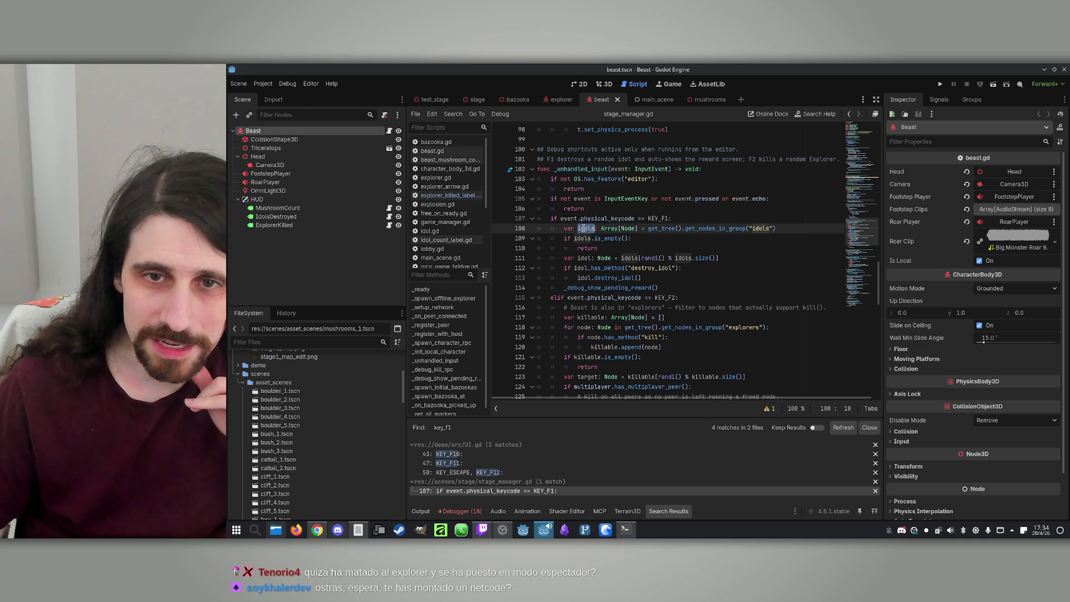
double_click(713, 229)
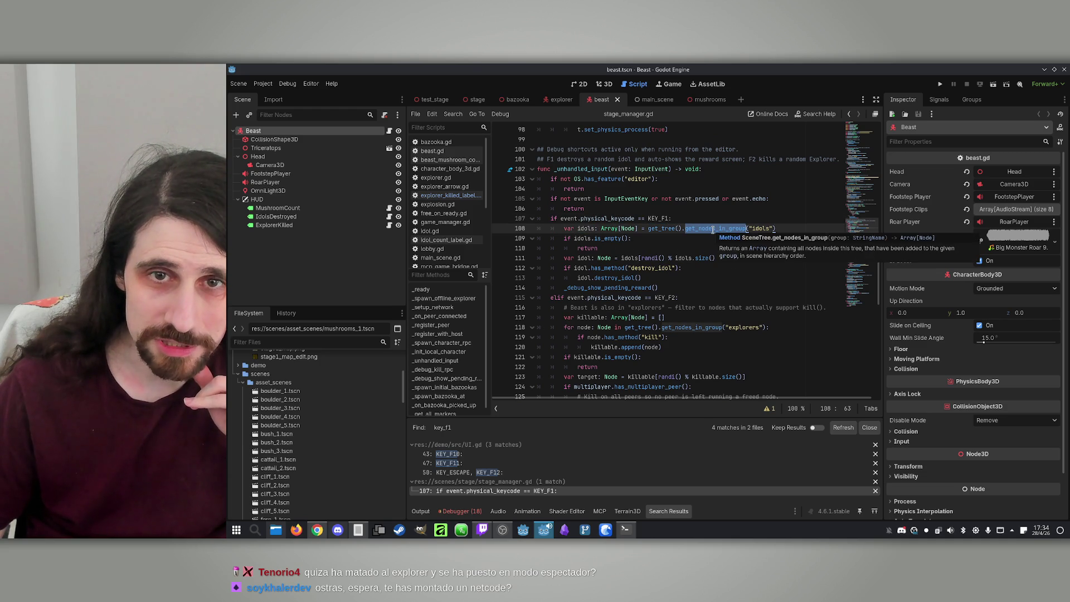
left_click(301, 341)
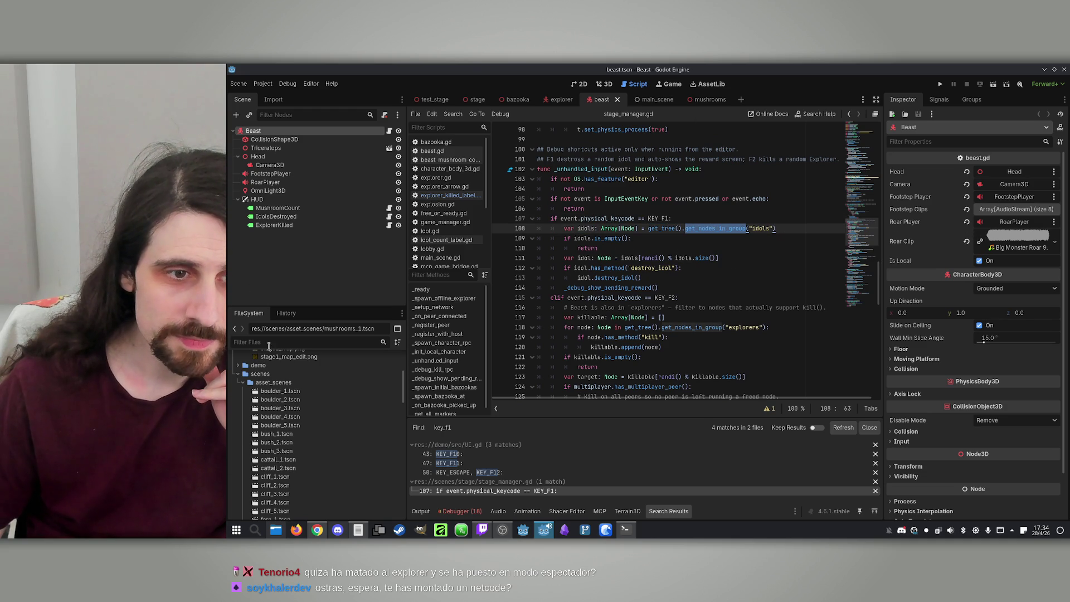
Step: Filter files for 'idol', open idol_container.tscn, and check idol.gd adds the idol to 'idols'
type("idol")
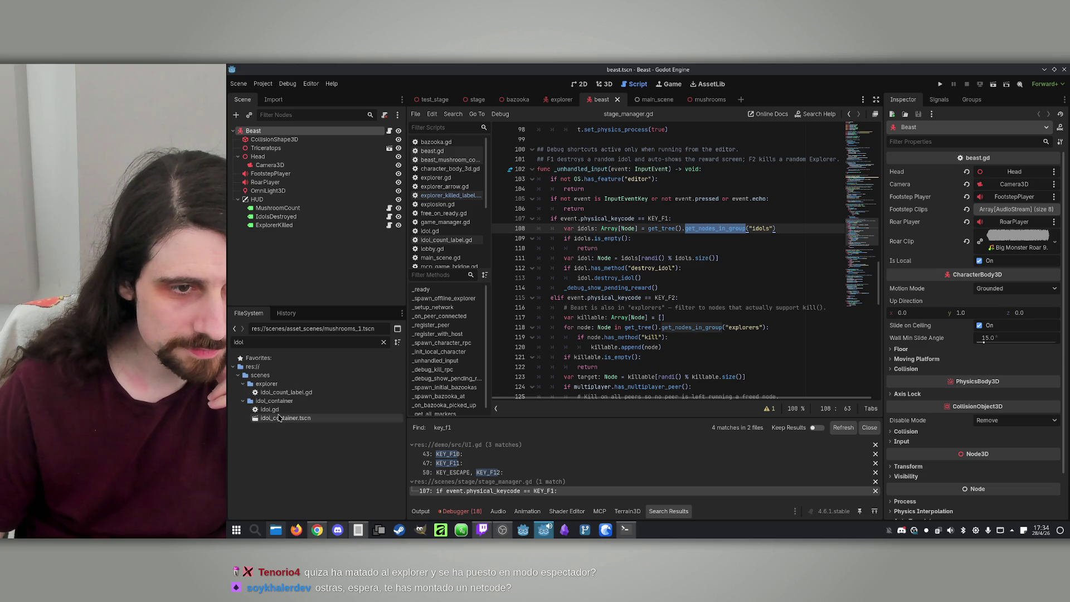
double_click(284, 419)
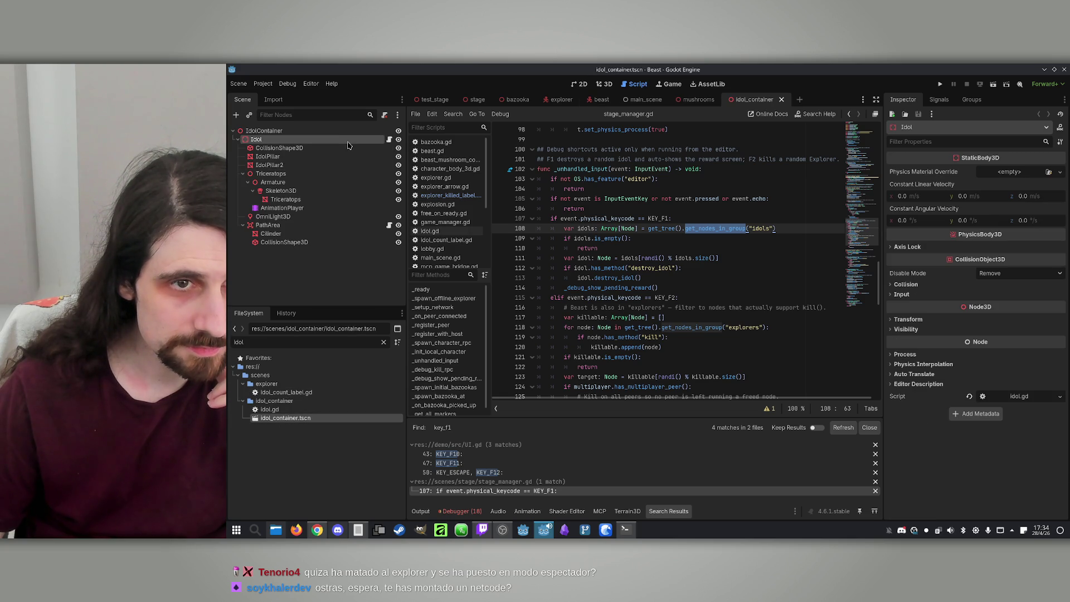
left_click(389, 139)
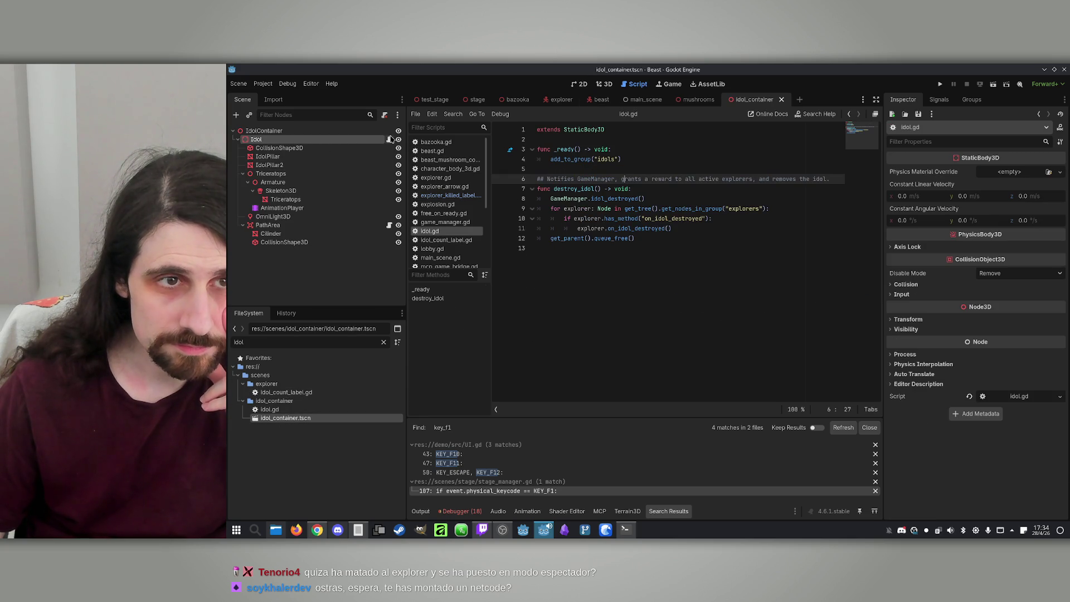
left_click(286, 131)
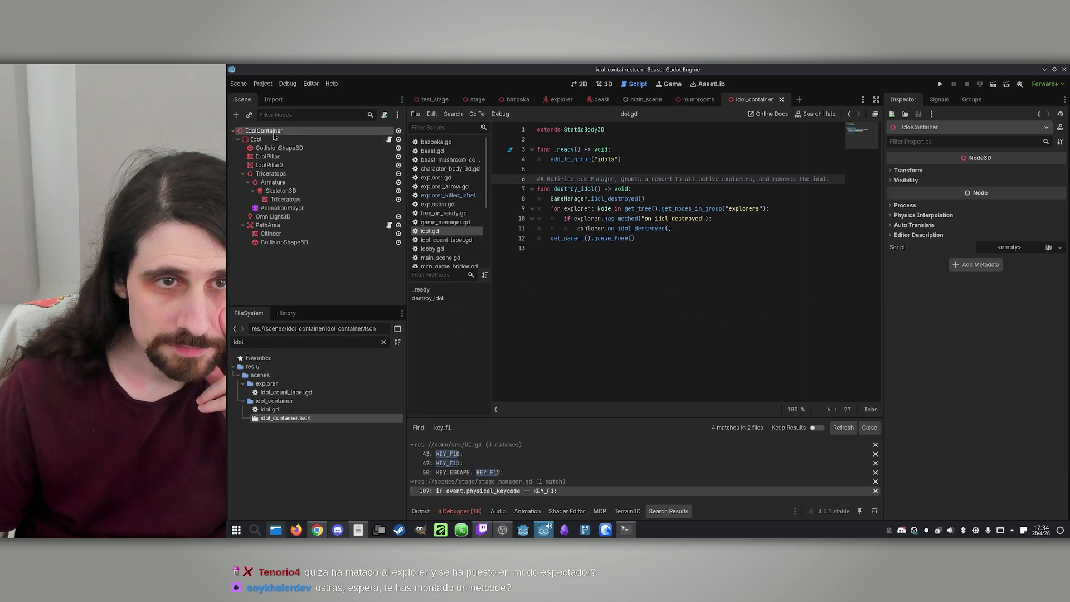
left_click(359, 139)
left_click(365, 131)
left_click(366, 140)
left_click(719, 162)
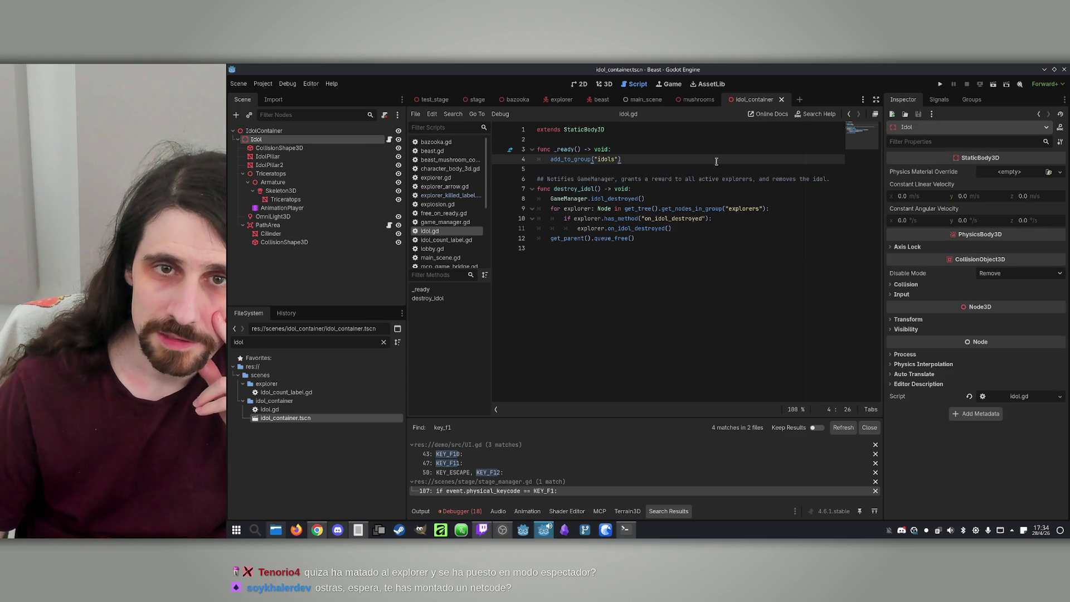
Step: Glance at game_manager.gd, then step back through scripts to stage_manager.gd's F1 code
mouse_move(705, 100)
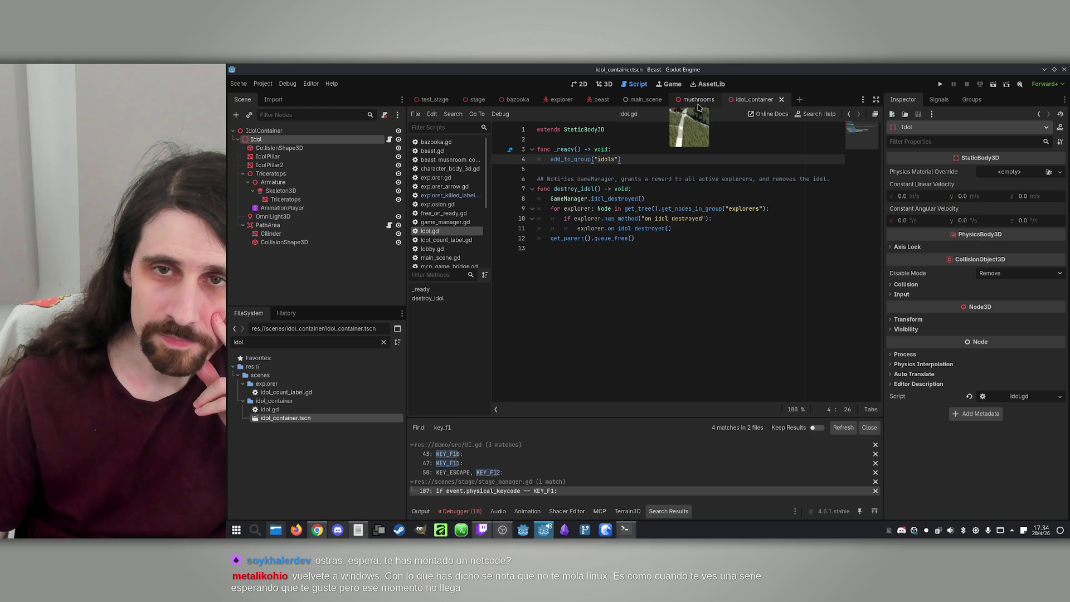
left_click(453, 222)
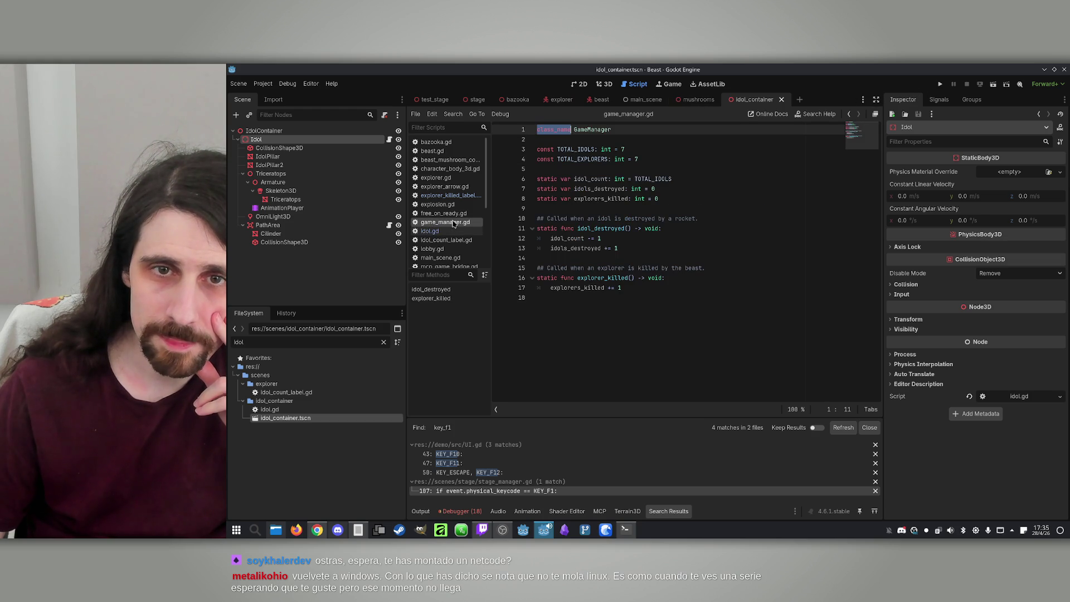
left_click(429, 230)
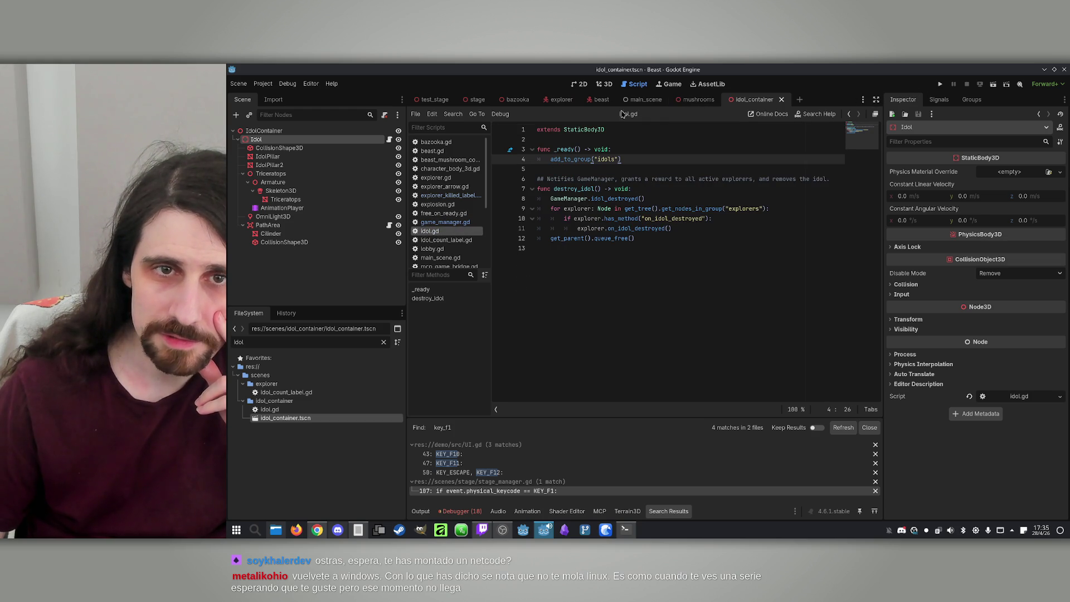
left_click(847, 115)
left_click(848, 116)
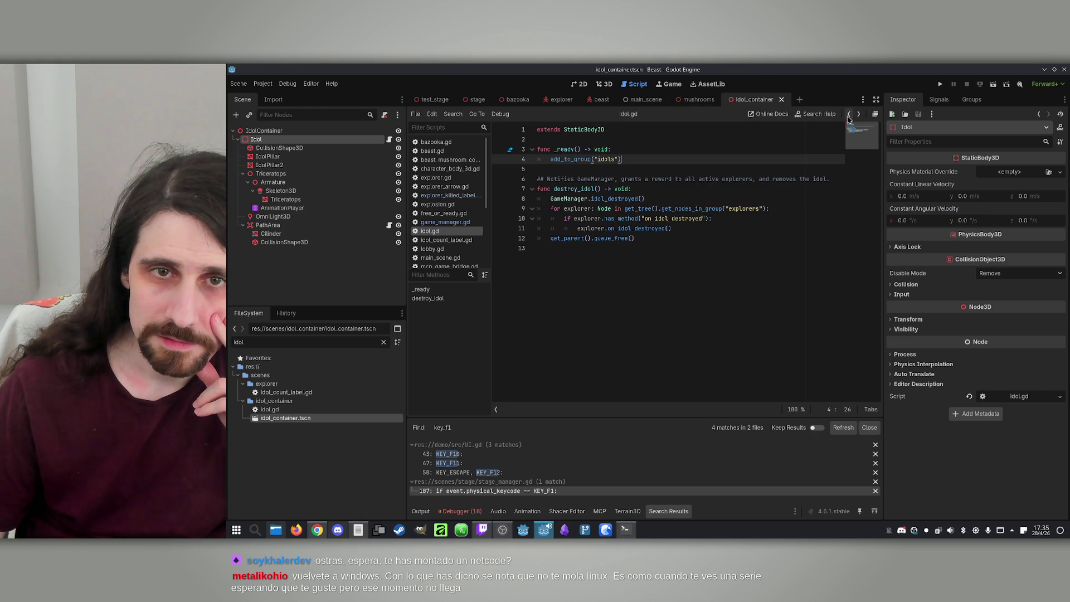
left_click(848, 115)
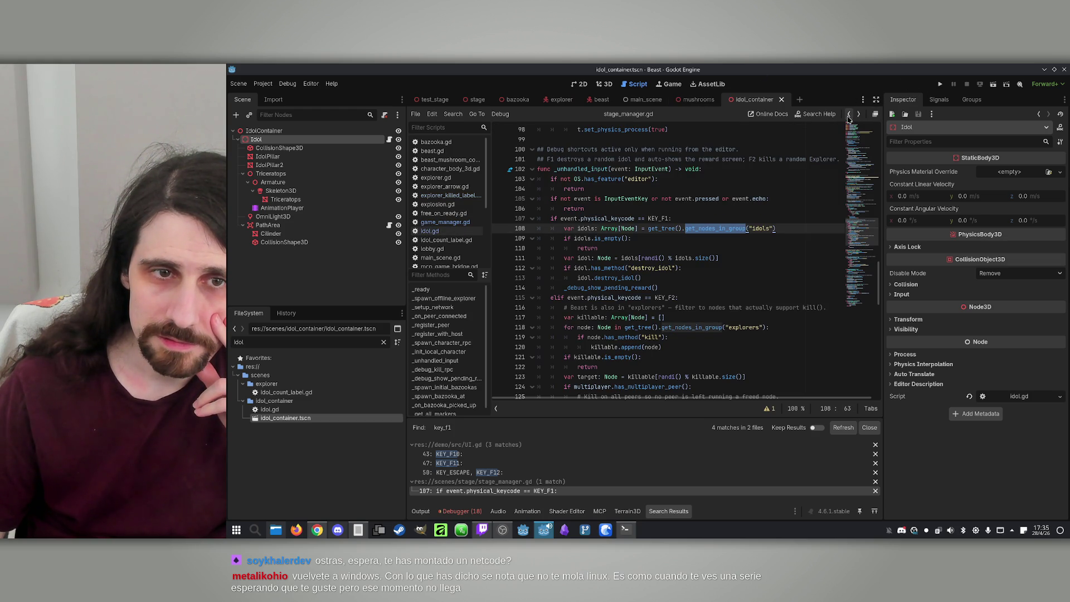
left_click_drag(663, 228, 731, 229)
scroll(445, 252, "down", 1)
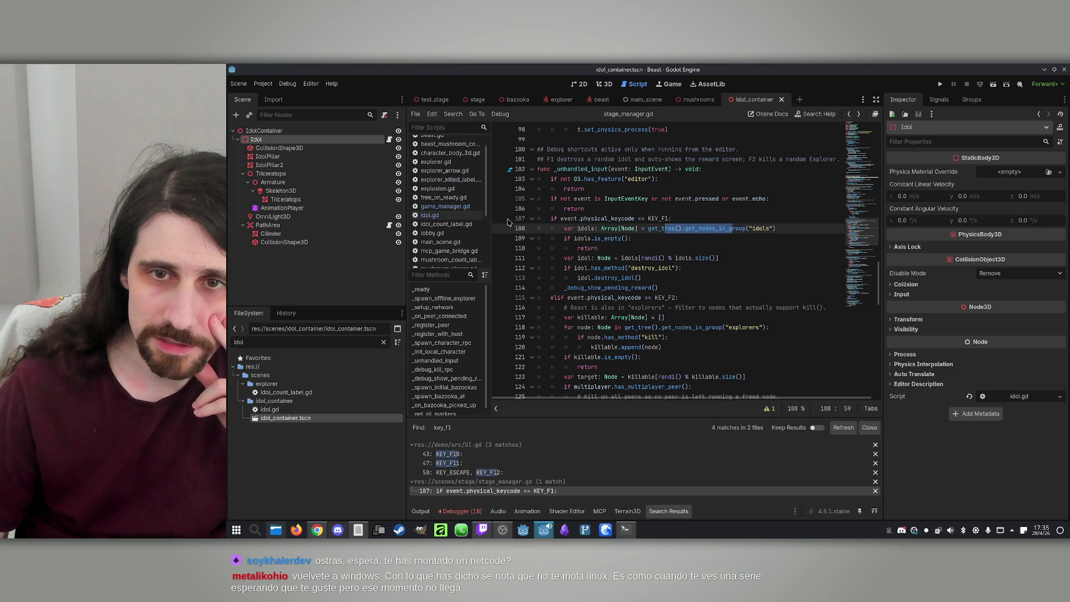
left_click_drag(647, 228, 717, 230)
scroll(717, 230, "up", 20)
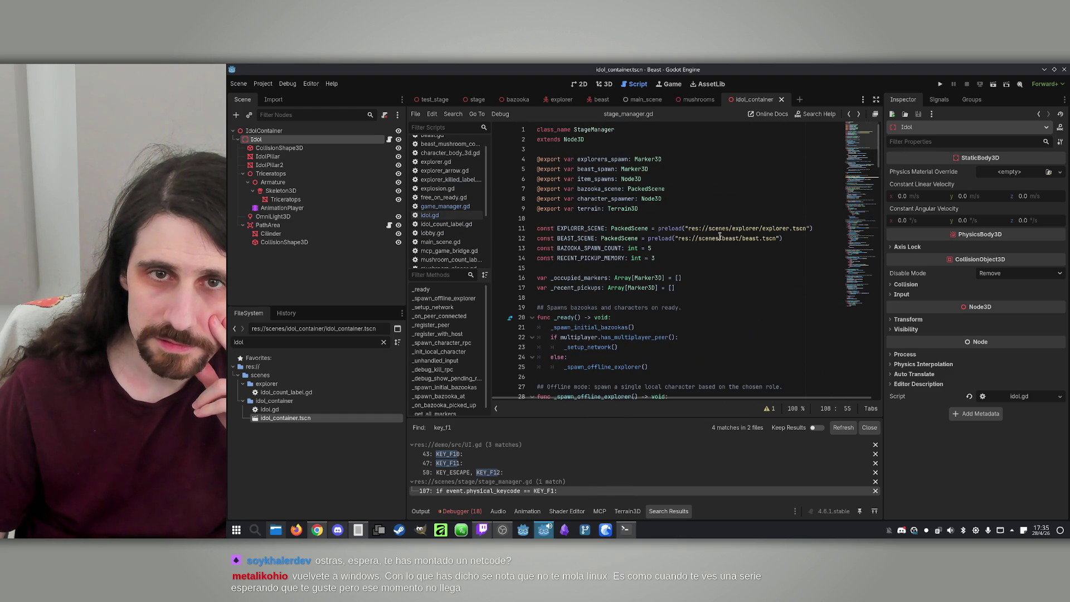
scroll(719, 237, "down", 16)
scroll(465, 205, "up", 1)
scroll(466, 205, "down", 4)
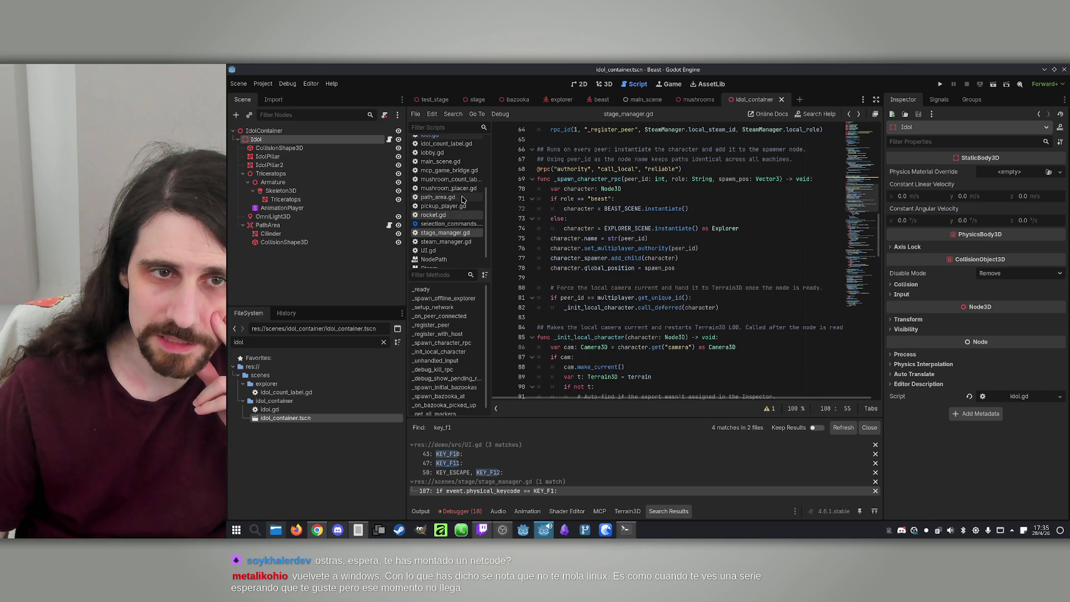
scroll(741, 212, "up", 6)
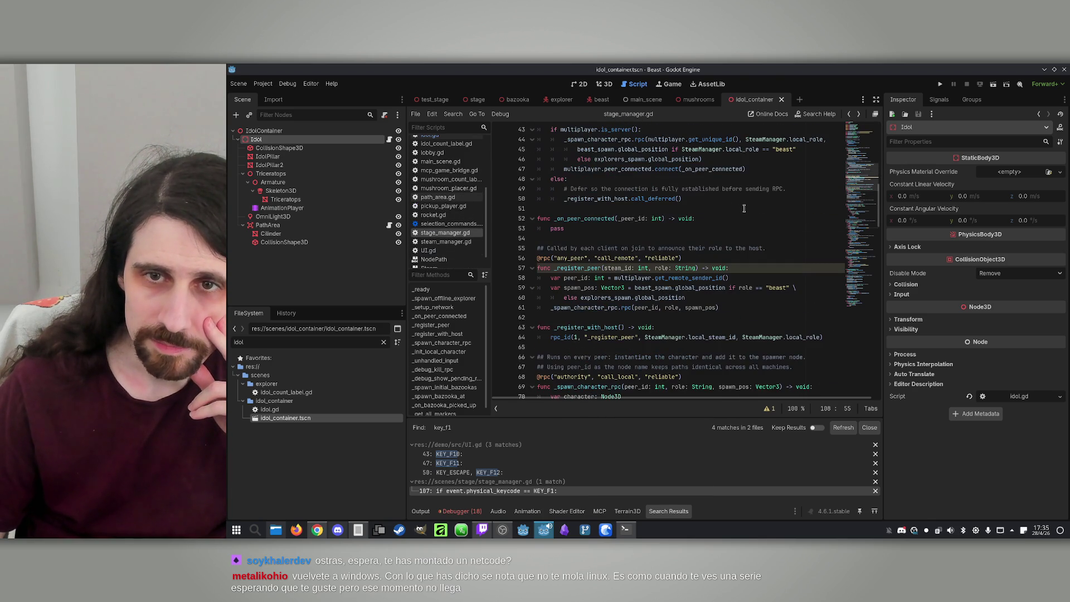
scroll(741, 212, "down", 4)
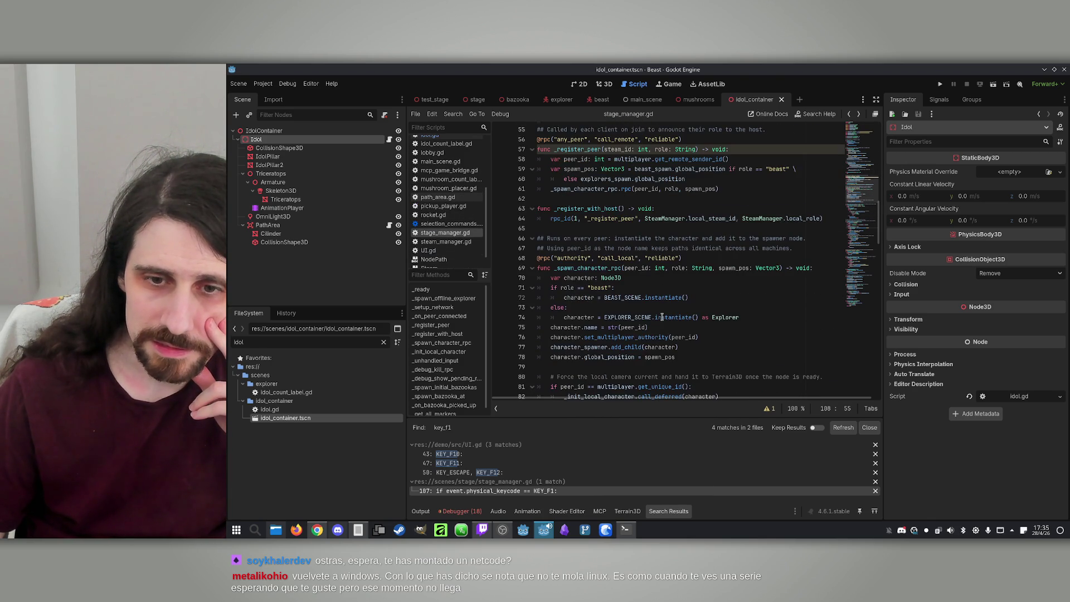
left_click(511, 490)
scroll(724, 341, "down", 4)
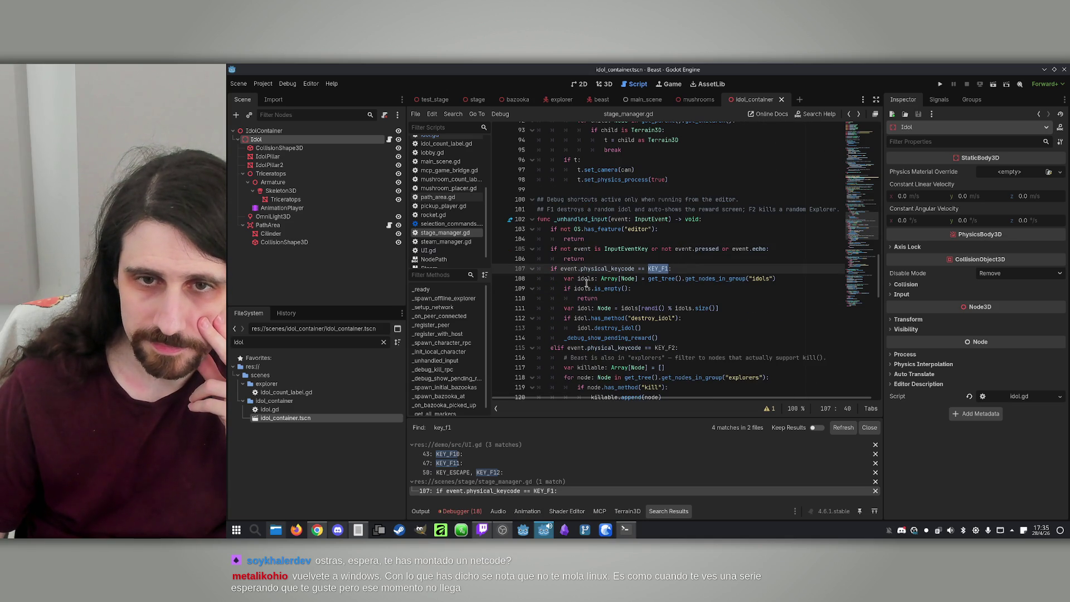
left_click(588, 288)
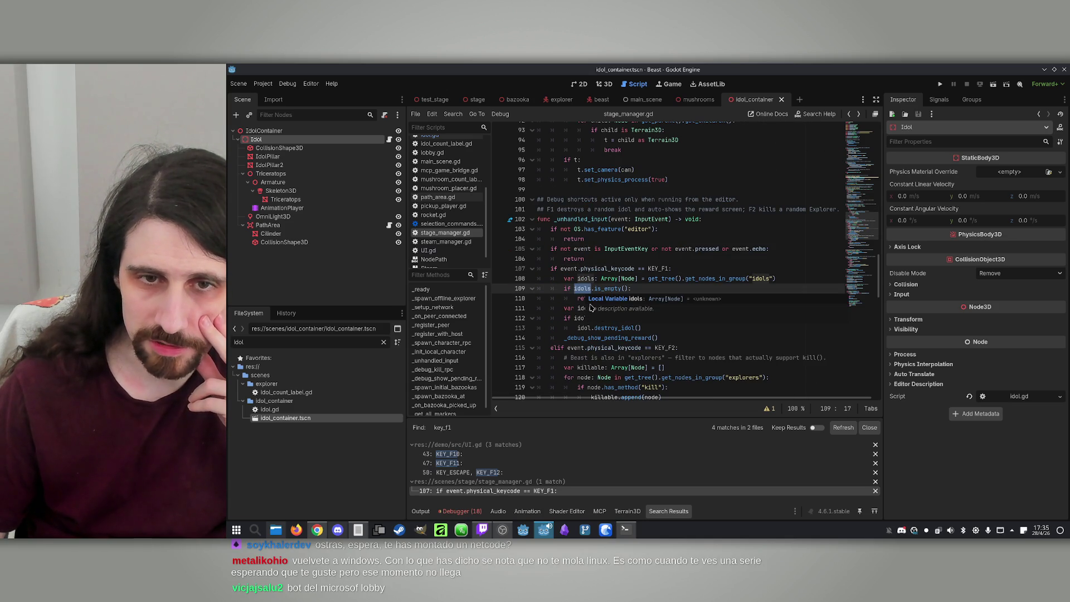
left_click(584, 308)
double_click(584, 308)
scroll(739, 318, "down", 1)
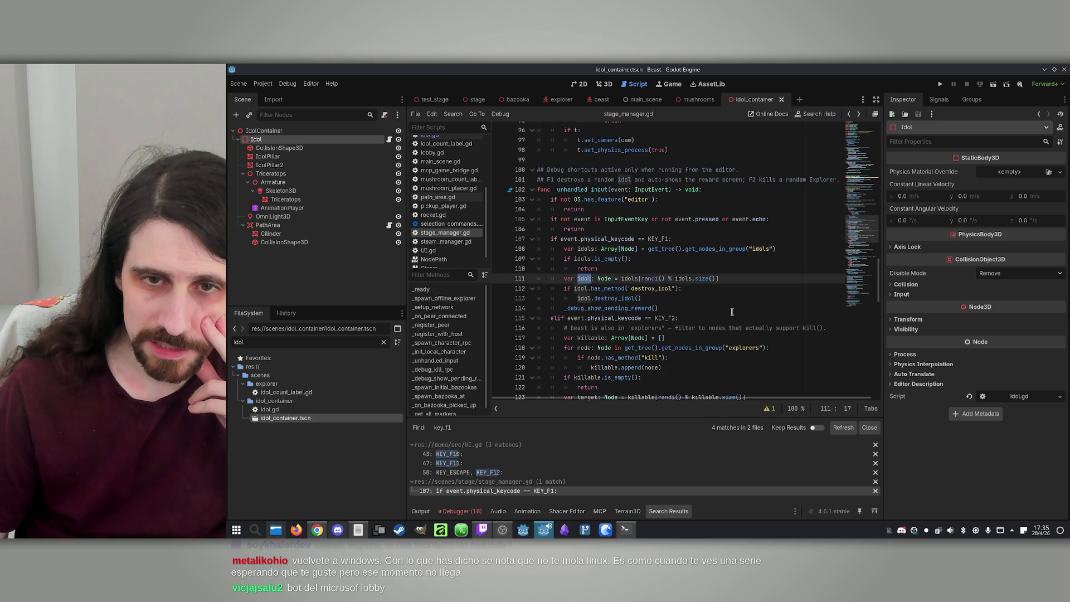
left_click(723, 279)
double_click(579, 289)
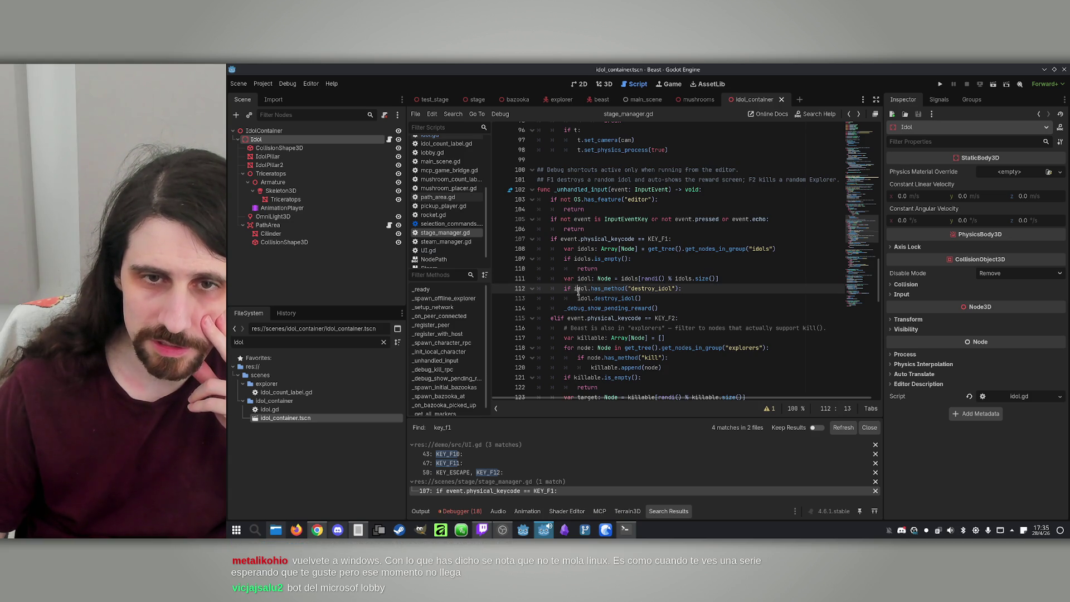
left_click(666, 296)
double_click(641, 288)
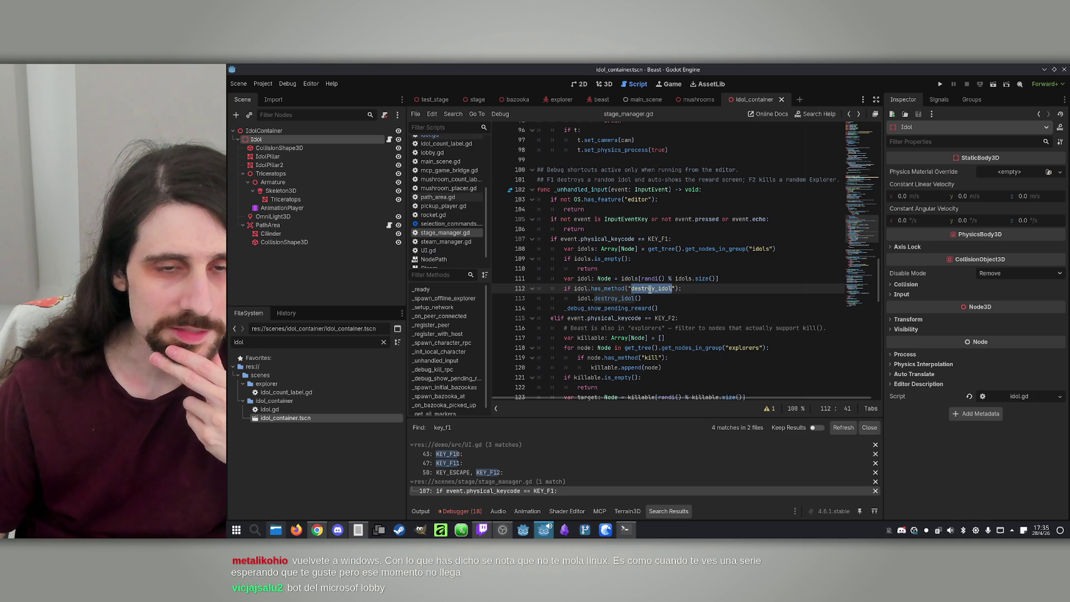
Step: Delete the 'if idol.has_method("destroy_idol"):' line so destroy_idol() runs unconditionally
left_click(576, 298)
key("shift+Up")
key("shift+Home")
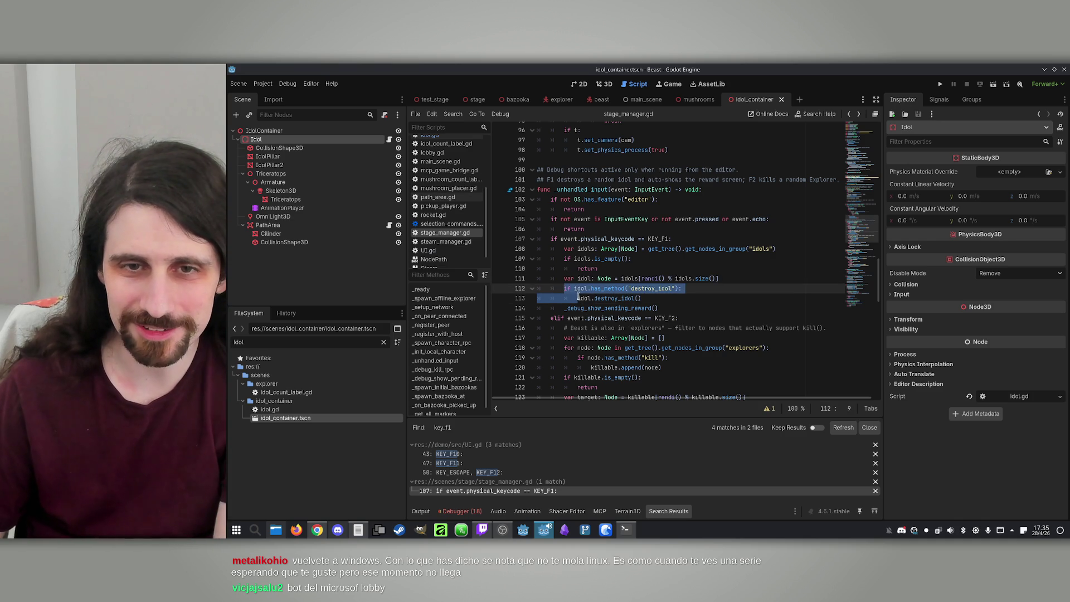
key("Delete")
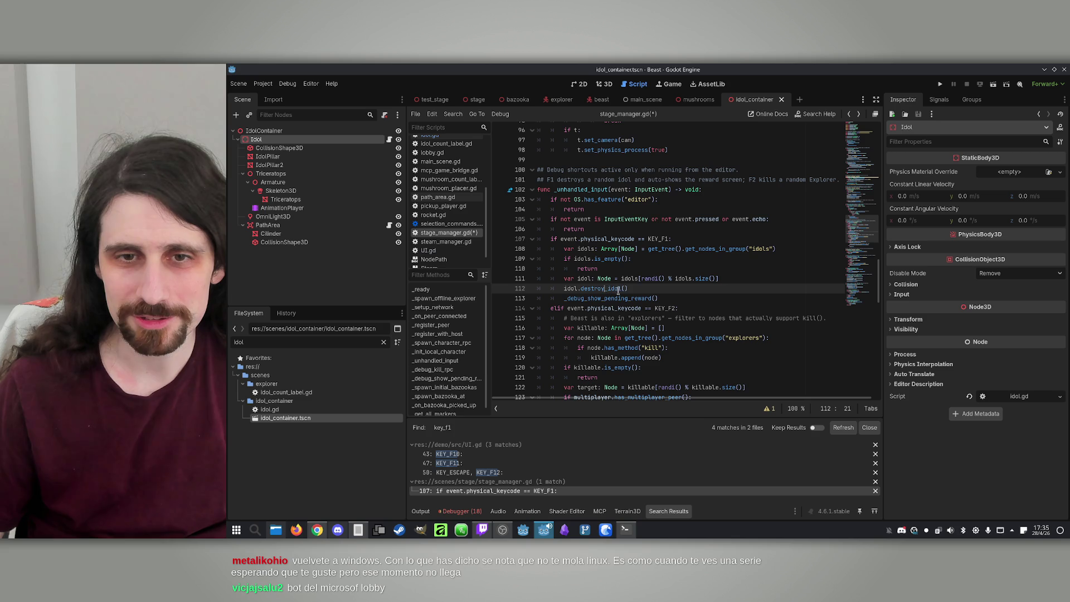
double_click(588, 288)
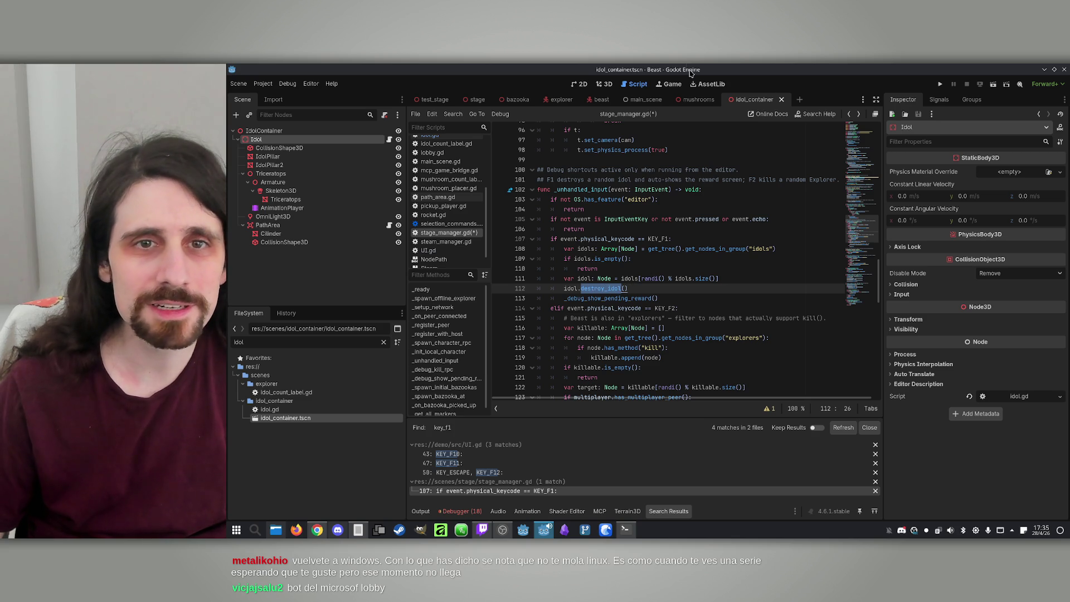
Step: Check the Idol node's idol.gd script, then return to stage_manager.gd
left_click(389, 140)
left_click(684, 217)
left_click(580, 190)
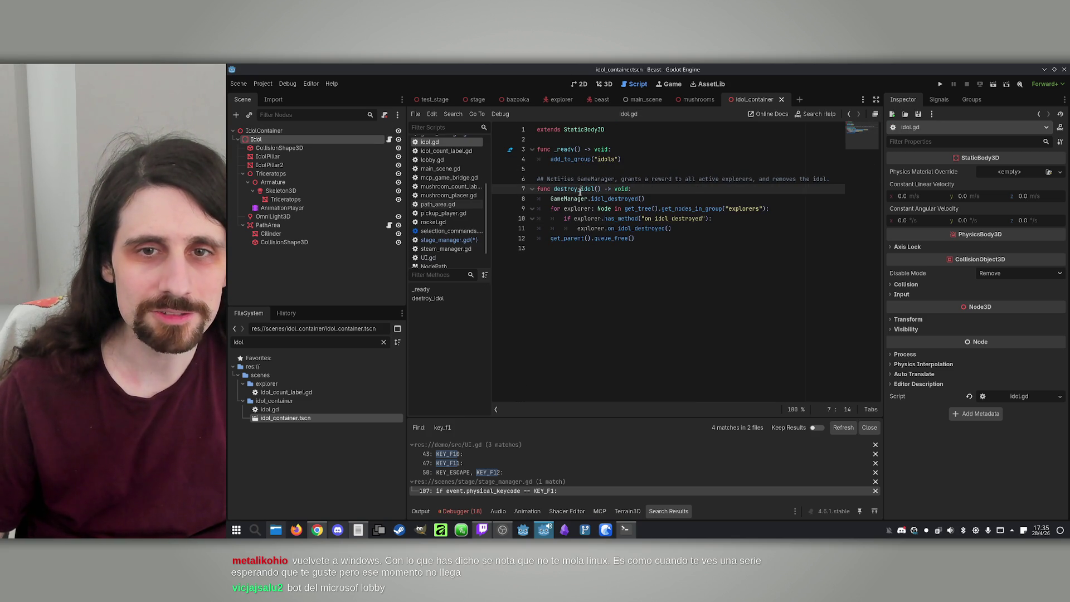
left_click(753, 237)
left_click(848, 116)
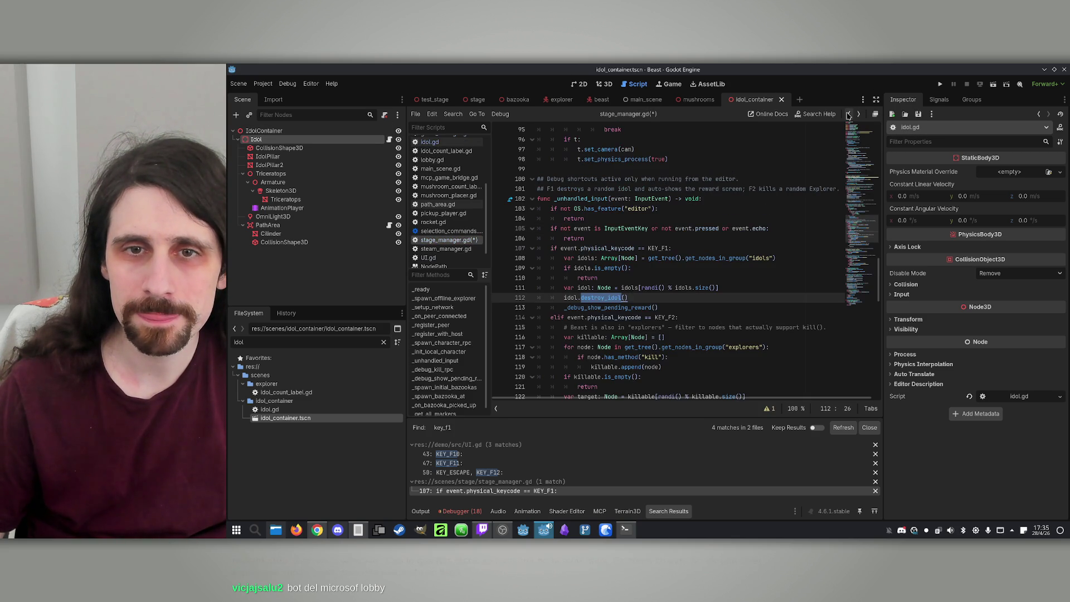
Step: Review the destroy_idol and _debug_show_pending_reward calls on lines 112–113
left_click(679, 294)
scroll(663, 278, "down", 1)
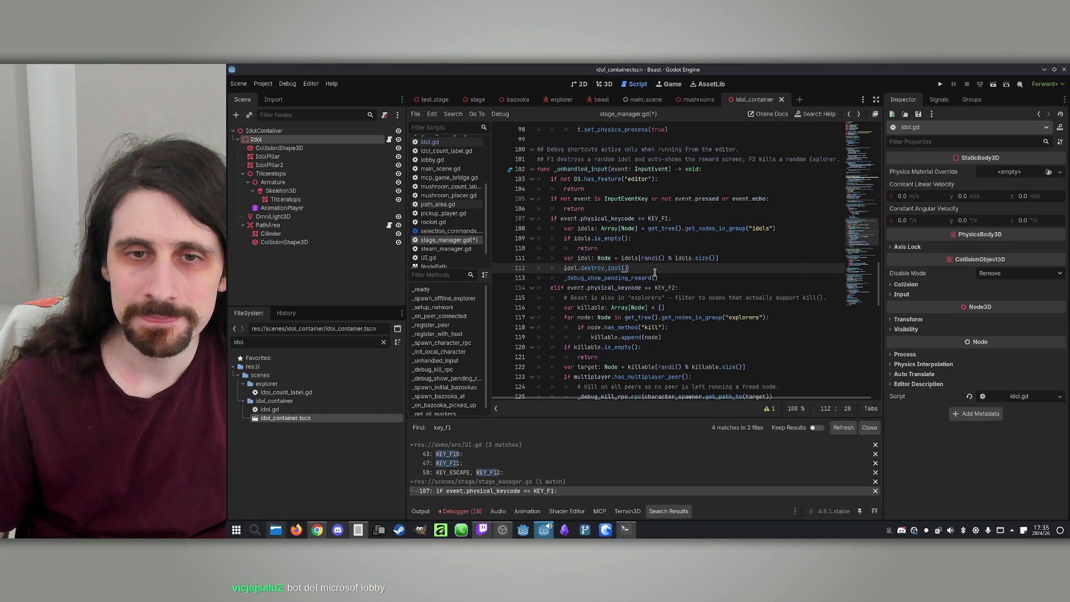
double_click(617, 278)
left_click(673, 277)
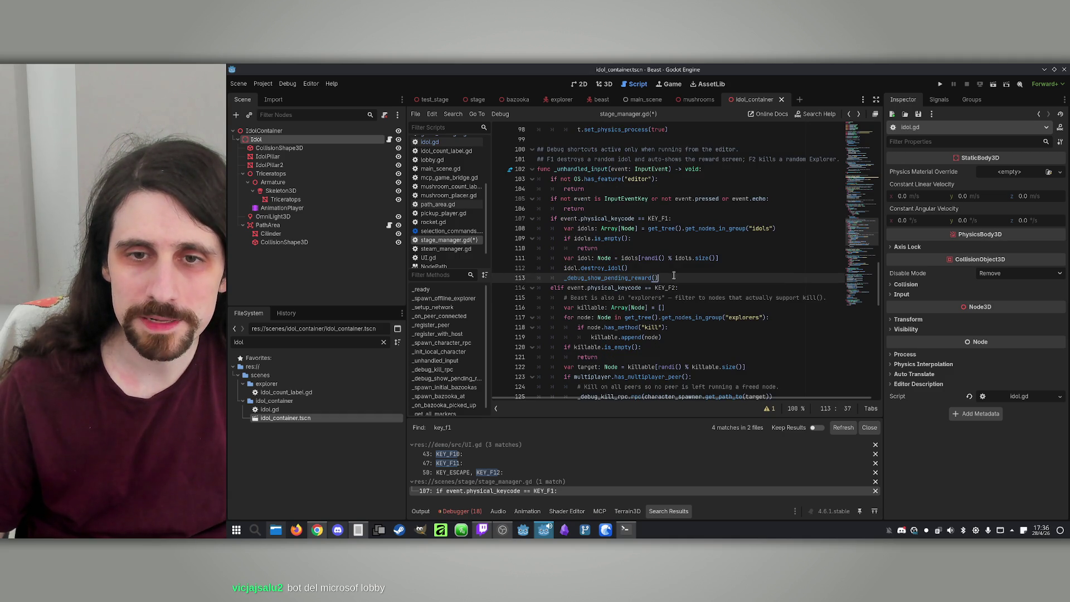
left_click(649, 266)
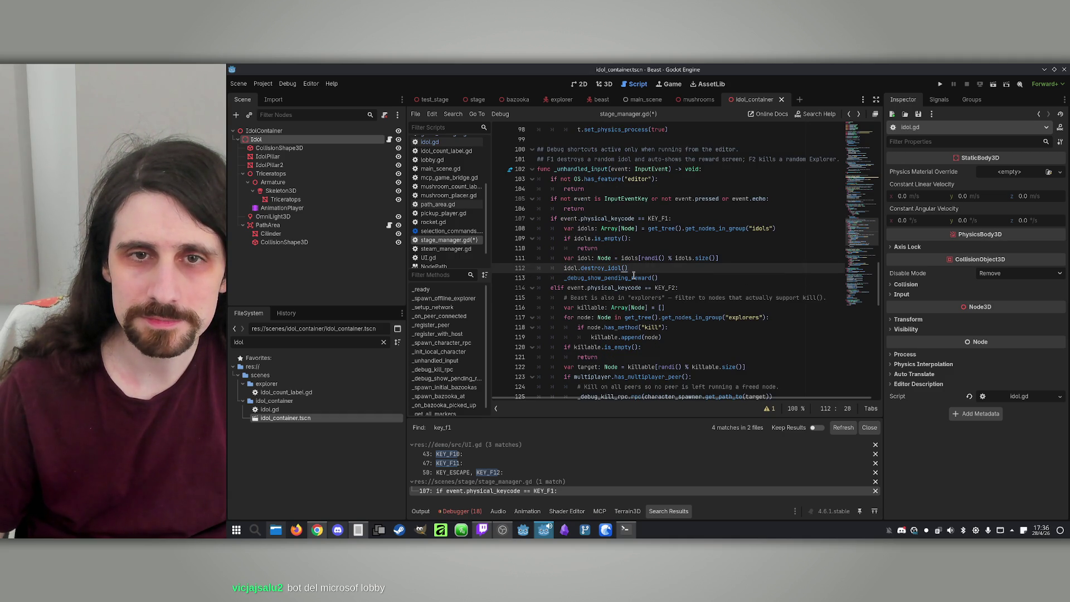
double_click(602, 268)
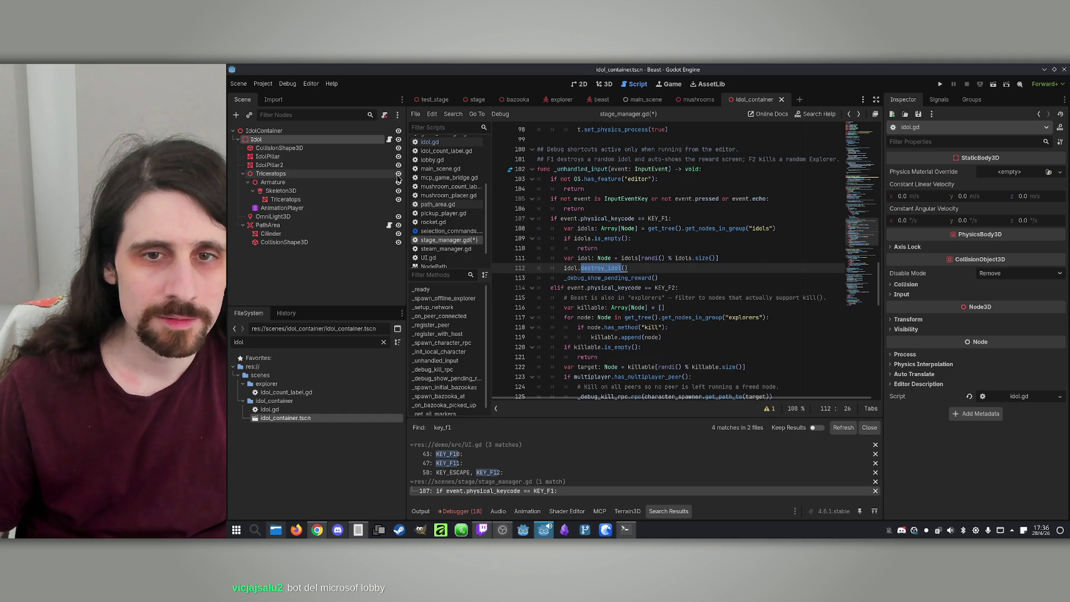
left_click(452, 114)
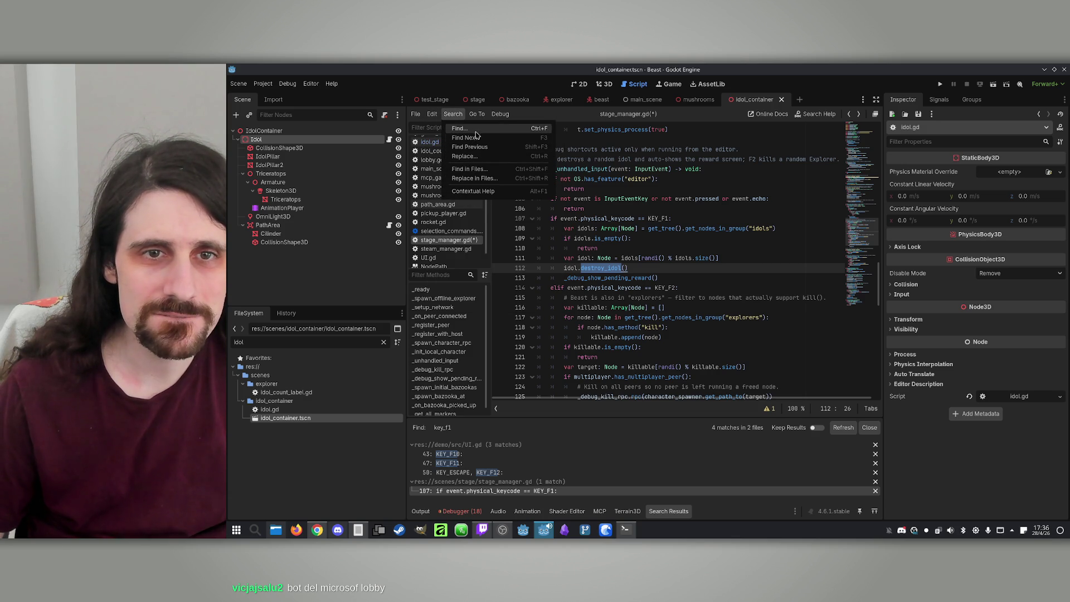
Step: Find destroy_idol across the project and open rocket.gd at line 23
left_click(469, 169)
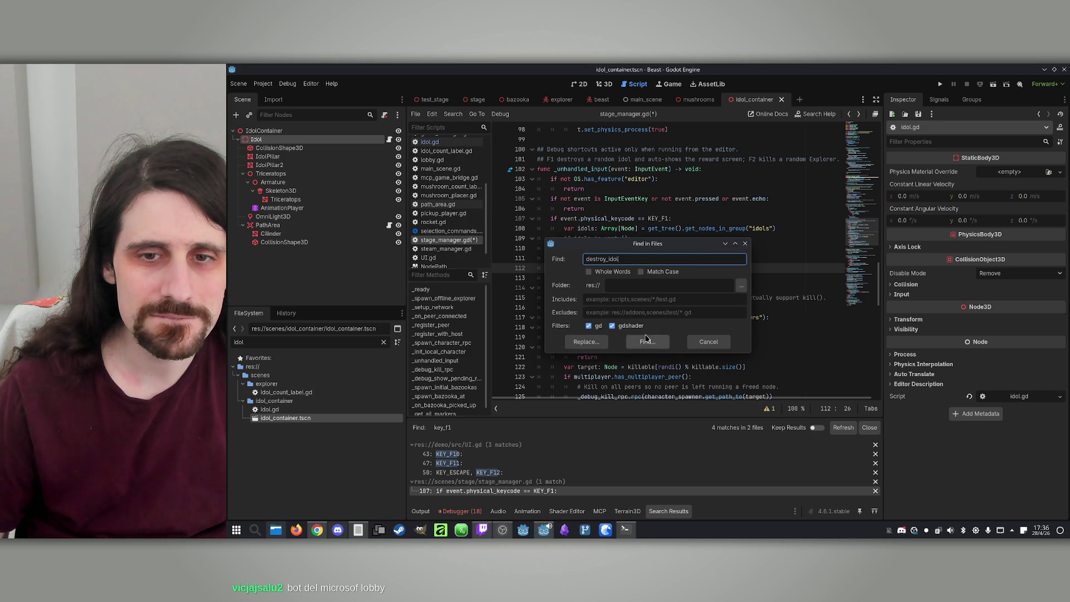
mouse_move(627, 246)
left_mouse_down()
mouse_move(861, 234)
mouse_move(631, 223)
left_mouse_up()
left_click(657, 325)
scroll(499, 476, "down", 1)
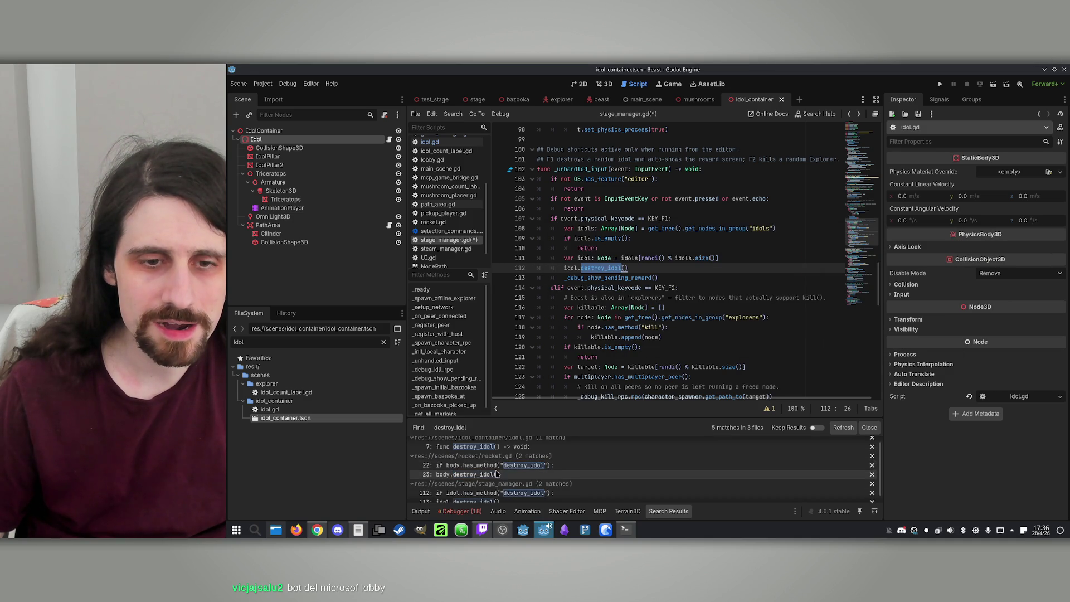
left_click(492, 475)
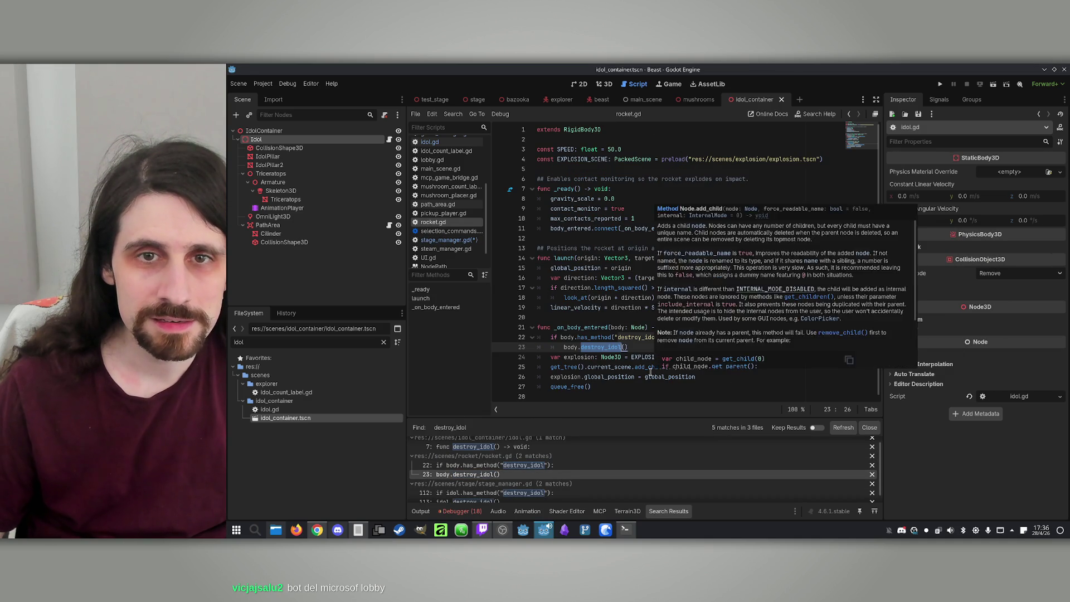
Step: Inspect rocket.gd's hit code: explosion, current_scene and queue_free after body.destroy_idol()
left_click(568, 348)
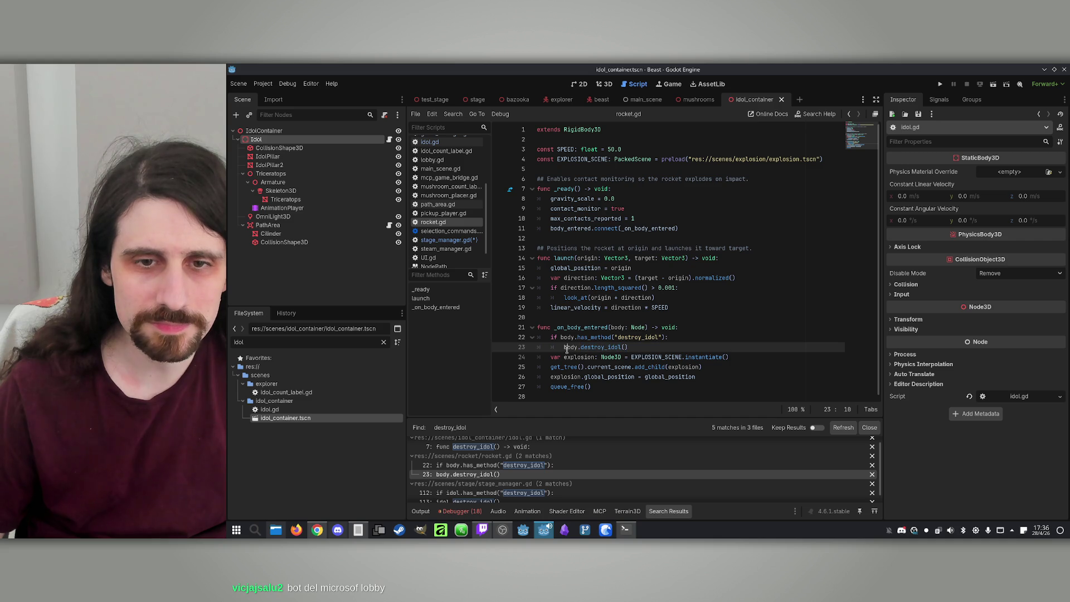
double_click(578, 357)
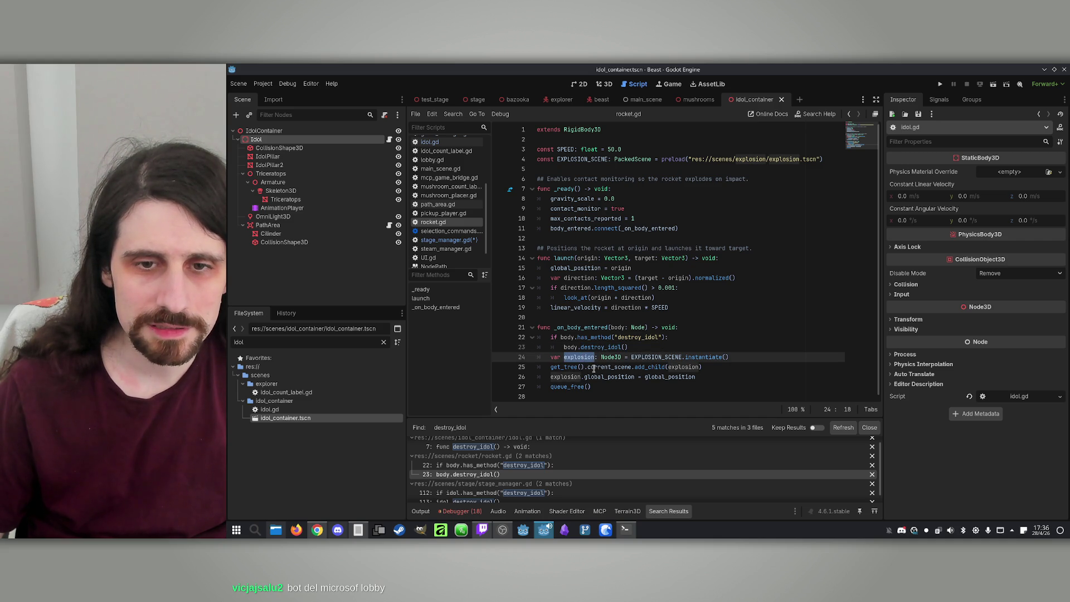
double_click(593, 368)
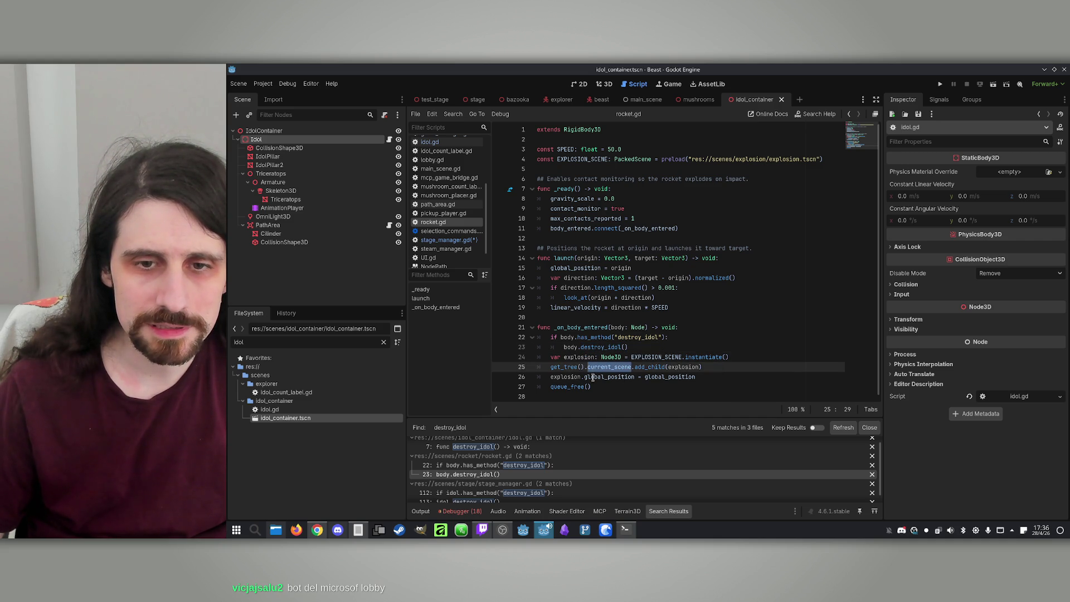
double_click(556, 378)
left_click(596, 389)
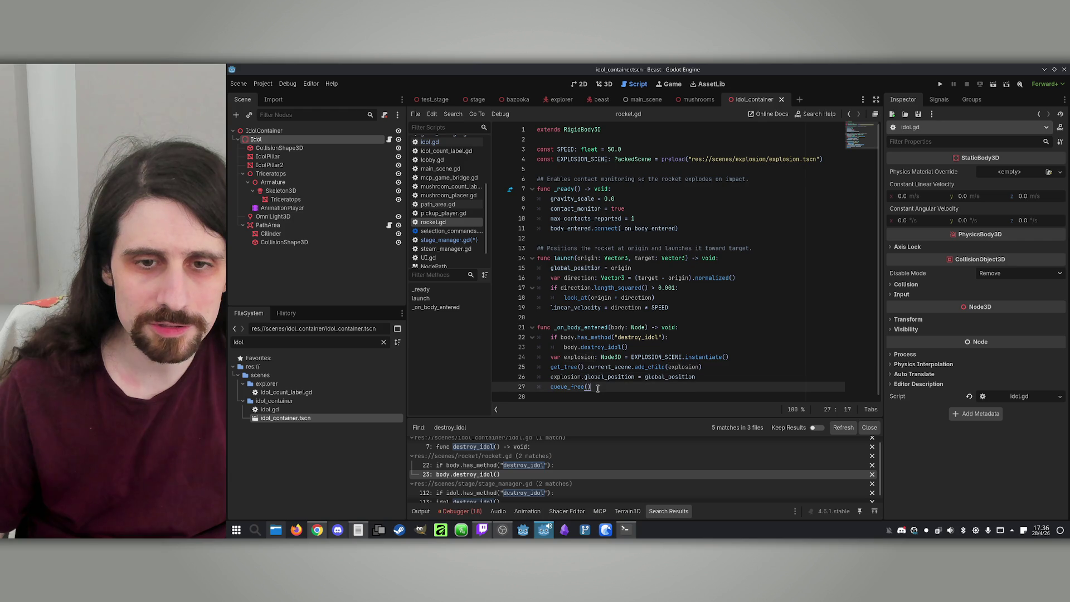
left_click(569, 346)
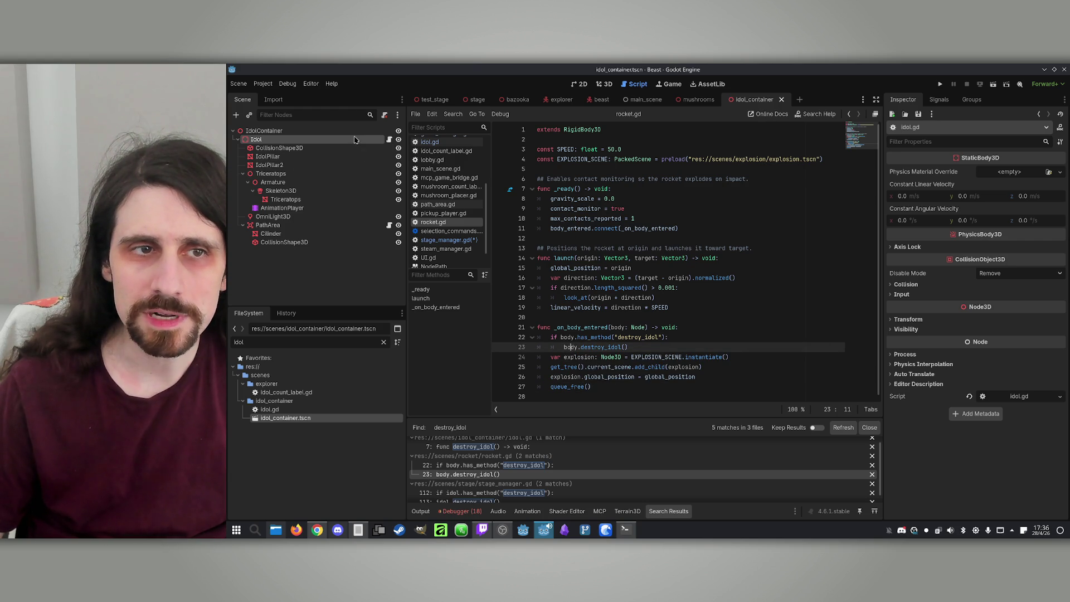
left_click(389, 139)
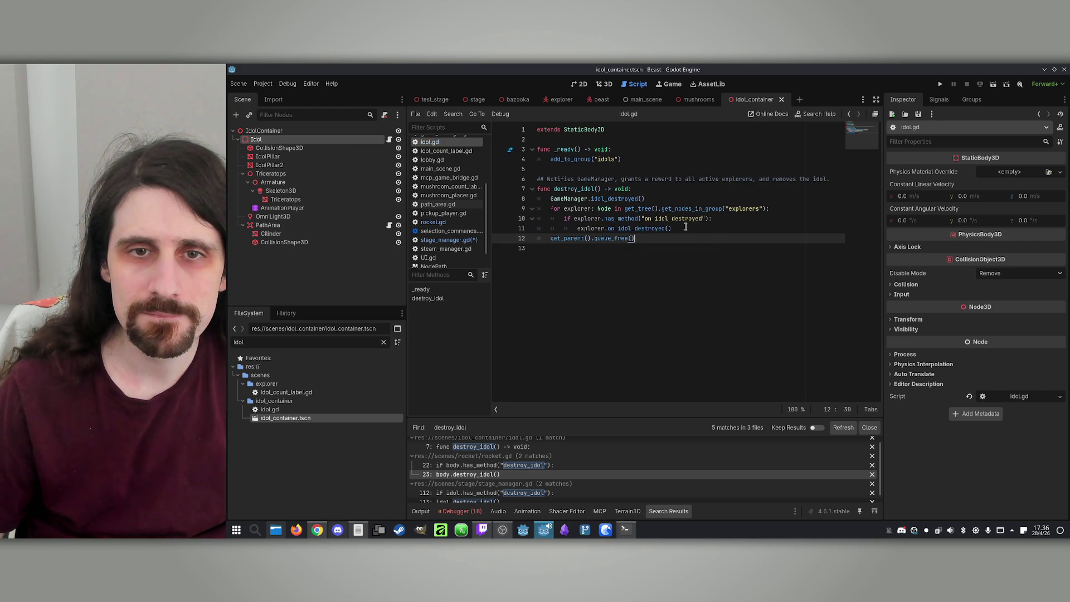
Step: Read idol.gd's destroy_idol: GameManager.idol_destroyed, the explorer loop calling on_idol_destroyed, queue_free
left_click(664, 199)
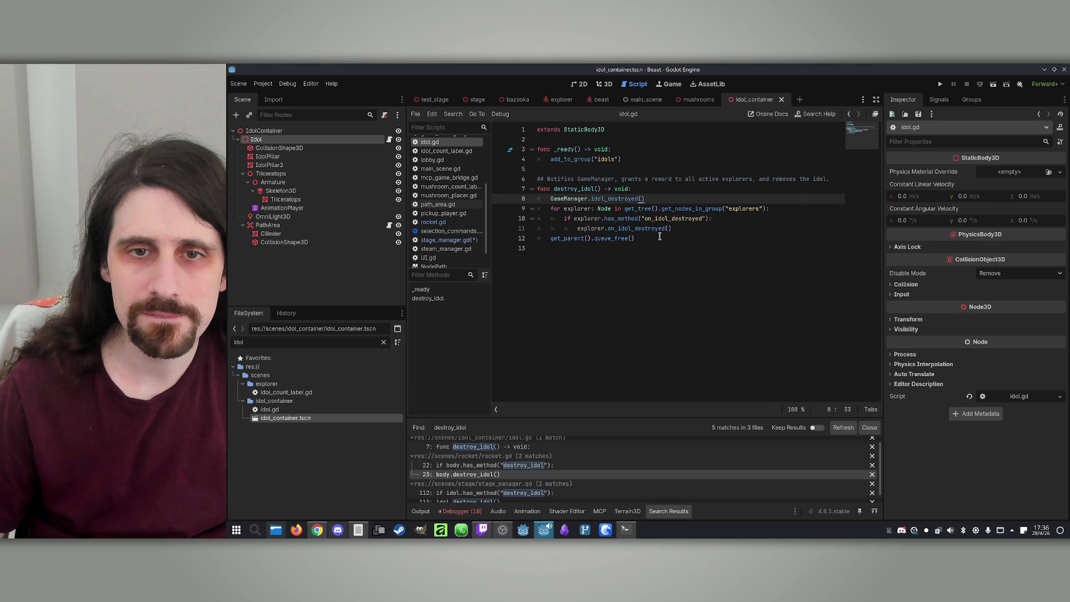
left_click(659, 236)
left_click(705, 227)
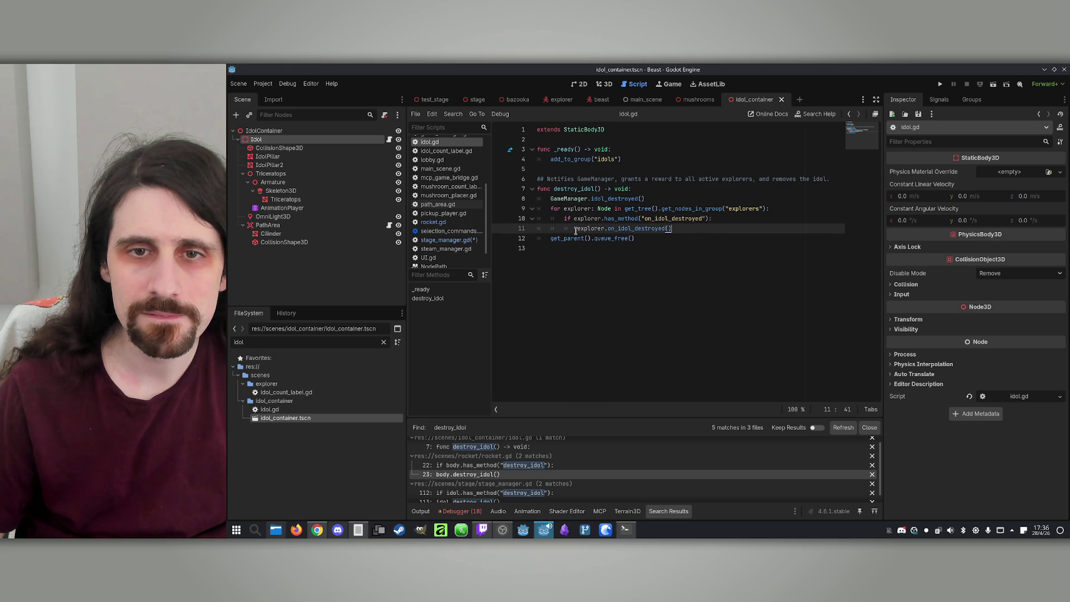
double_click(637, 229)
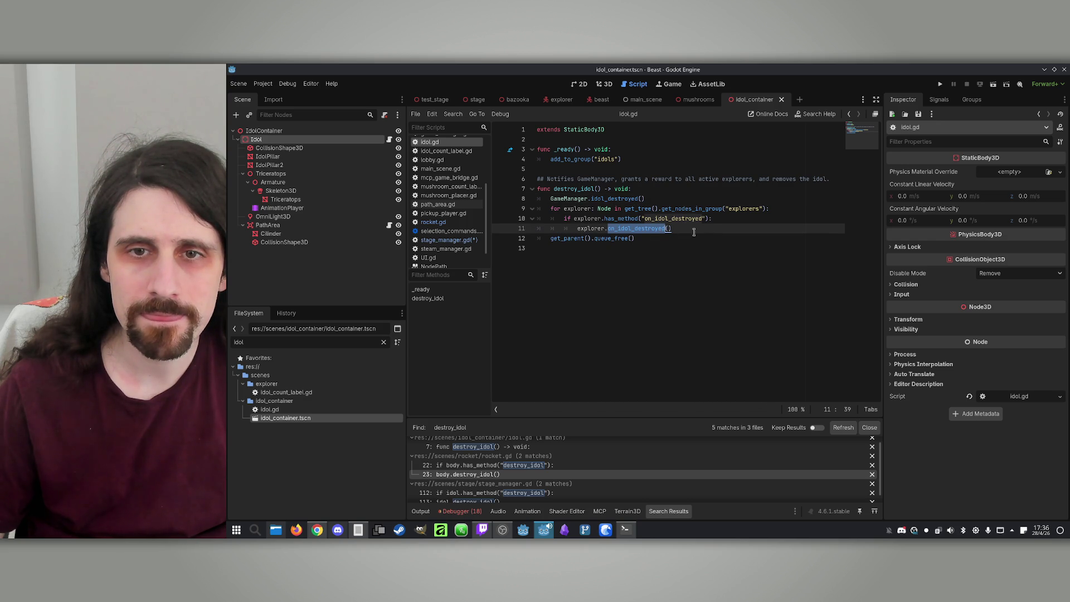
double_click(584, 209)
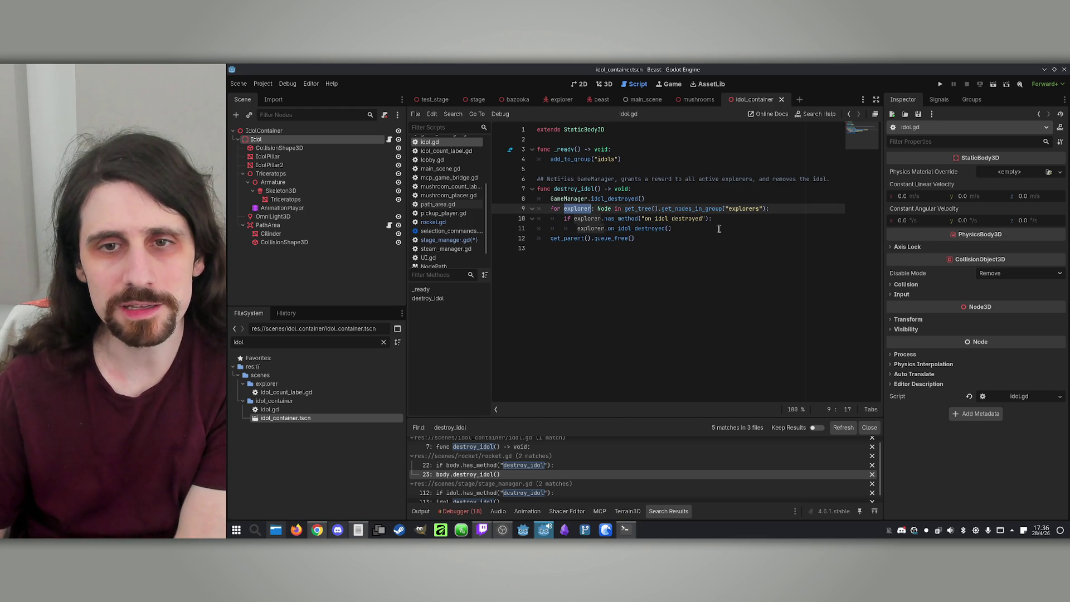
double_click(623, 219)
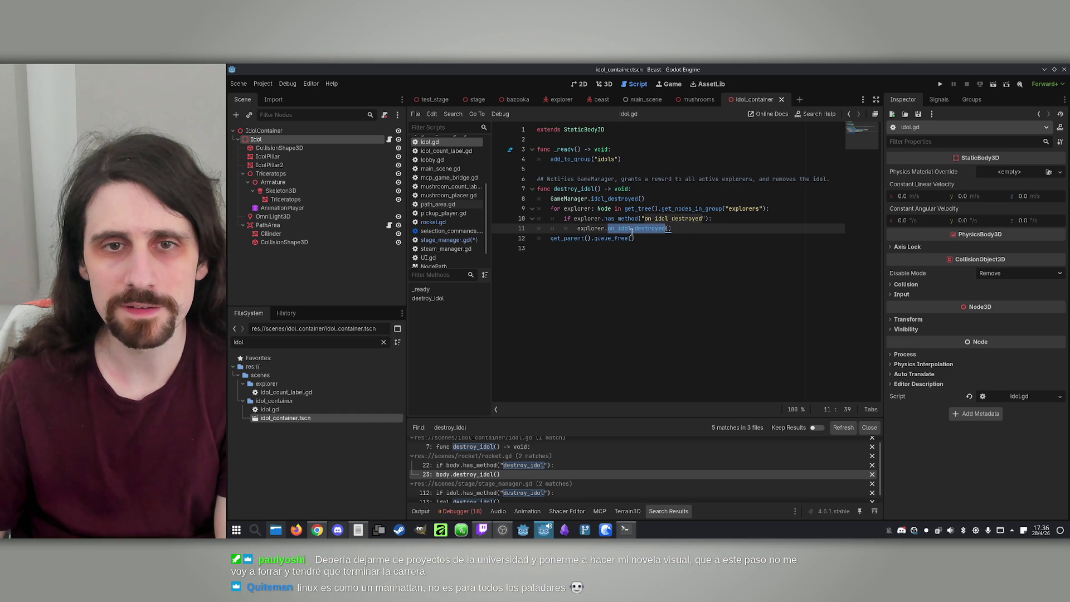
left_click(668, 241)
Step: Select on_idol_destroyed in idol.gd to look it up in the explorer scene
double_click(574, 188)
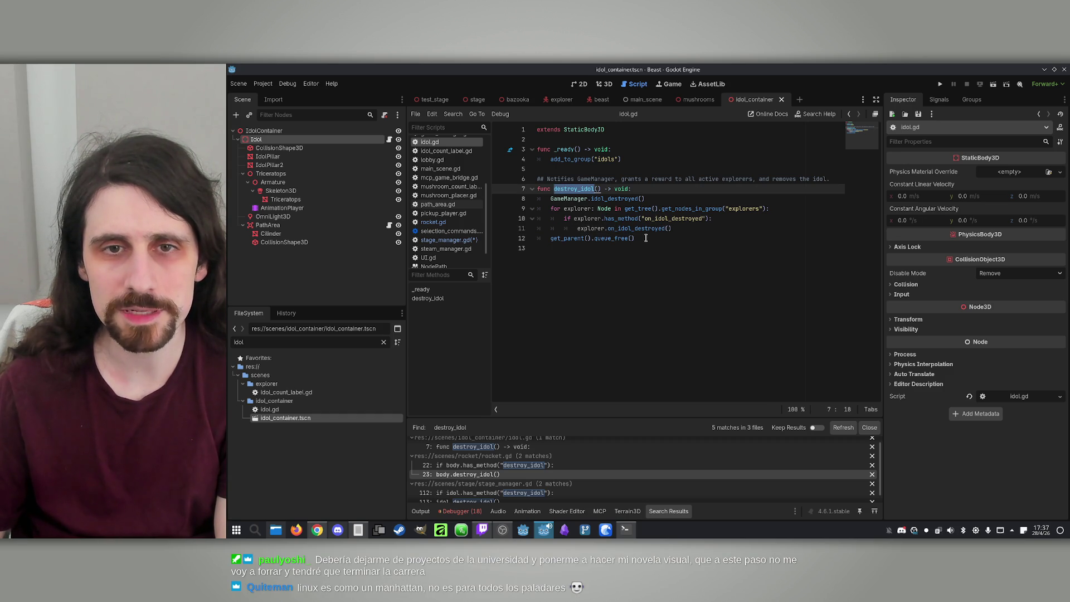
double_click(602, 200)
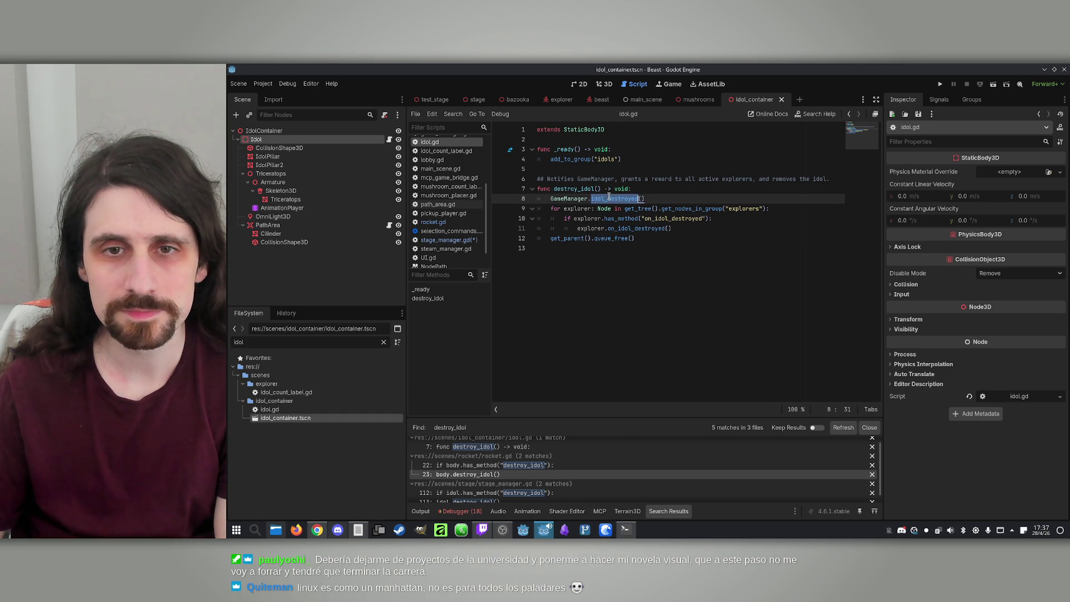
left_click(652, 229)
left_click(640, 226)
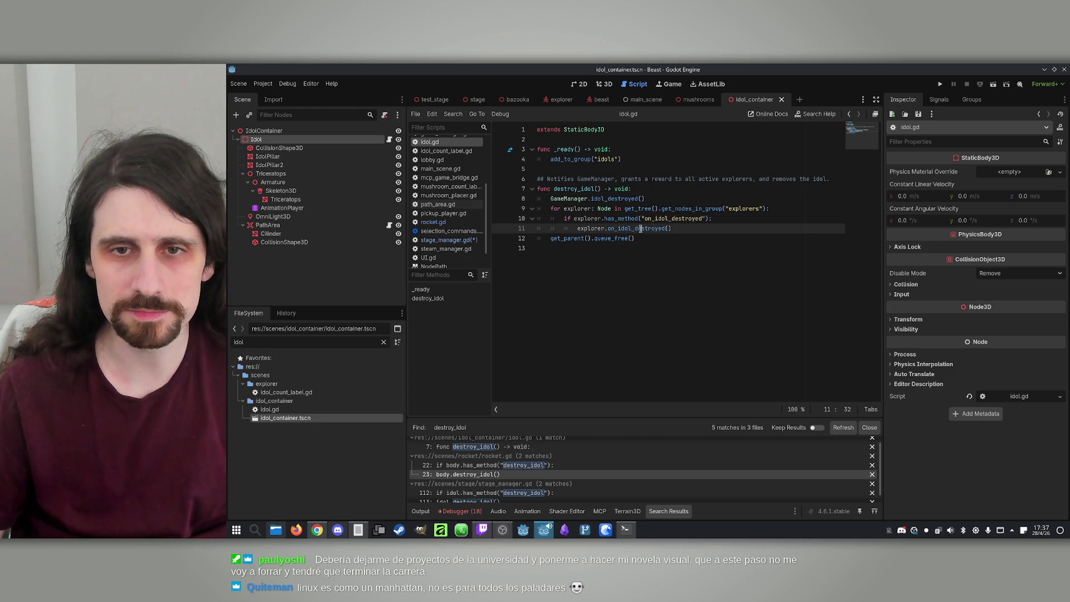
double_click(640, 228)
key("ctrl+c")
left_click(563, 99)
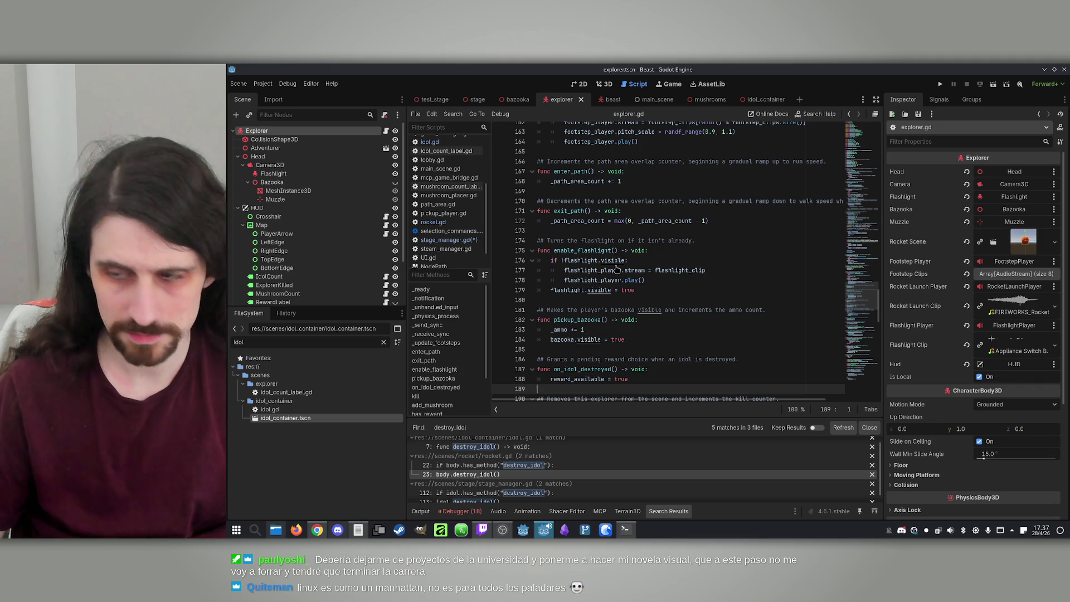
Step: Find on_idol_destroyed in explorer.gd, confirm it sets reward_available, then run the project
key("ctrl+f")
key("ctrl+v")
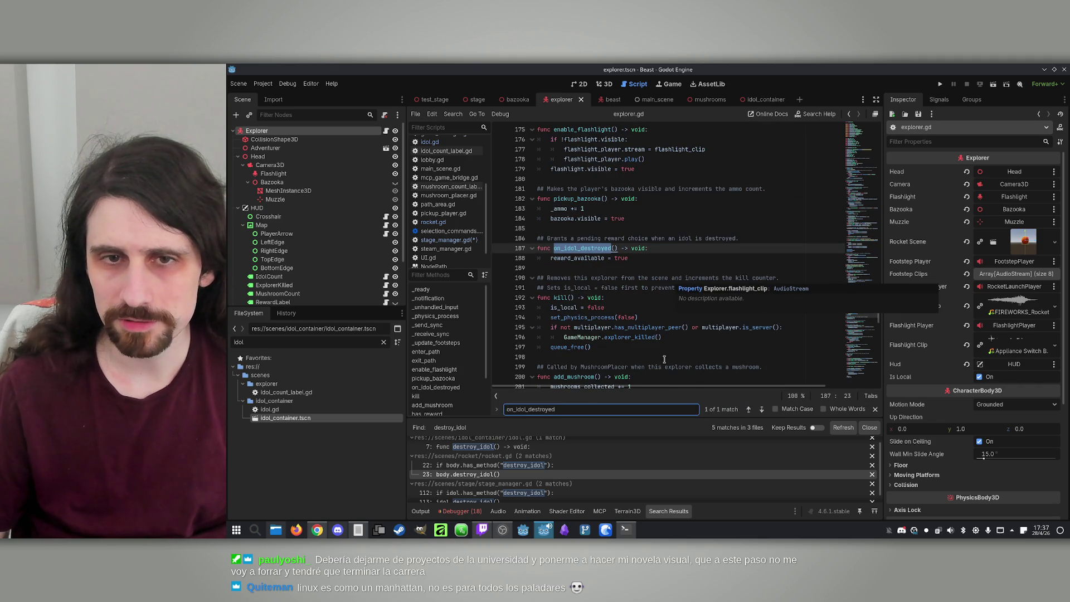
double_click(570, 259)
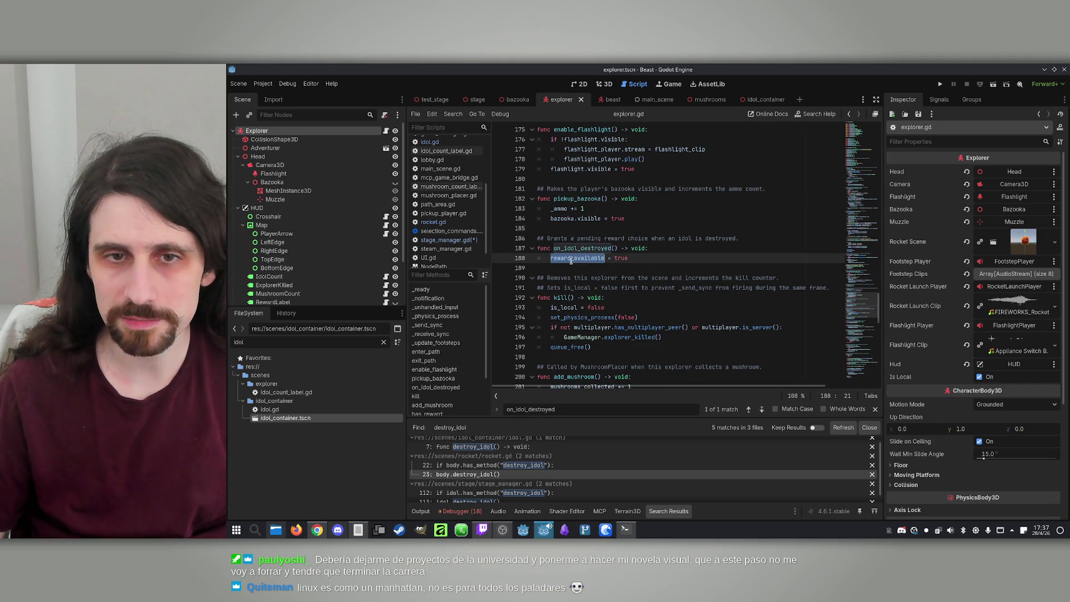
double_click(602, 248)
scroll(729, 288, "up", 3)
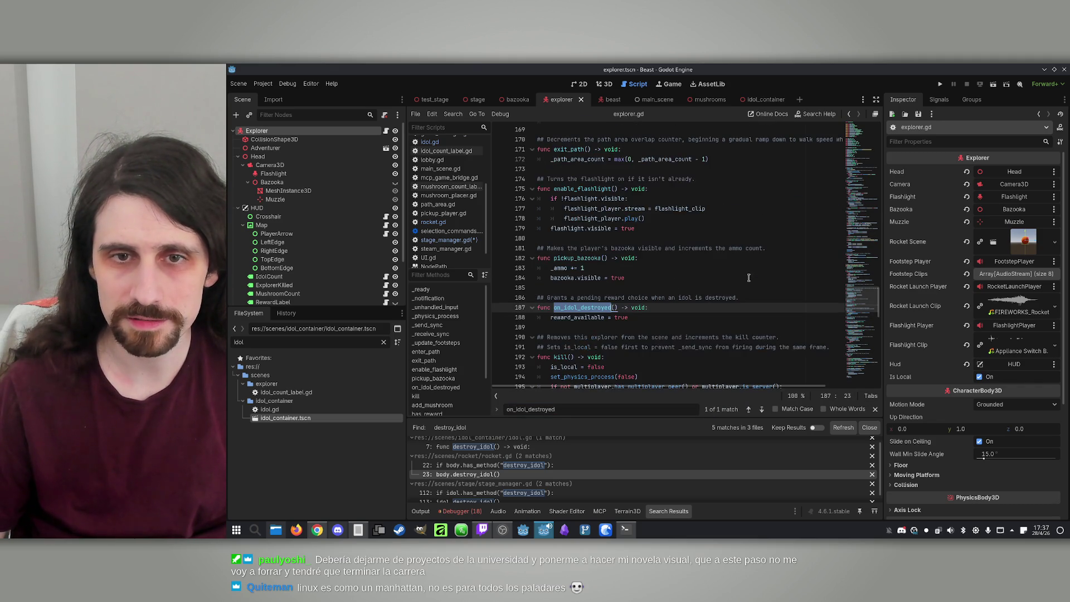
scroll(591, 380, "down", 4)
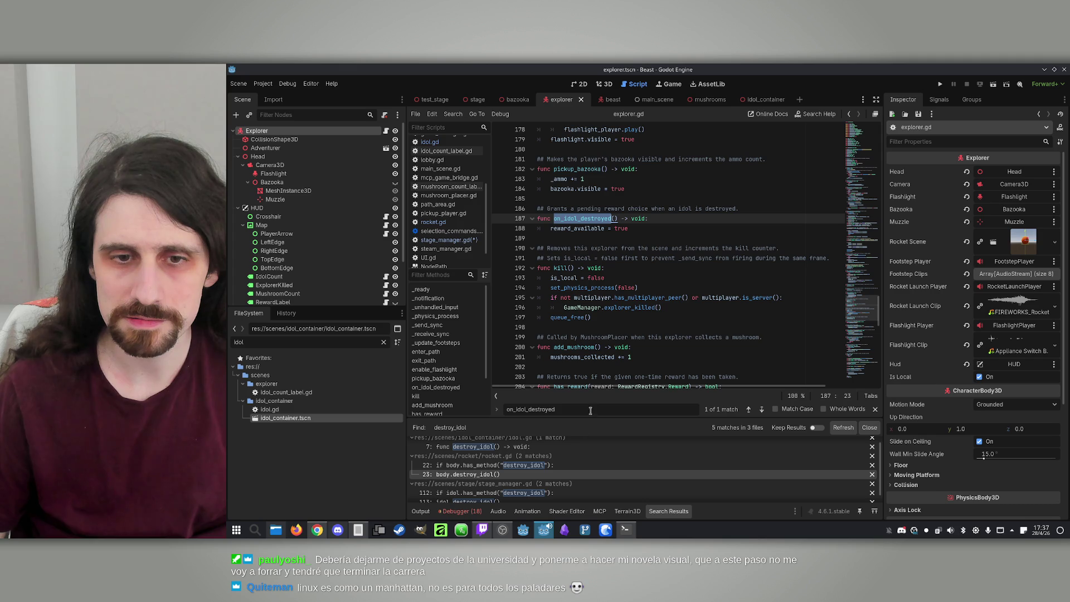
scroll(512, 339, "up", 1)
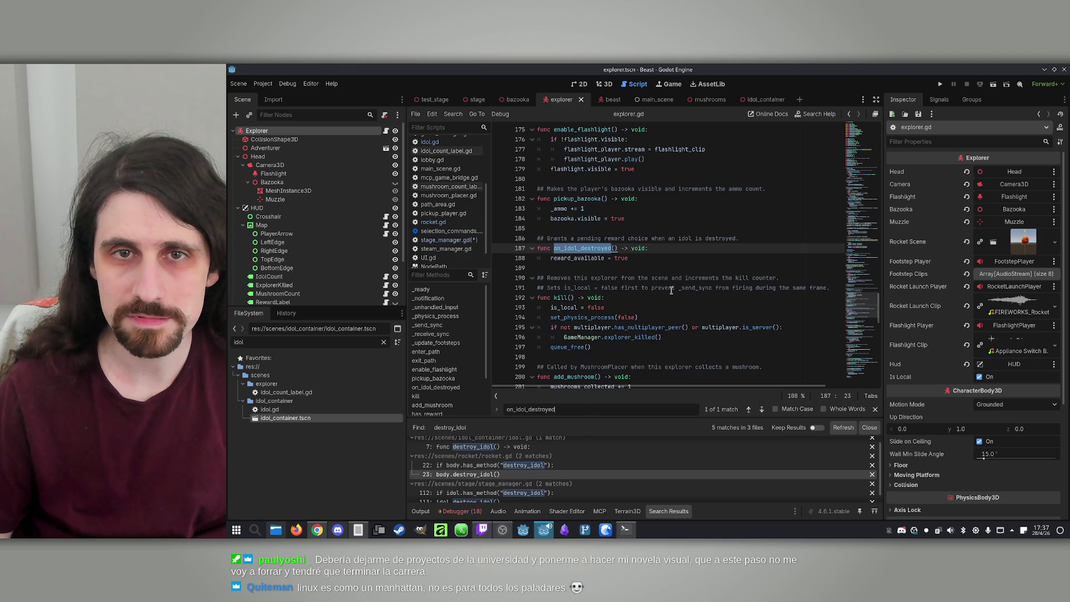
left_click(940, 86)
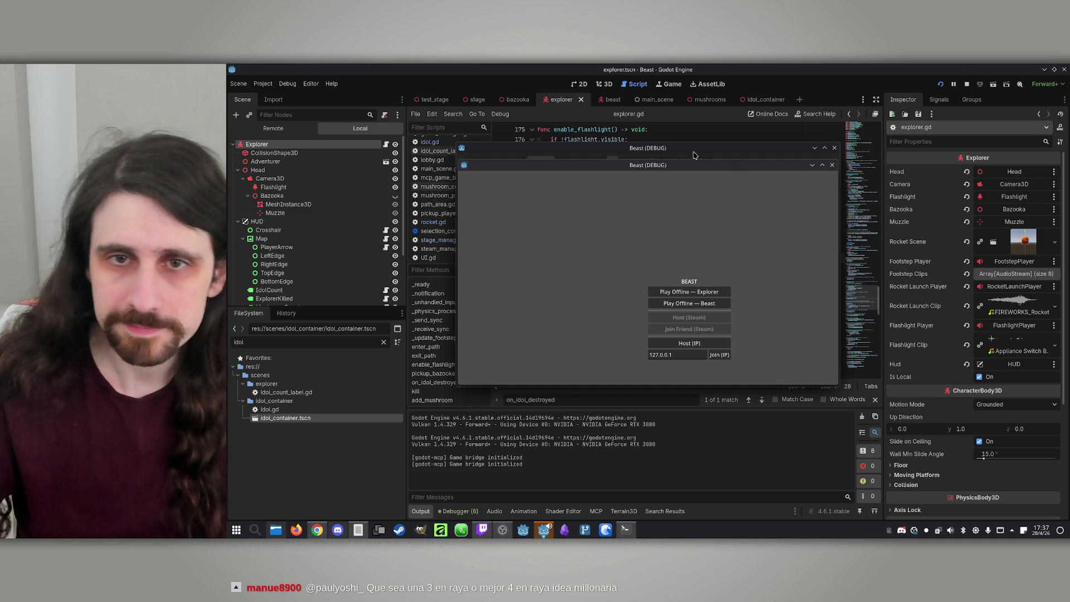
Step: Place the game windows side by side, host on the left, join on the right, and start the match
left_click_drag(684, 169, 908, 161)
left_click_drag(640, 147, 440, 137)
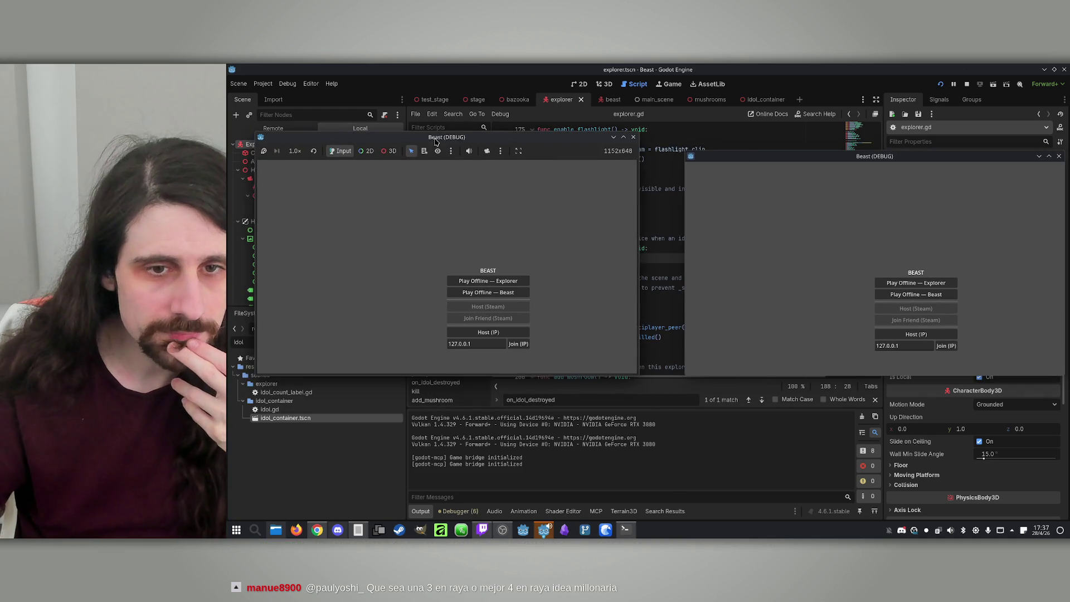
left_click(519, 334)
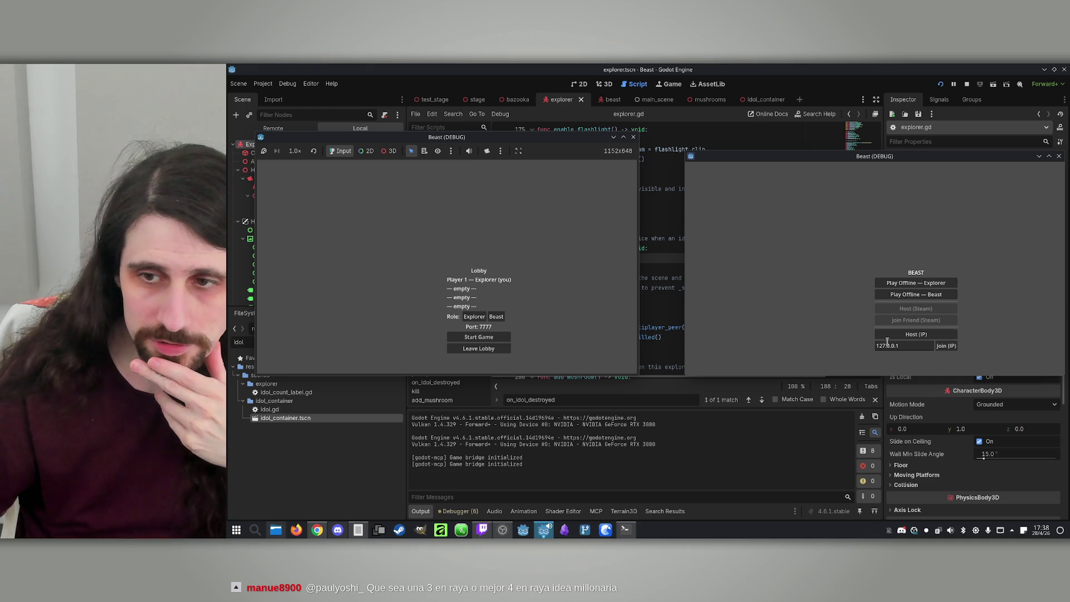
left_click(945, 346)
left_click(501, 338)
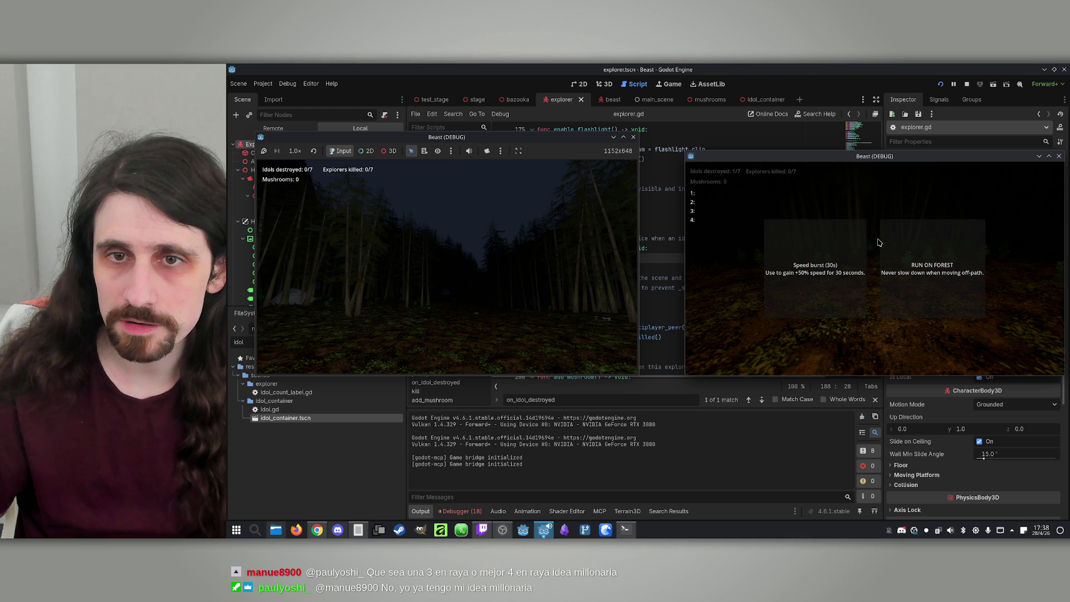
Step: Take the Speed burst reward and toggle the map overview open and closed twice
left_click(826, 269)
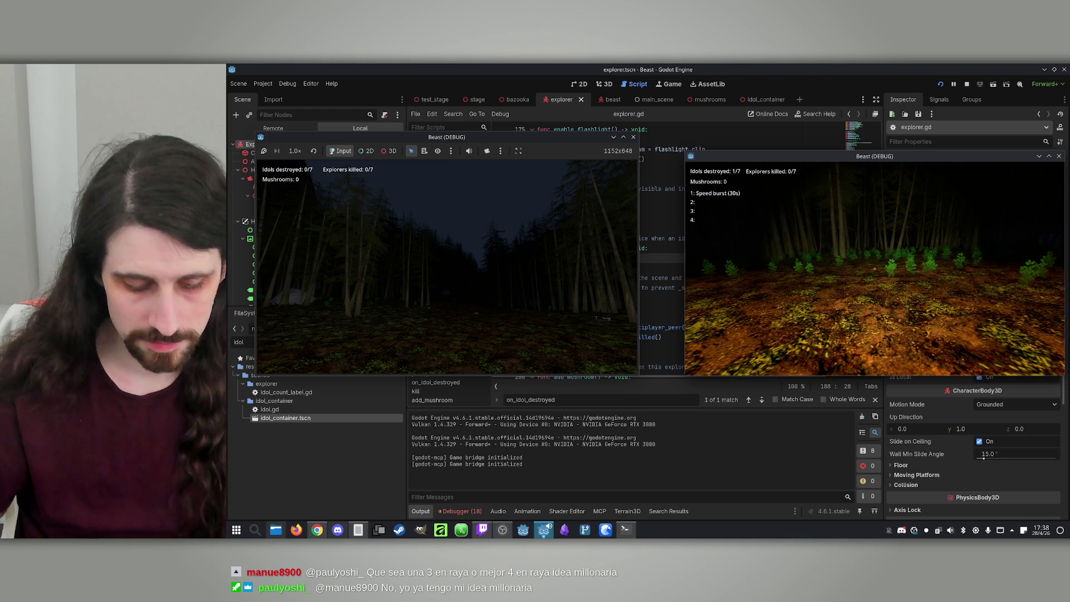
key("m")
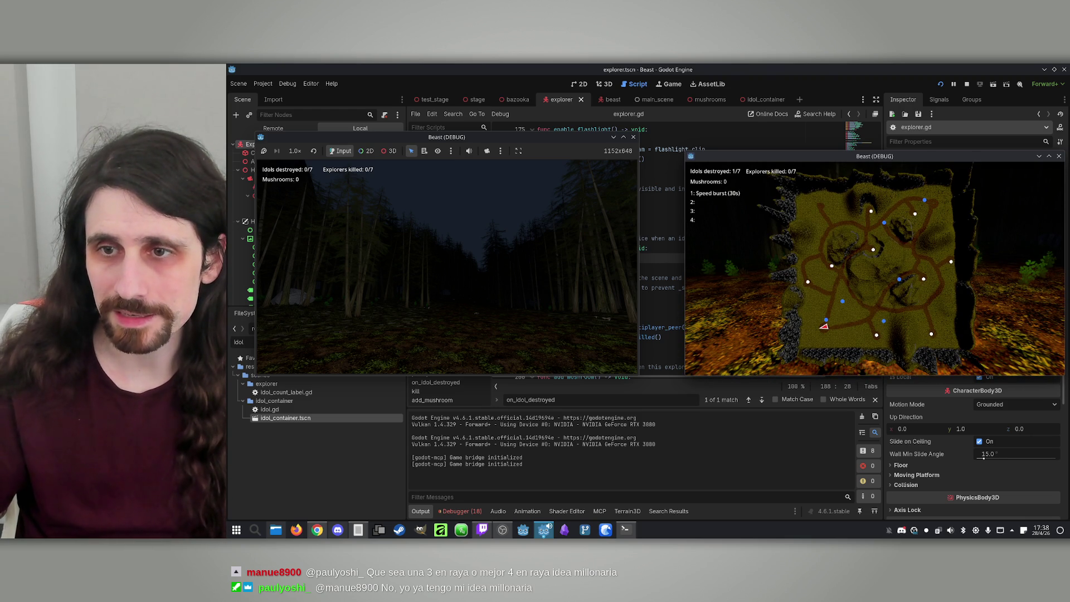
key("m")
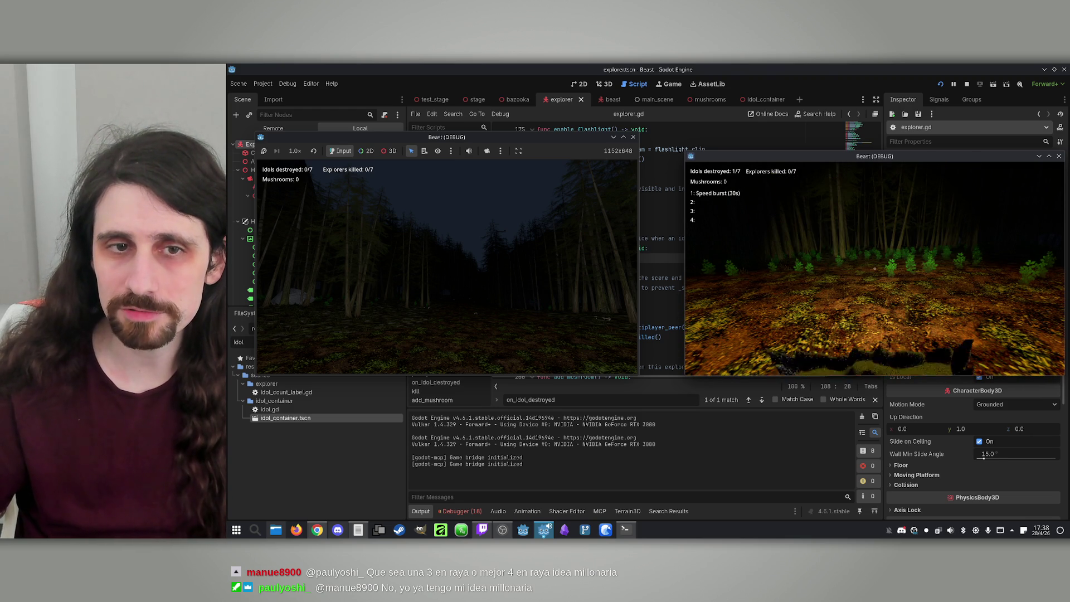
key("m")
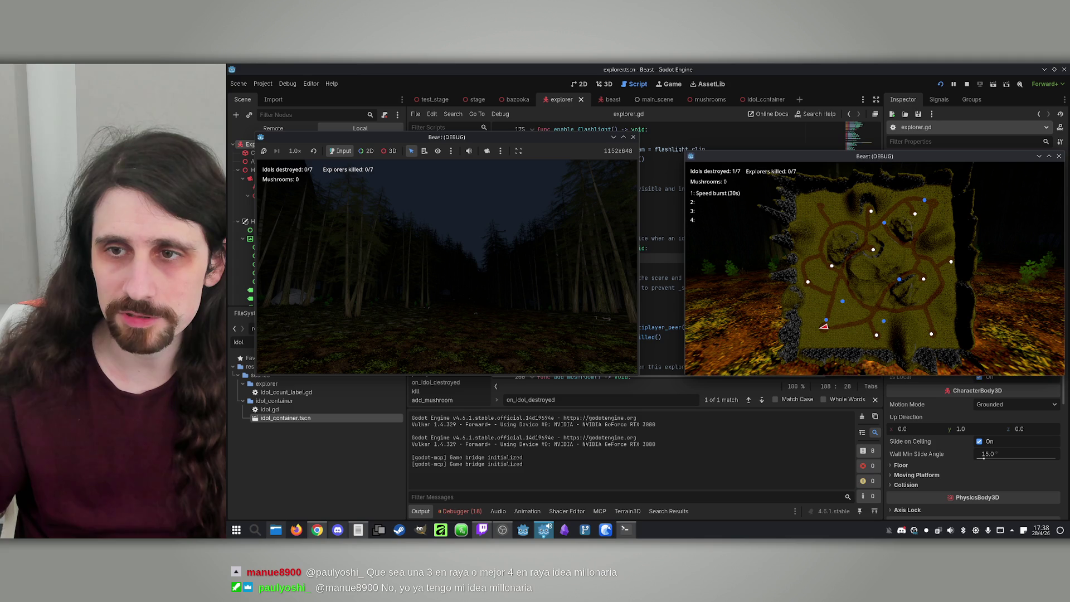
key("m")
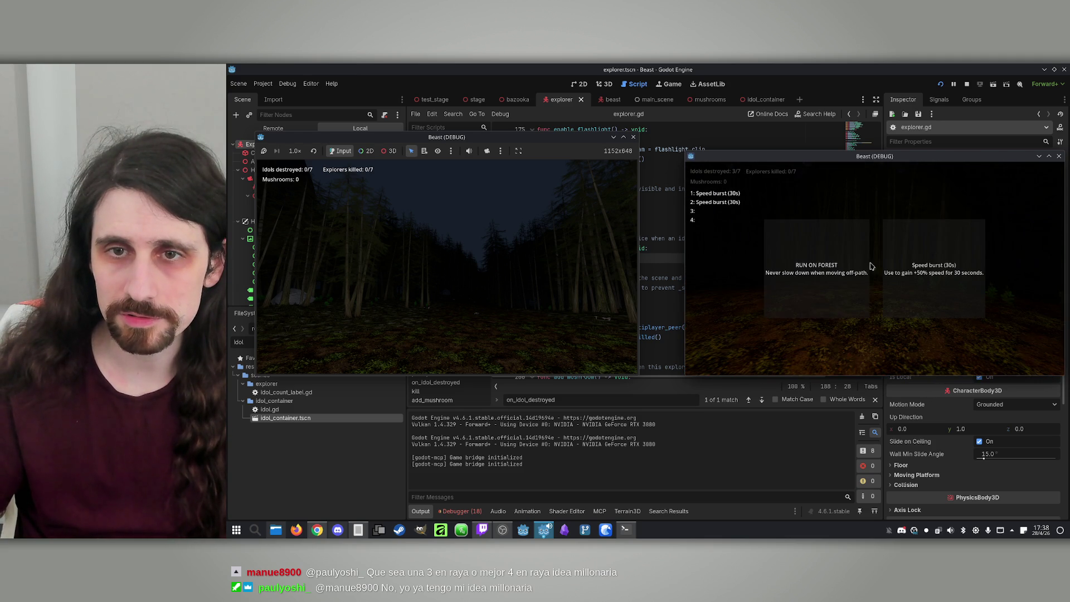
Step: Take two more Speed burst rewards, check the map, then stop the running game
left_click(842, 270)
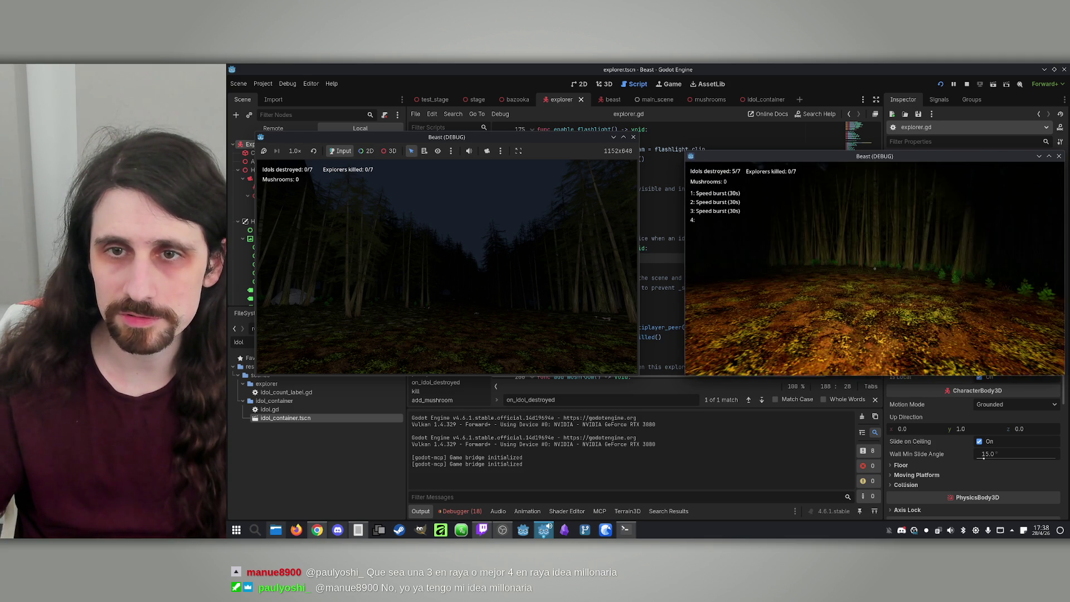
left_click(842, 270)
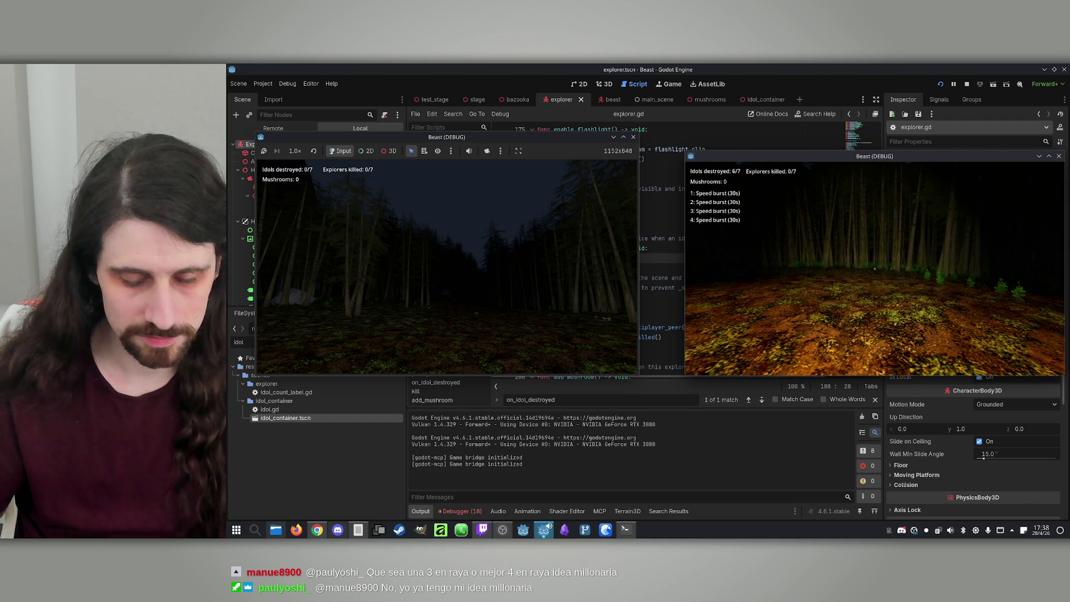
key("m")
key("super")
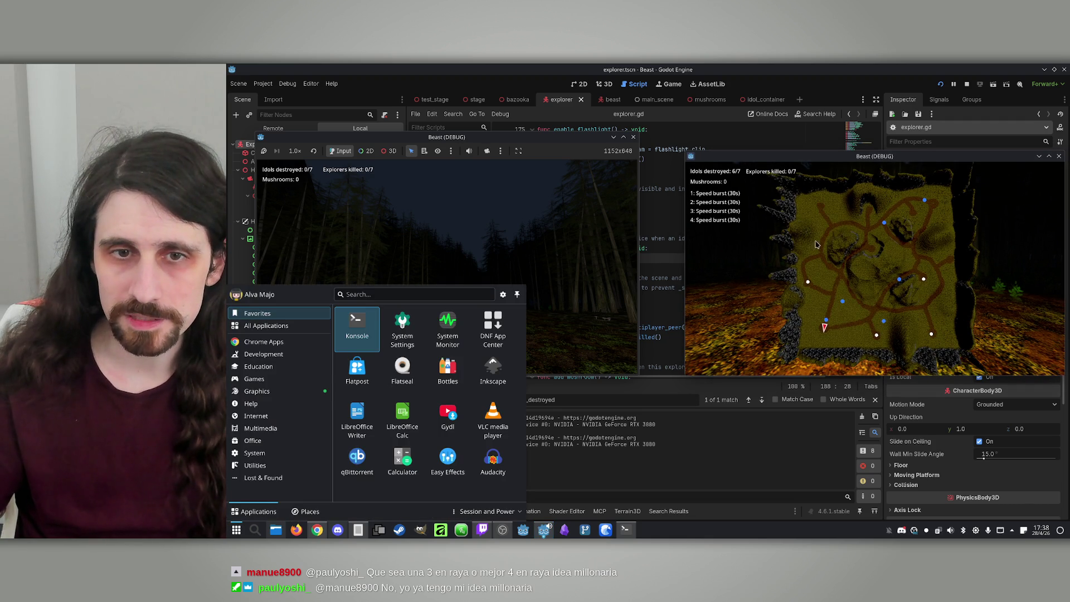
left_click(483, 221)
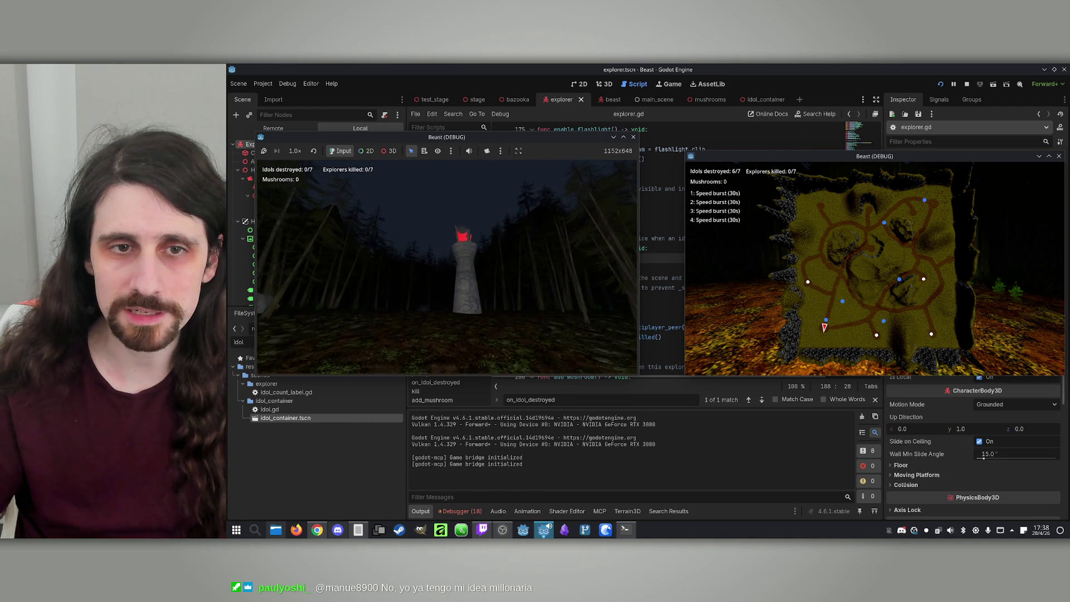
key("super")
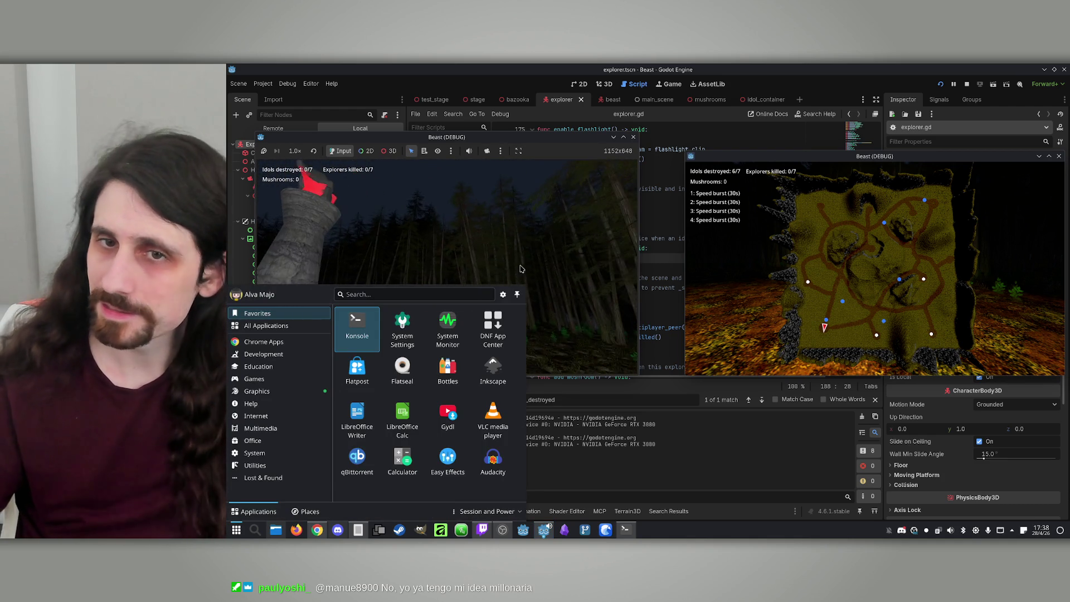
left_click(968, 85)
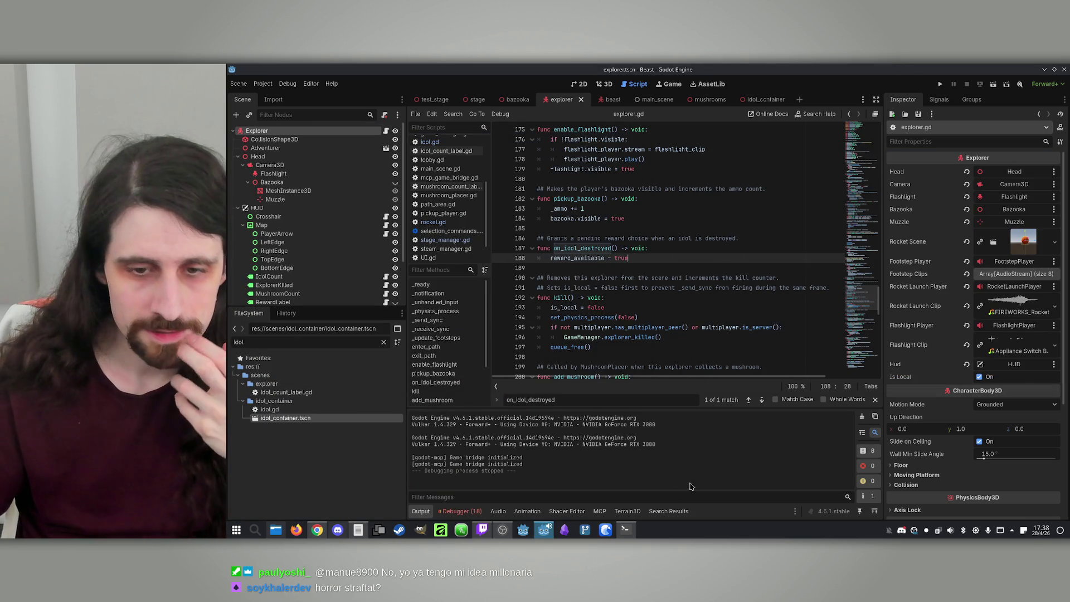
Step: Tell Claude Code that an idol destroyed in one instance stays undestroyed in the other (online)
left_click(626, 530)
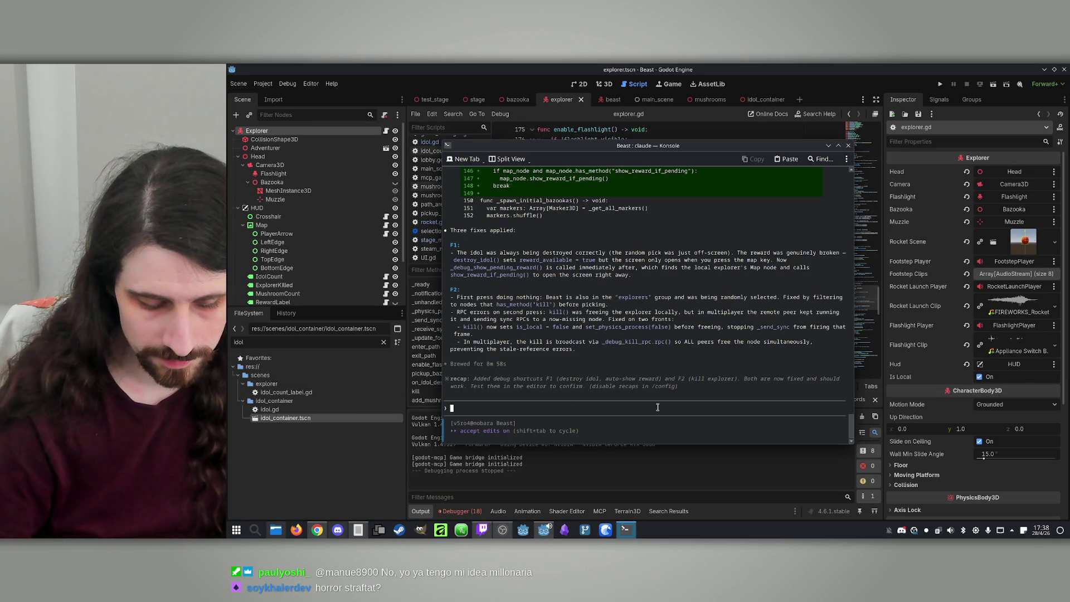
type("When an")
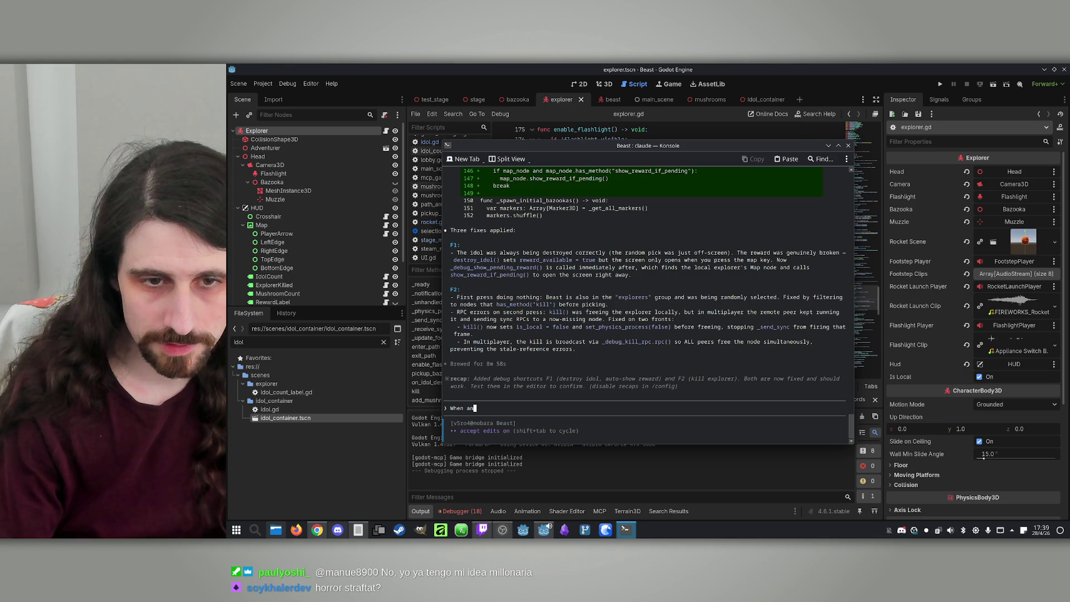
type(" idol is ")
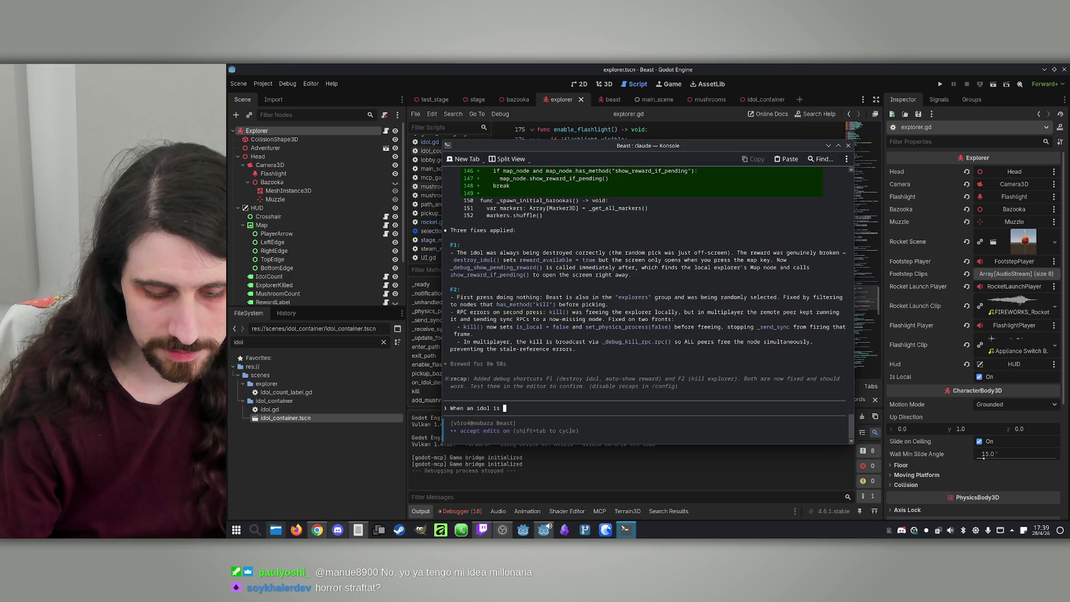
type("destroyed in")
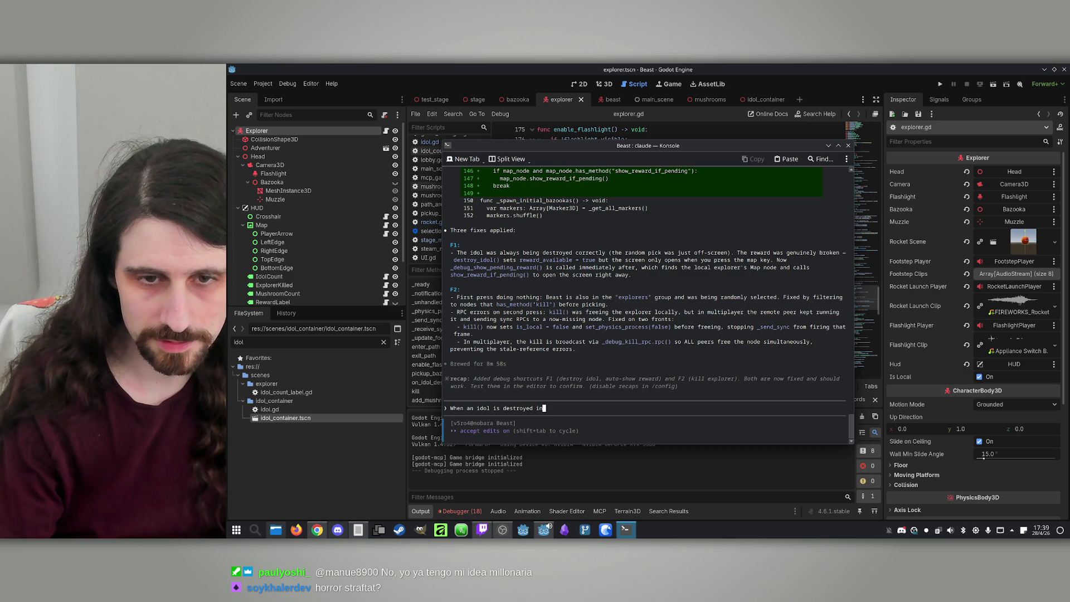
type(" a instance, it ")
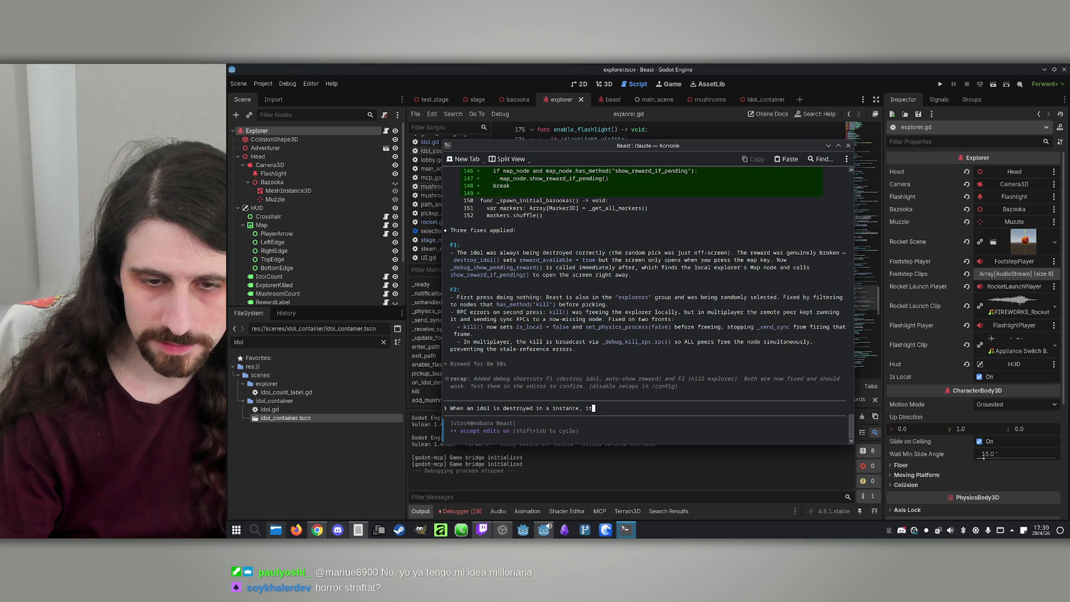
type("reamins ")
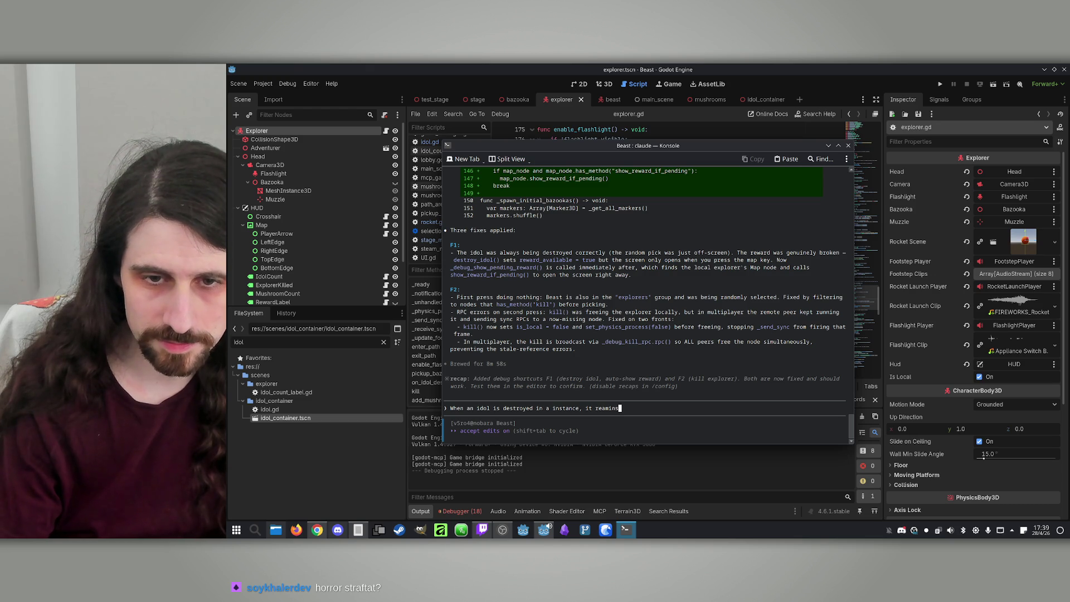
type("undestro")
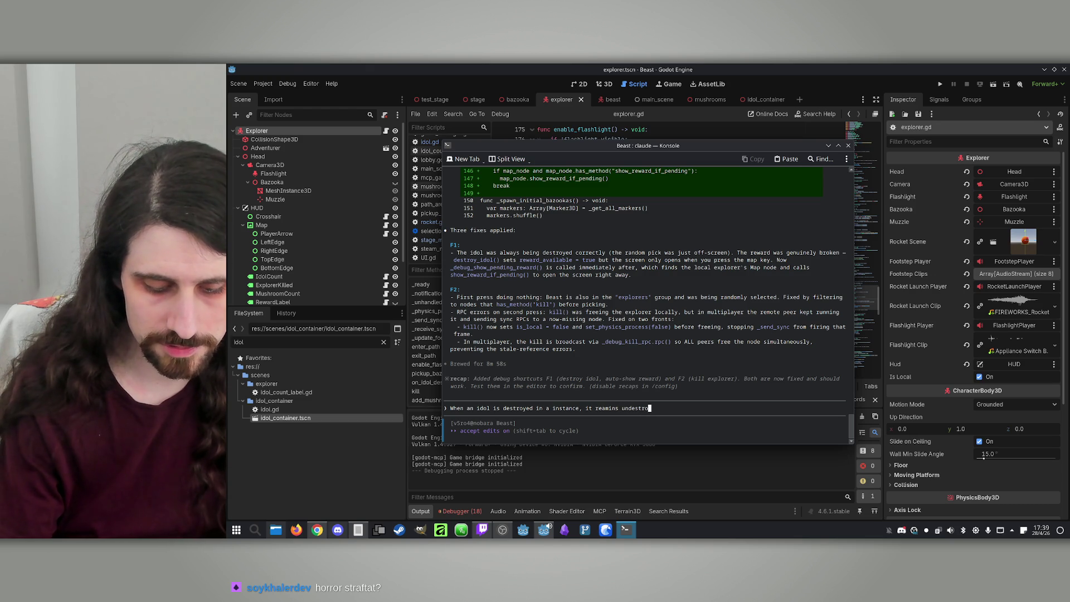
type("yed in the other")
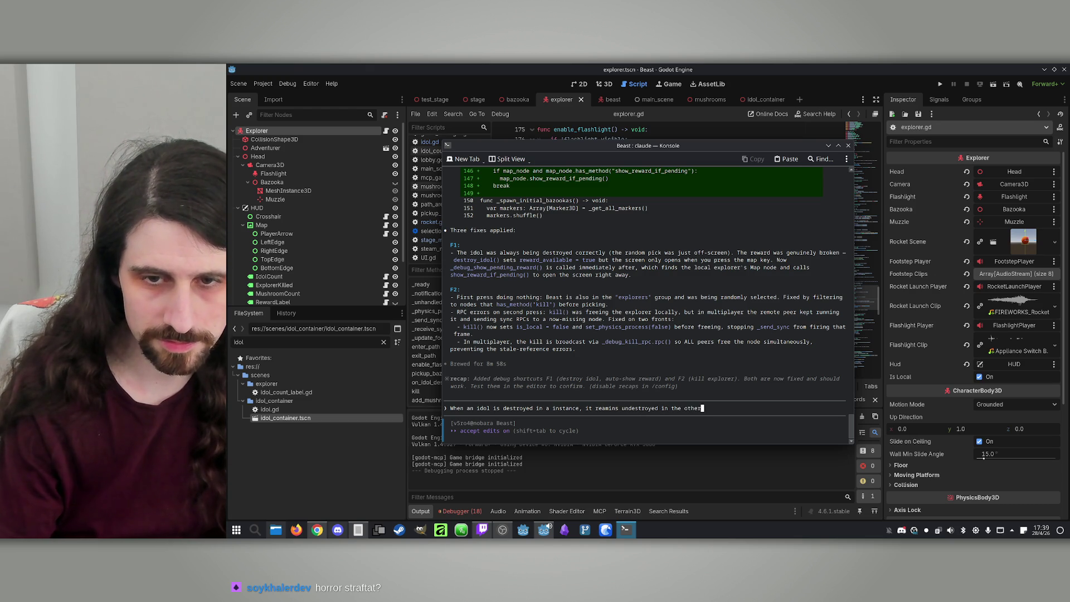
type(" instances.")
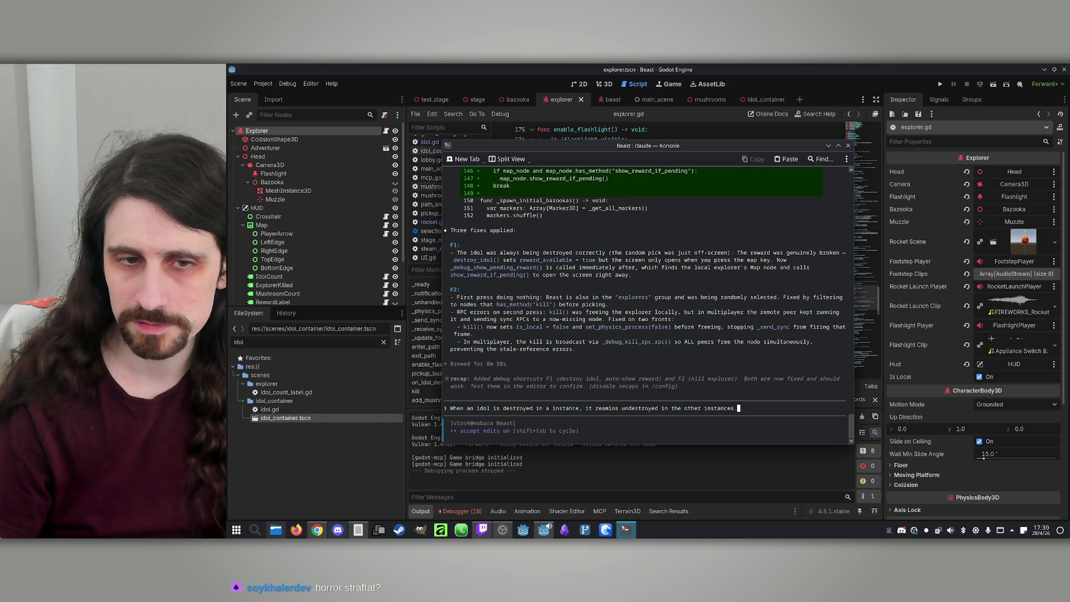
key("BackSpace")
type("(onl")
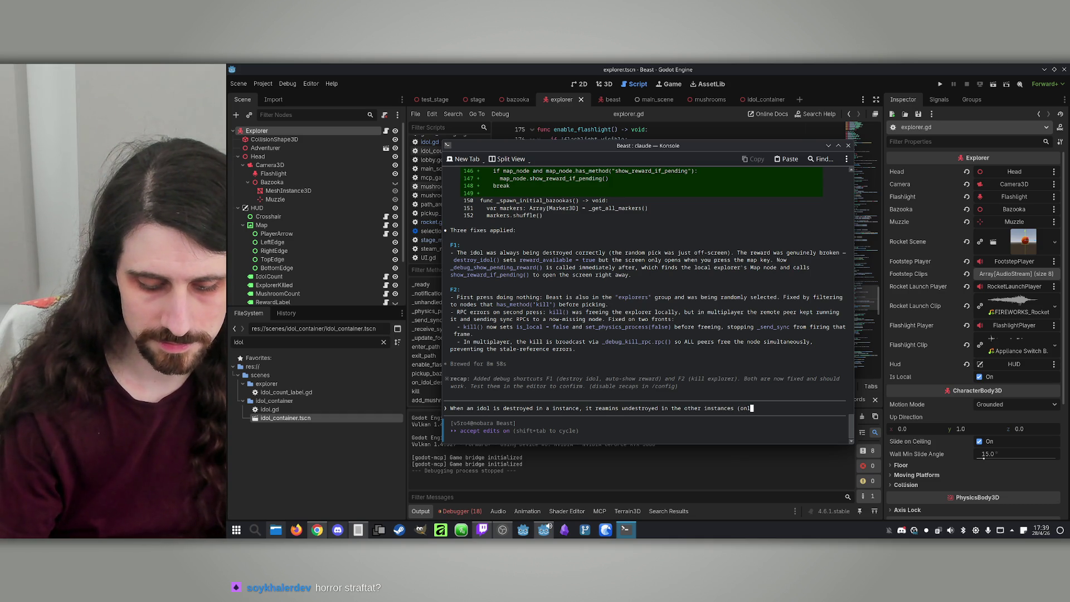
type("ine).")
key("Return")
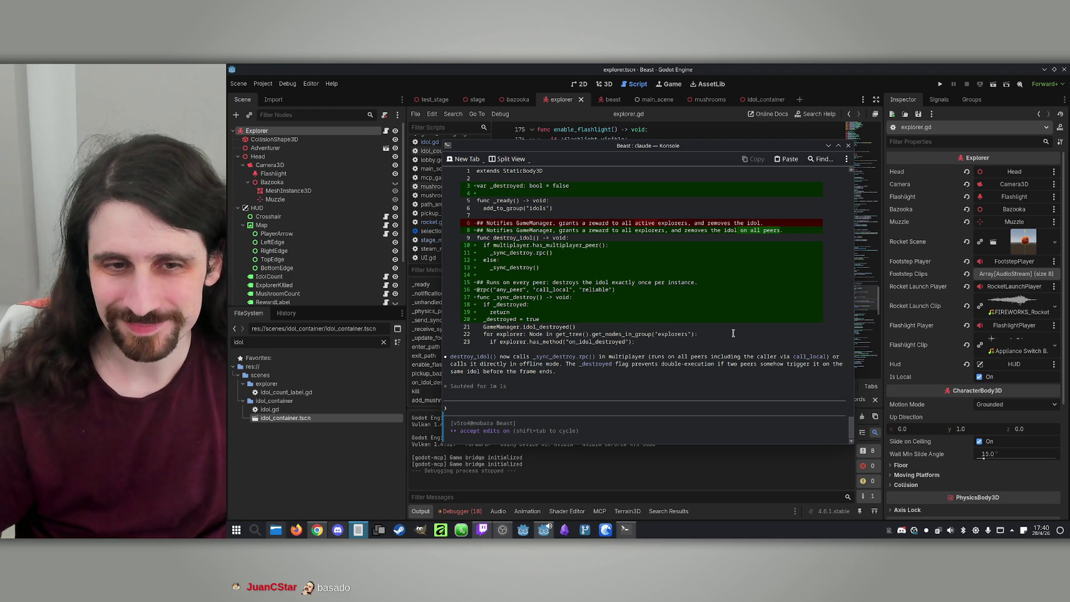
Step: Shift the Claude Code terminal window slightly to the right
left_click_drag(711, 151, 722, 152)
Step: Relaunch the game in two side-by-side windows, host and join, set the host to Beast, and start
left_click(940, 84)
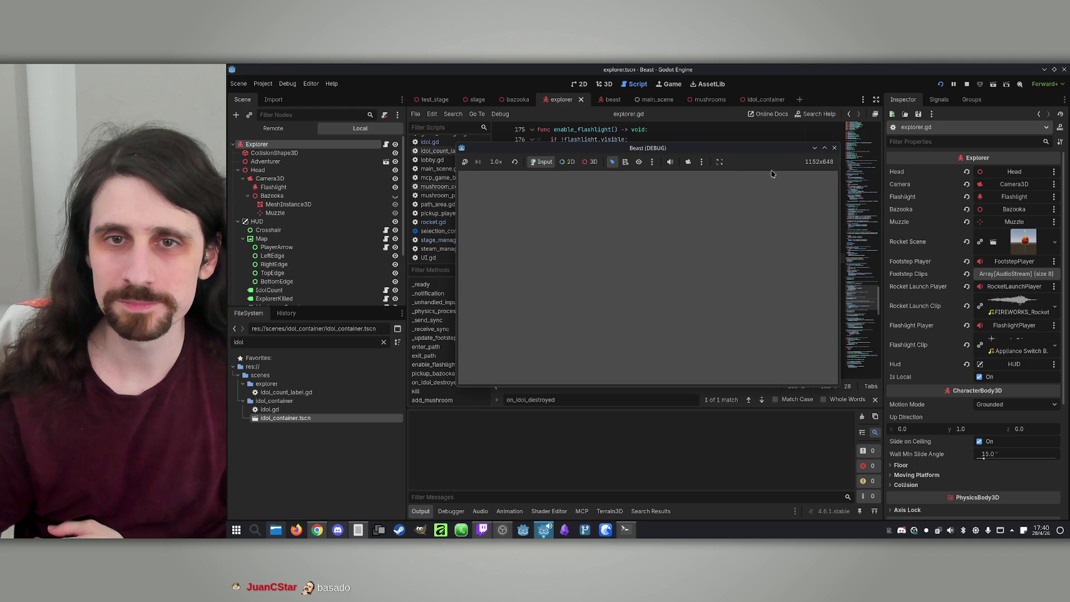
left_click_drag(570, 163, 790, 158)
mouse_move(633, 149)
left_mouse_down()
mouse_move(450, 149)
mouse_move(456, 140)
left_mouse_up()
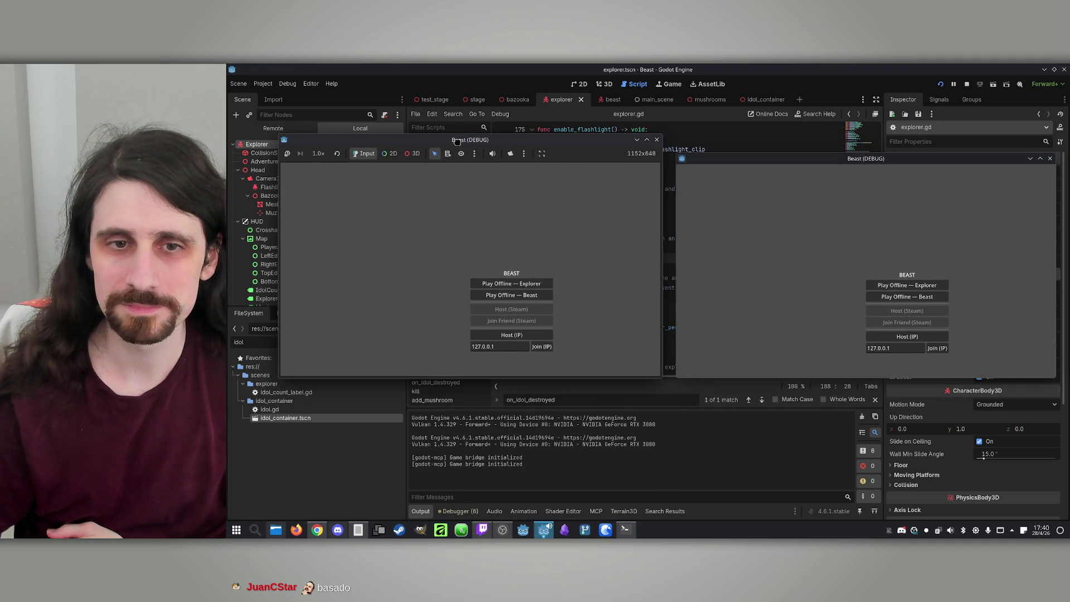
left_click(511, 335)
left_click(937, 348)
left_click(519, 319)
left_click(524, 344)
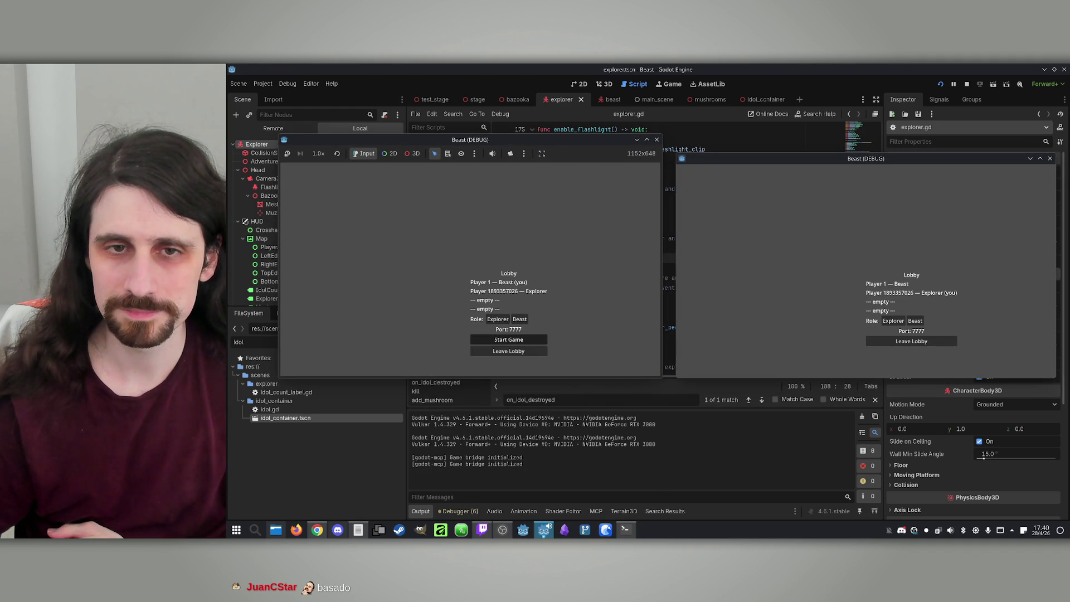
Step: Walk along the forest path, pick the +20% SPEED reward, then stop the game with F8
key("w")
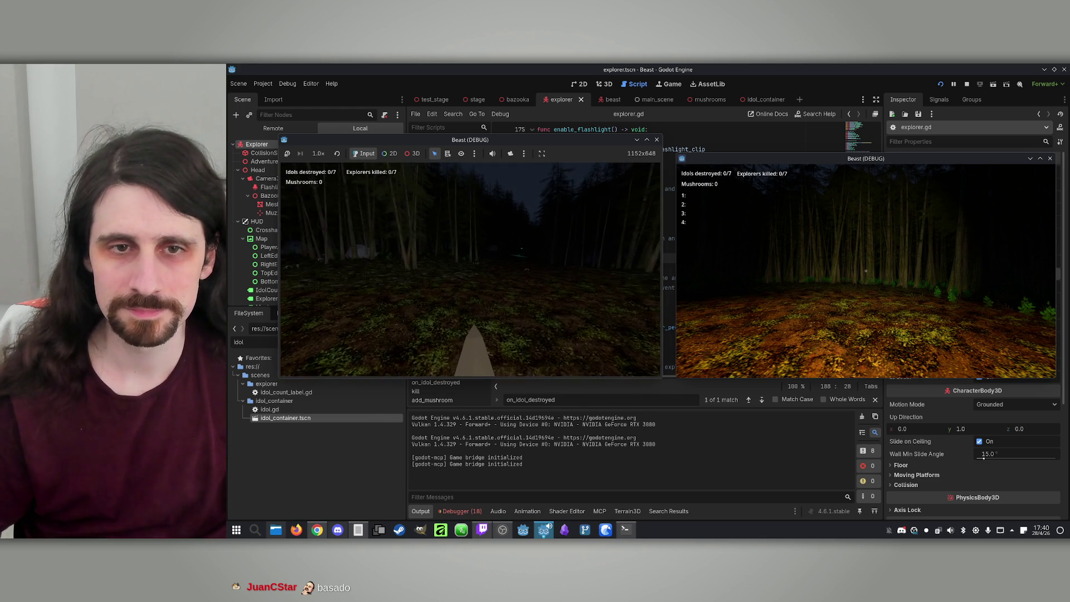
key("w")
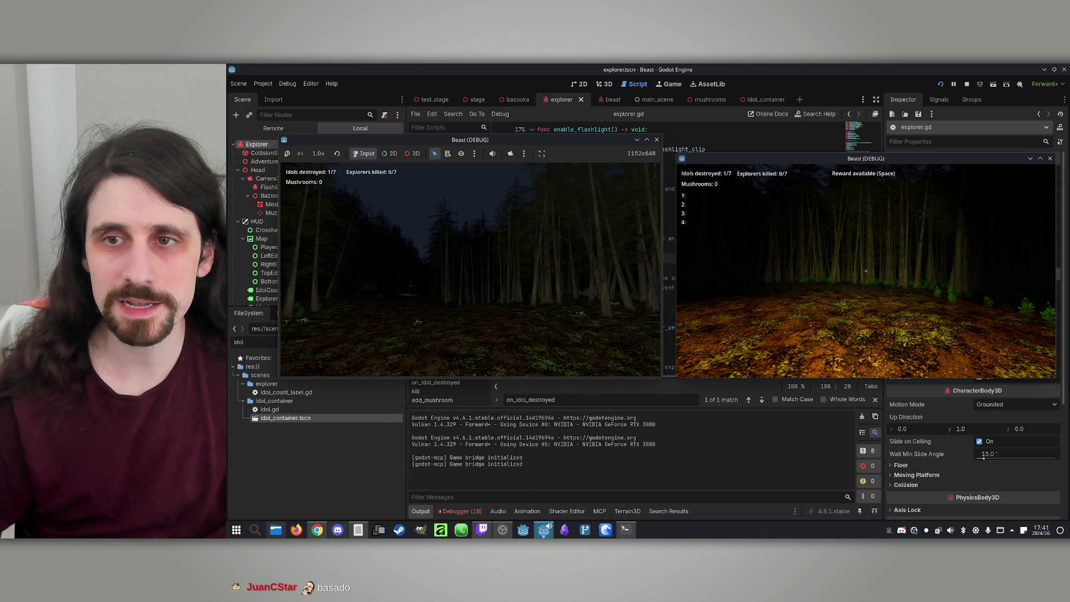
key("super")
key("super")
key("space")
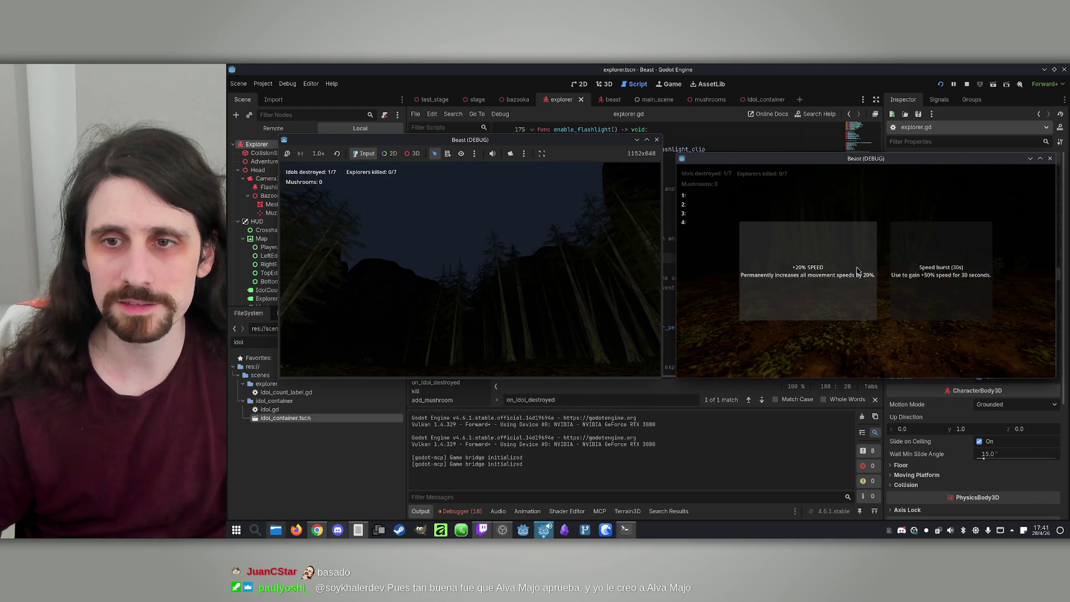
left_click(821, 262)
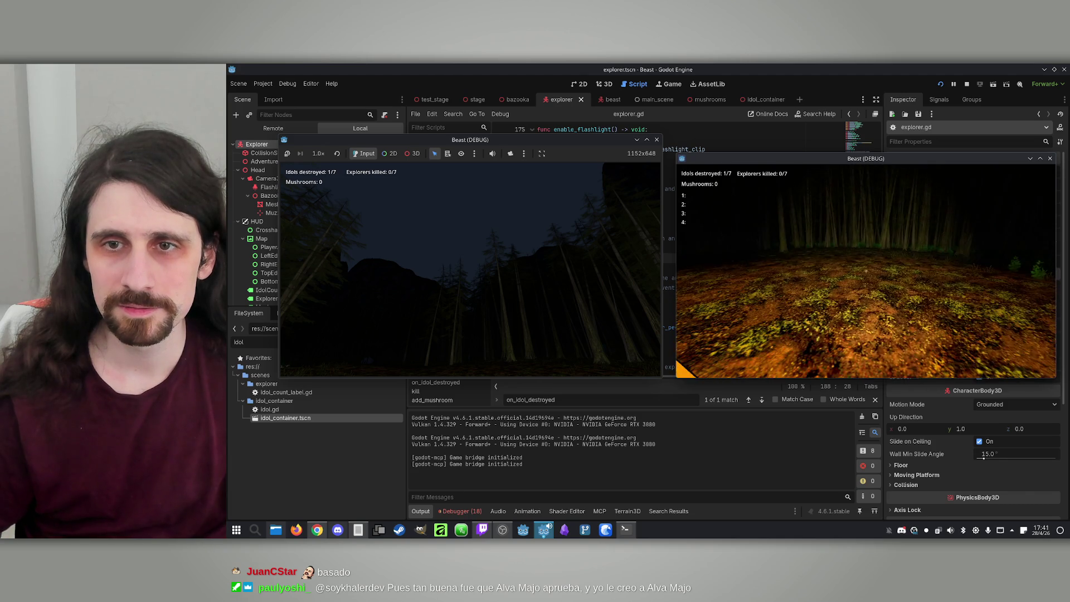
key("super")
key("super")
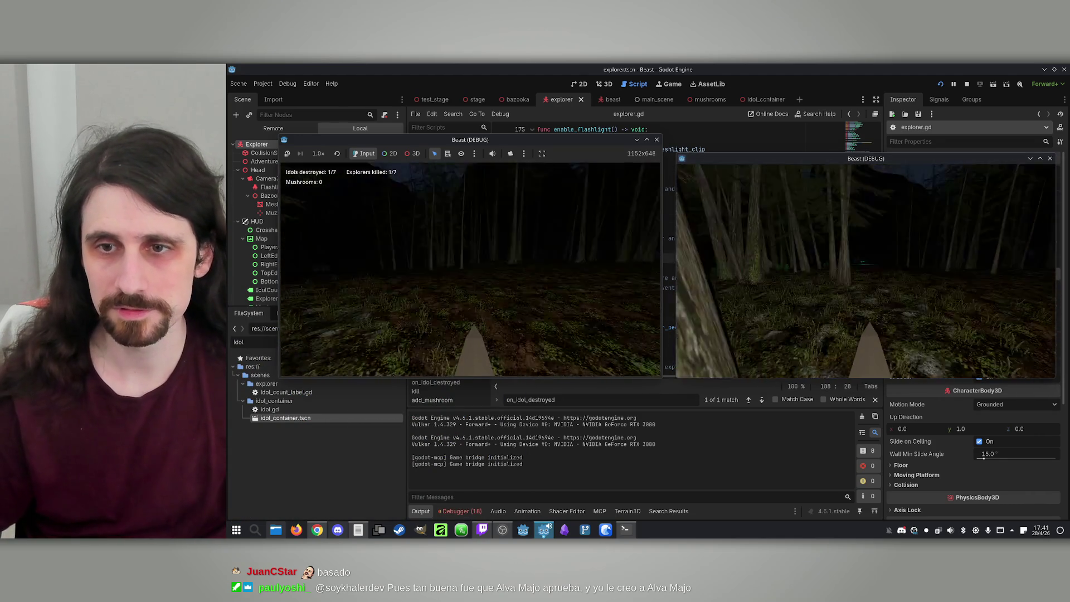
key("super")
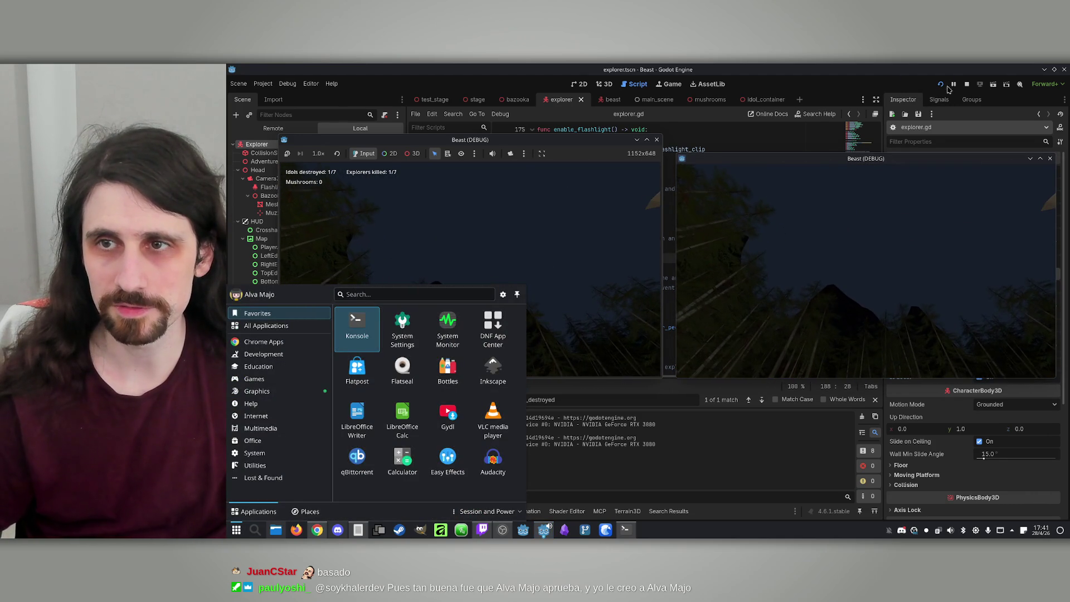
key("super")
key("F8")
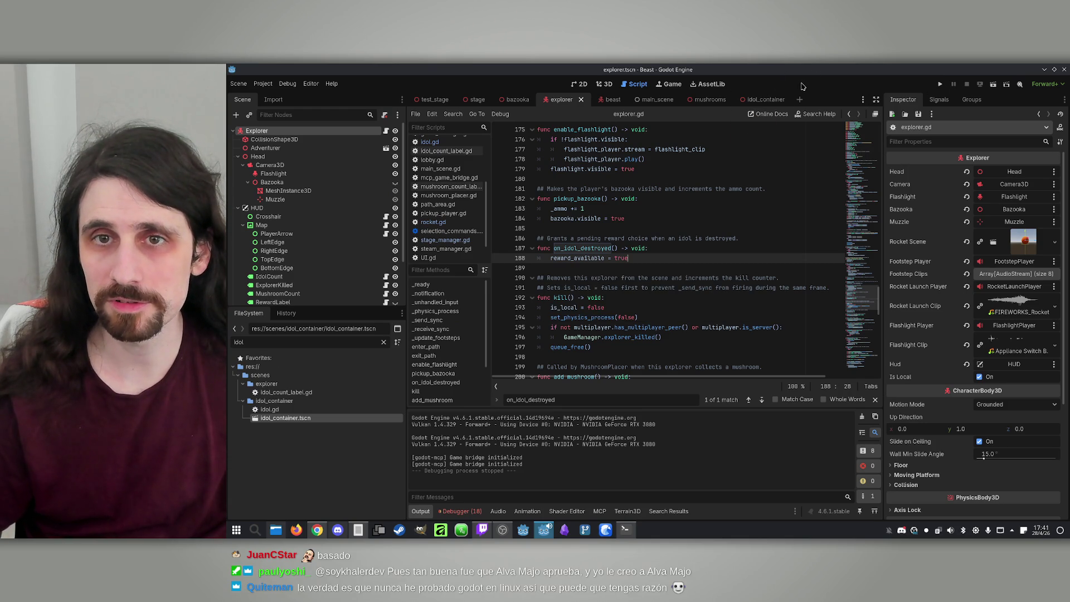
Step: Relaunch the game in two side-by-side windows, host and join with the host as Beast, and start
left_click(938, 84)
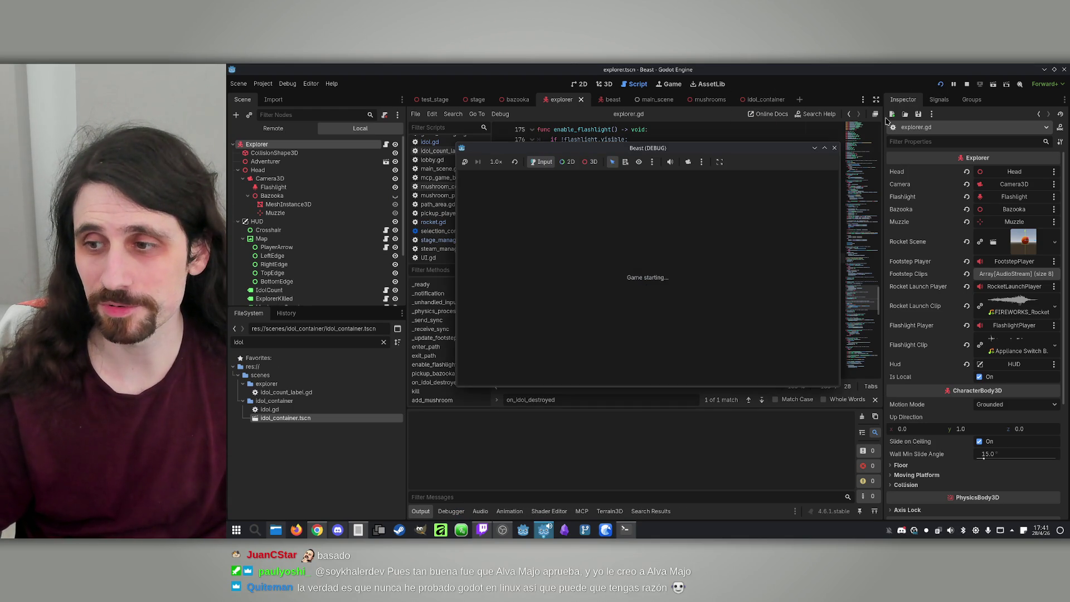
mouse_move(654, 149)
left_mouse_down()
mouse_move(793, 154)
mouse_move(450, 153)
left_mouse_up()
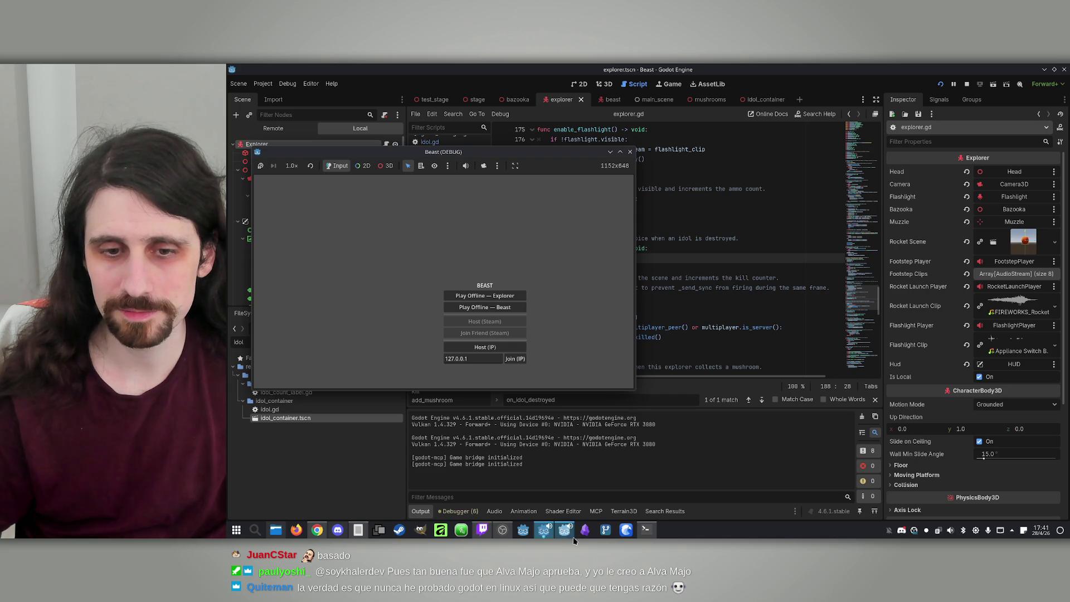
left_click(564, 529)
left_click_drag(613, 167, 800, 158)
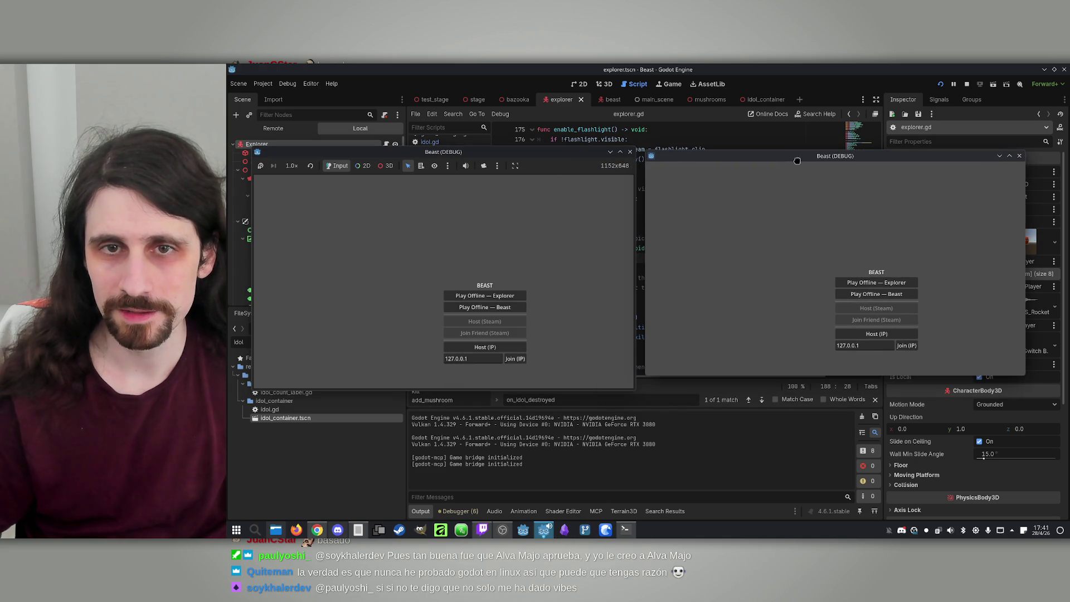
mouse_move(531, 151)
left_mouse_down()
mouse_move(500, 144)
mouse_move(509, 140)
left_mouse_up()
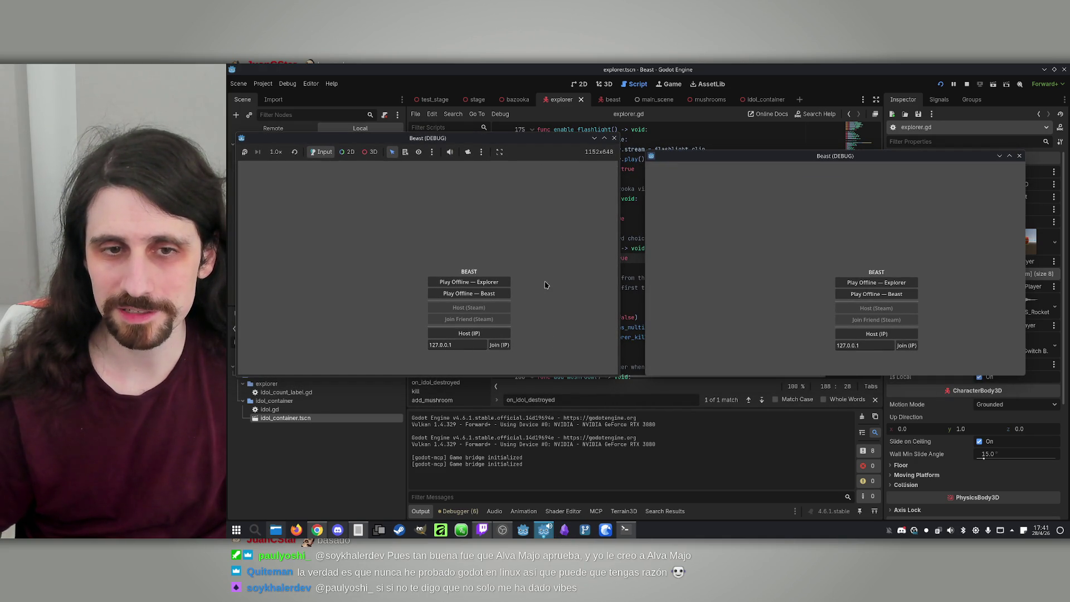
left_click(497, 334)
left_click(907, 345)
left_click(477, 317)
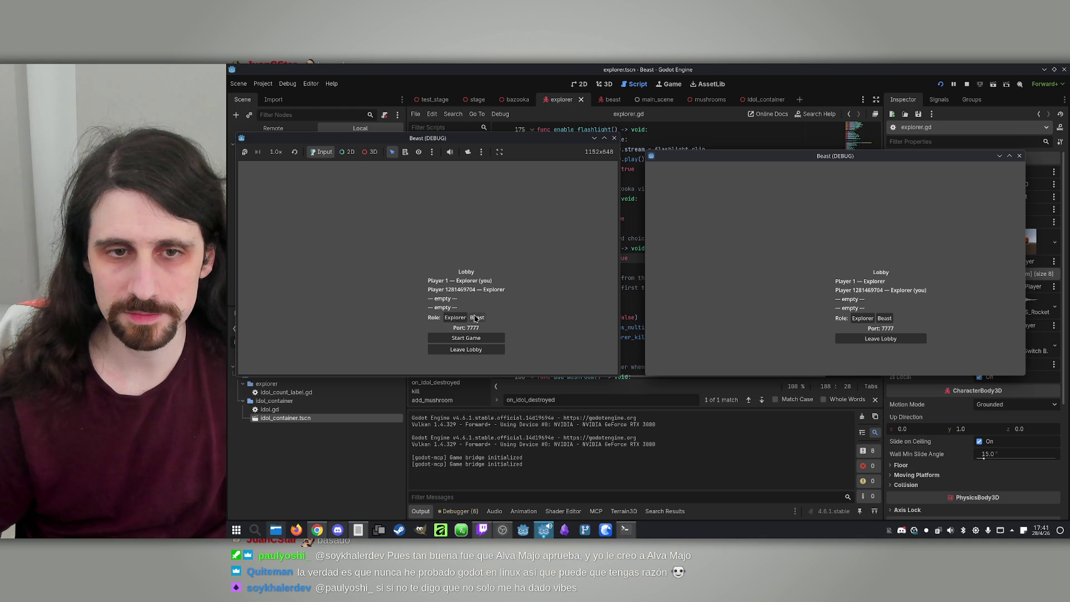
left_click(478, 338)
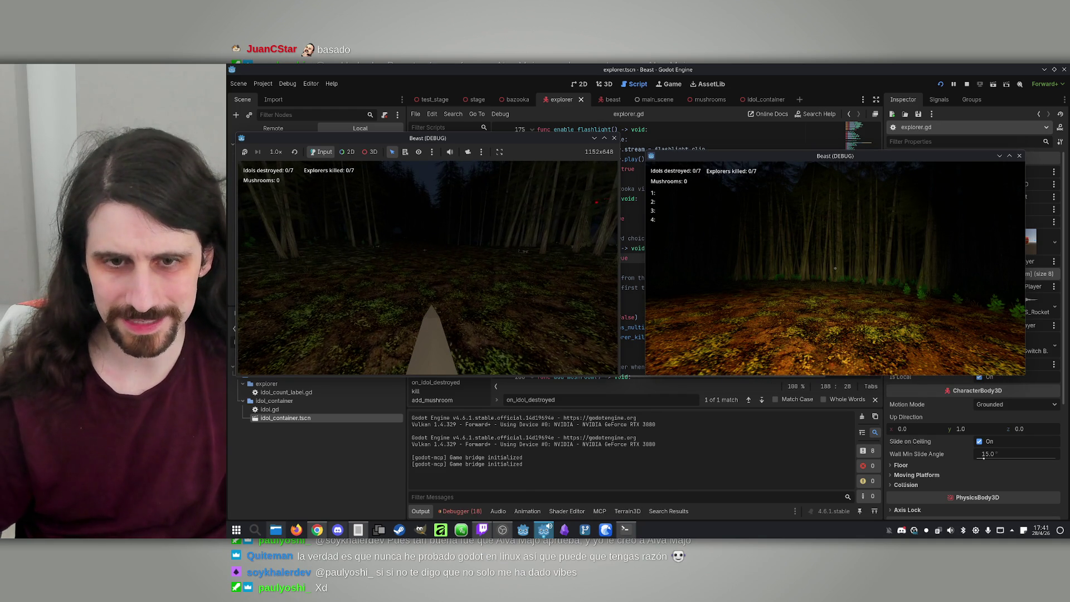
Step: Raise, hide and reopen the level map in the right game window
key("super")
key("Escape")
key("m")
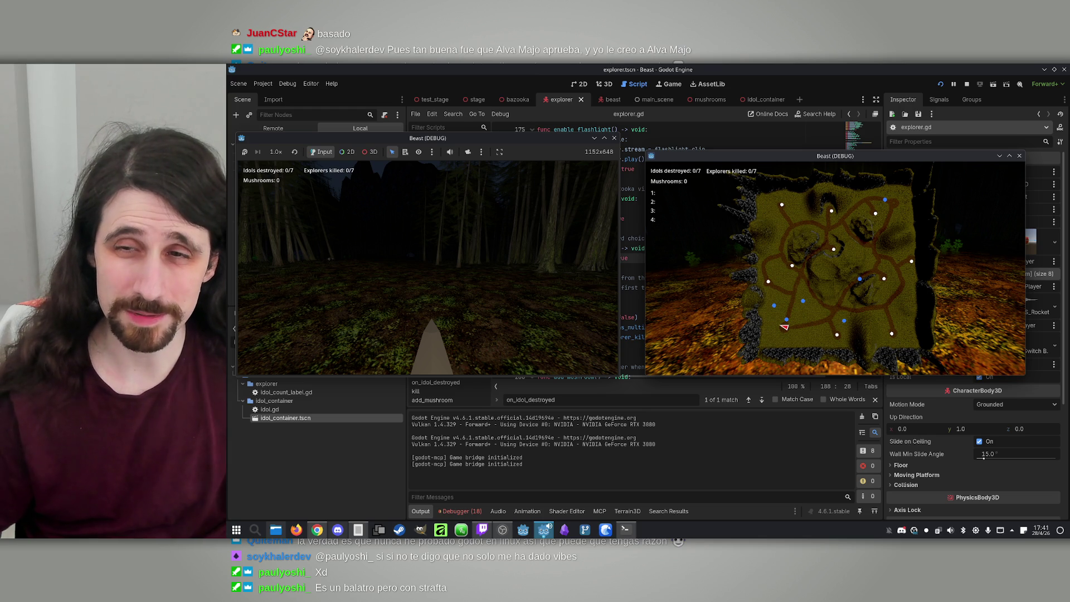
key("m")
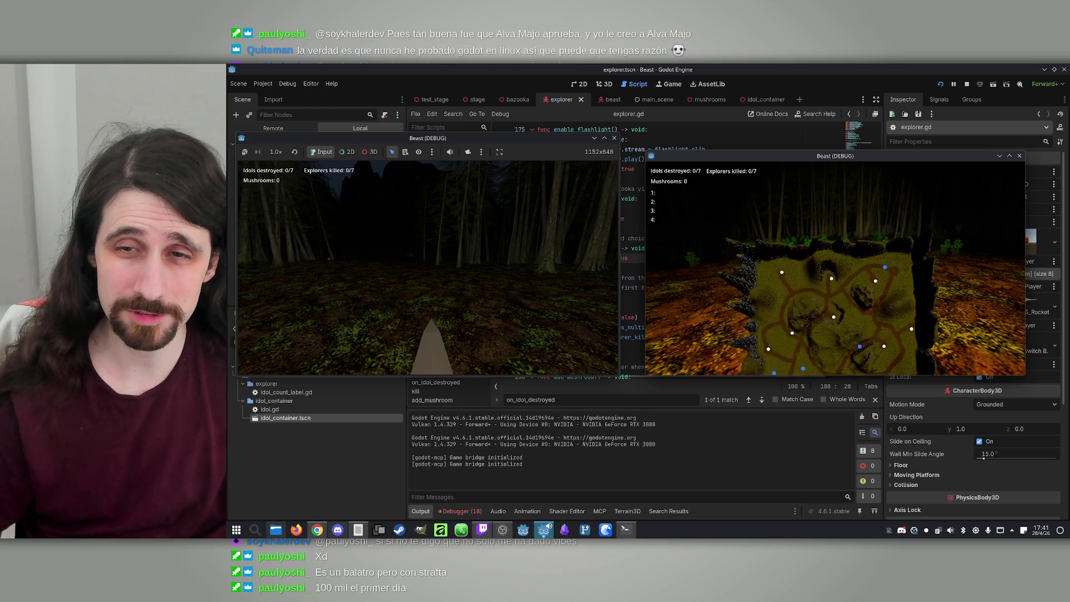
key("m")
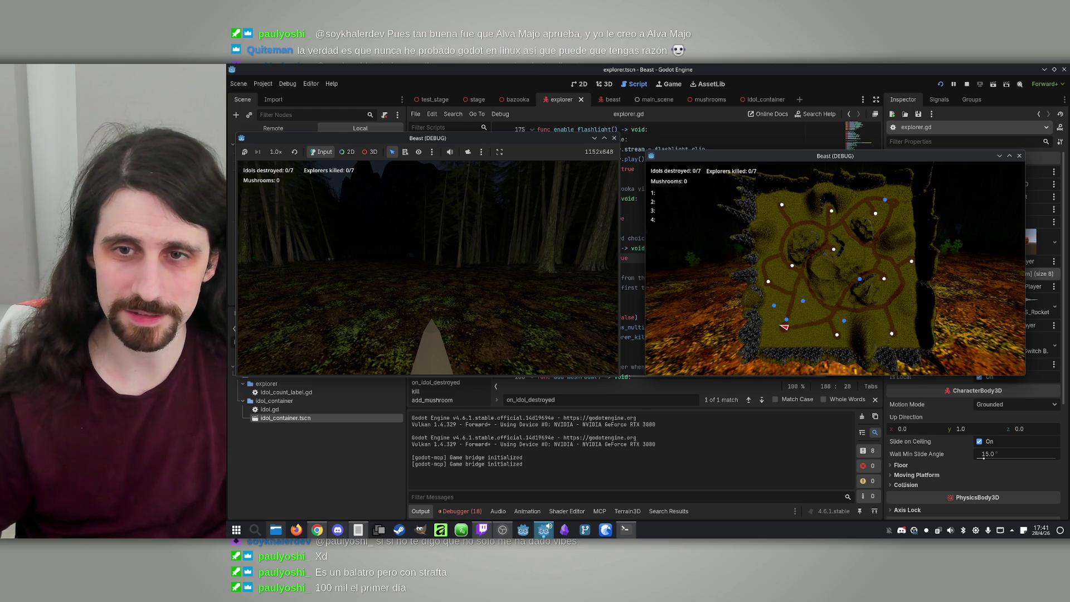
key("super")
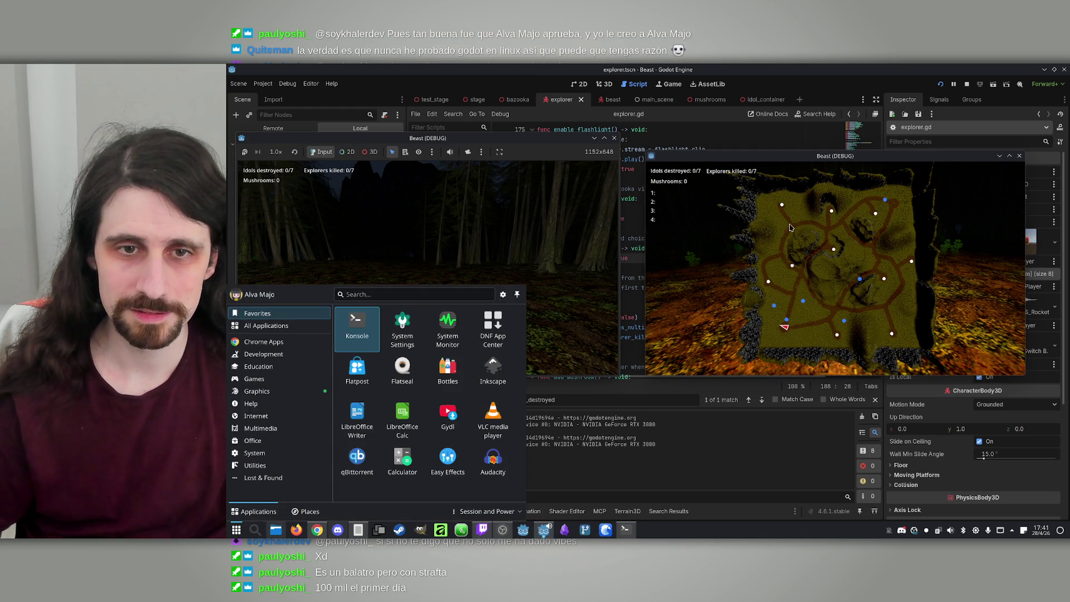
Step: Keep exploring the forest in the left window until the Mushrooms counter reads 8
key("super")
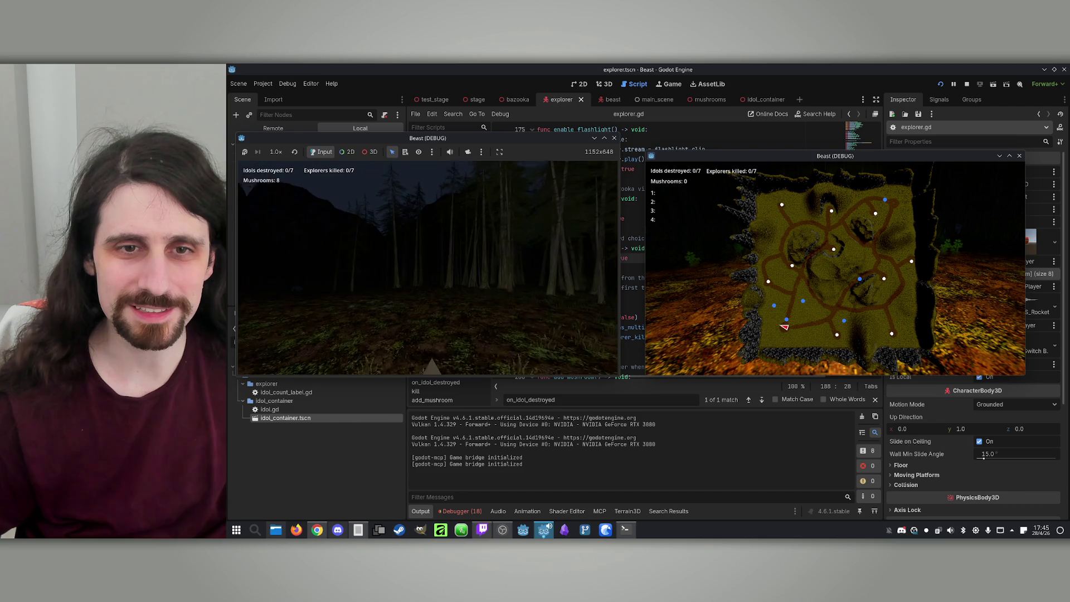
key("super")
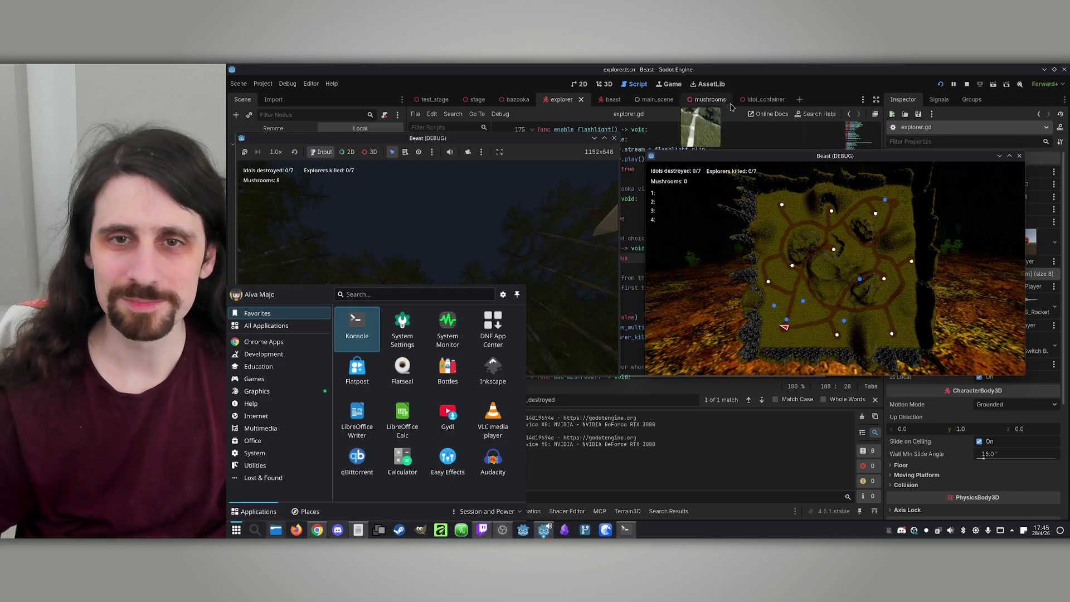
Step: Stop the game and set the beast's OmniLight3D Energy to 5
left_click(966, 87)
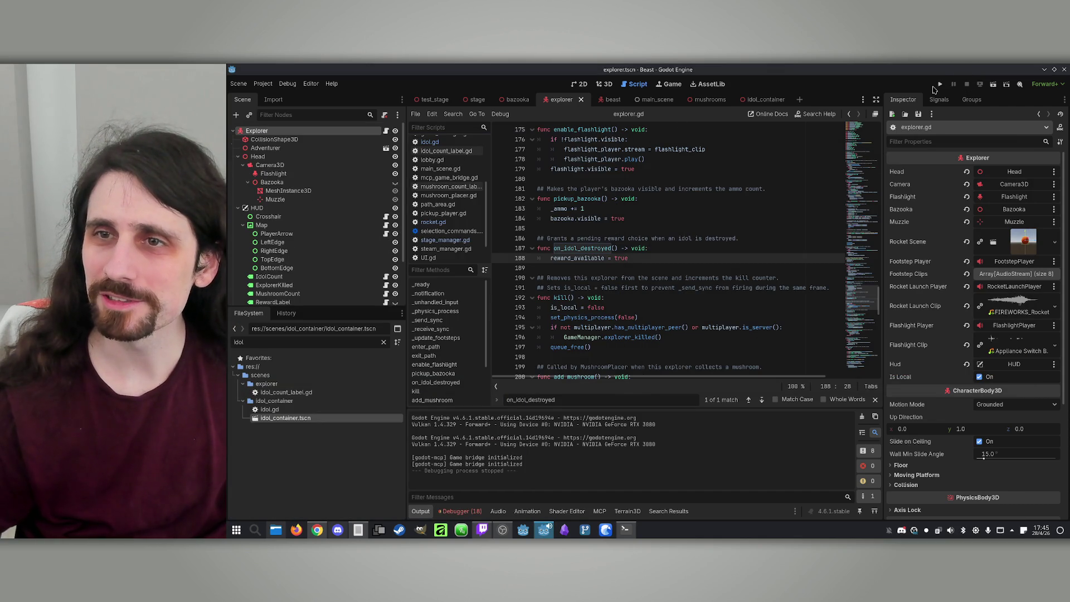
left_click(618, 98)
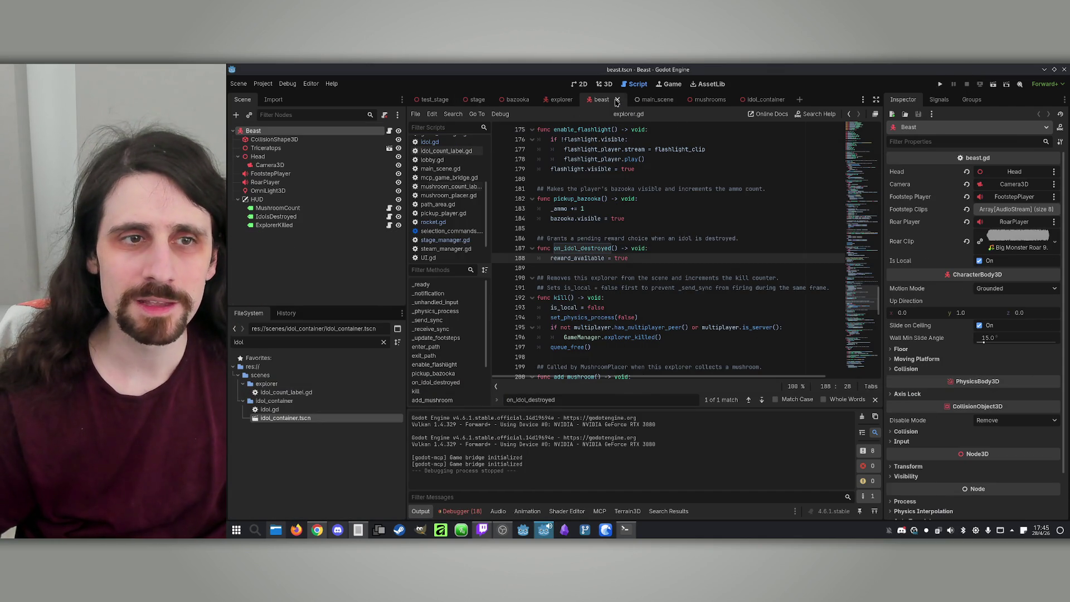
left_click(278, 190)
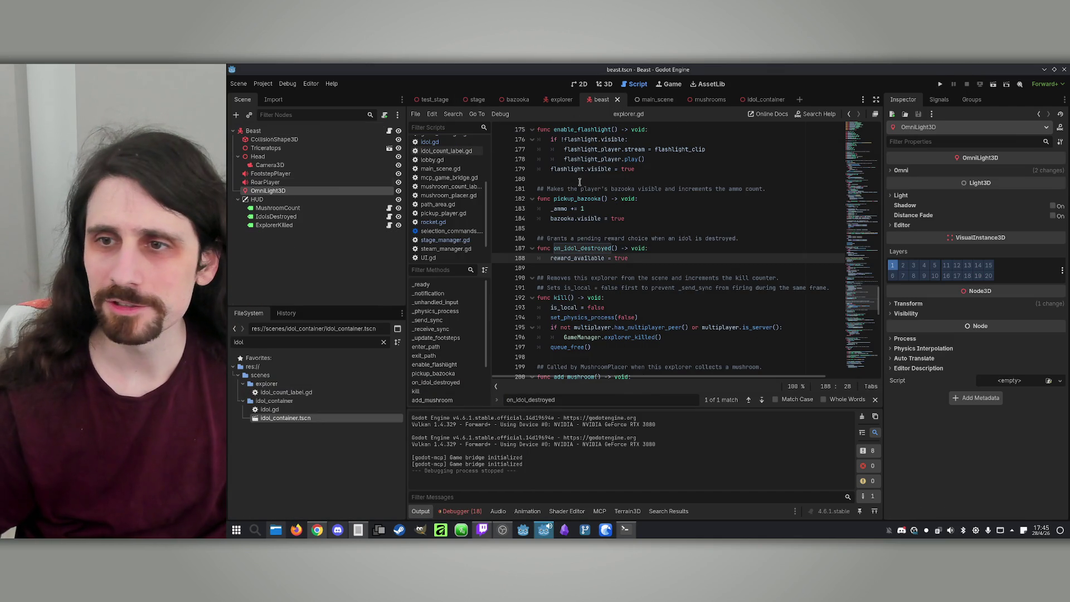
left_click(896, 195)
left_click(1003, 219)
type("5")
key("Return")
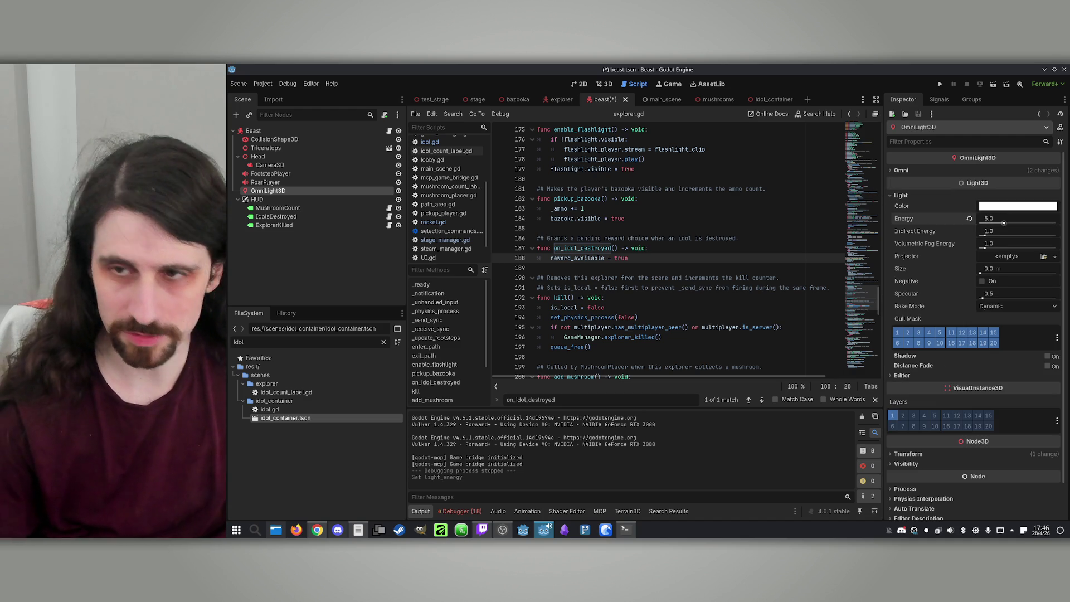
Step: Relaunch the game, host and join the lobby with the host as Beast, and start
left_click(940, 84)
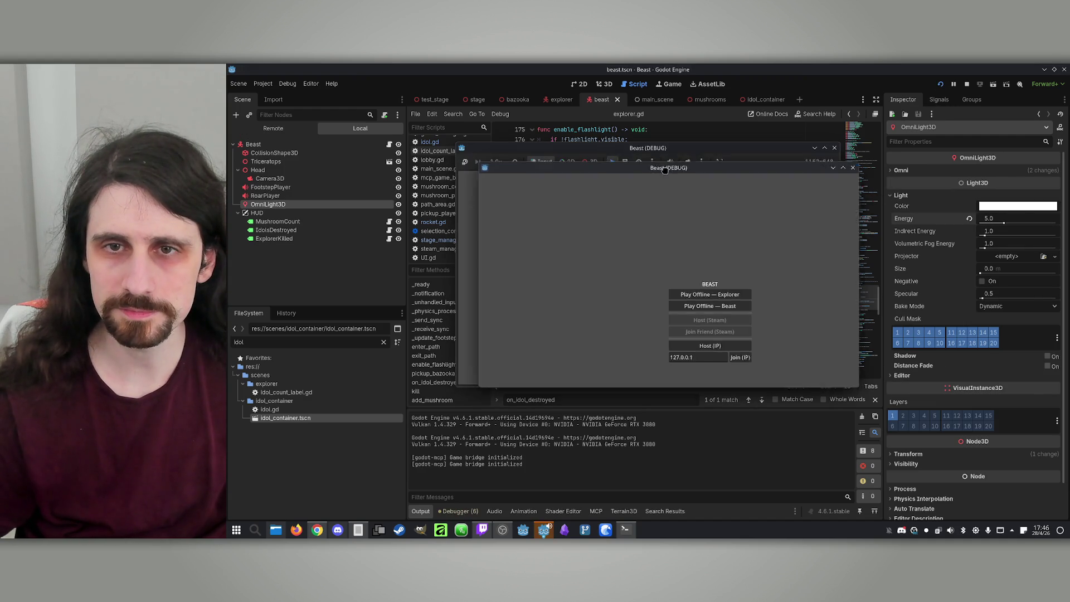
left_click_drag(636, 148, 406, 146)
left_click(479, 341)
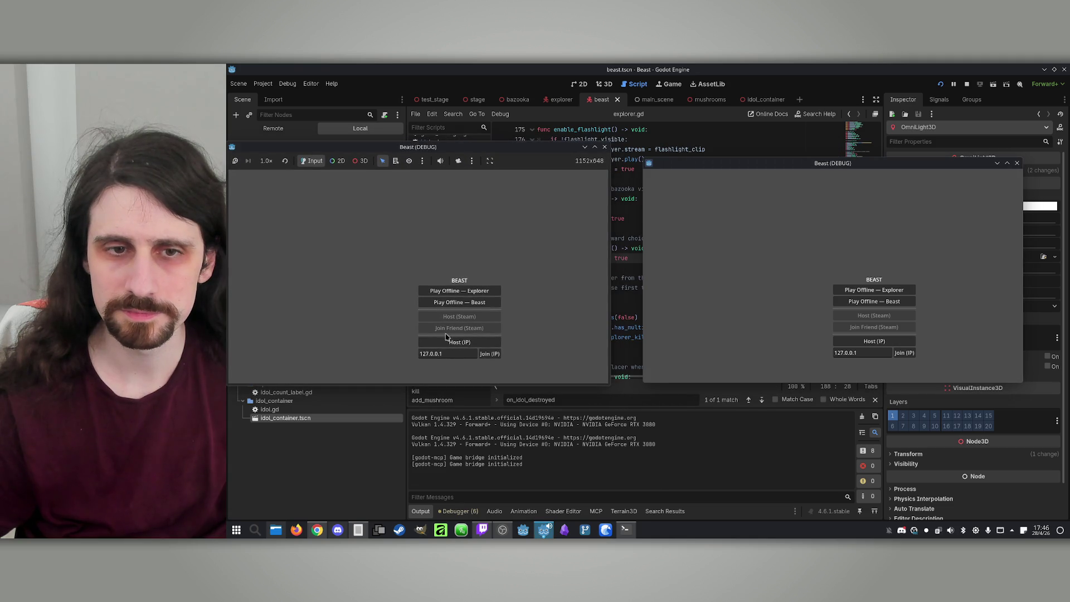
left_click(907, 353)
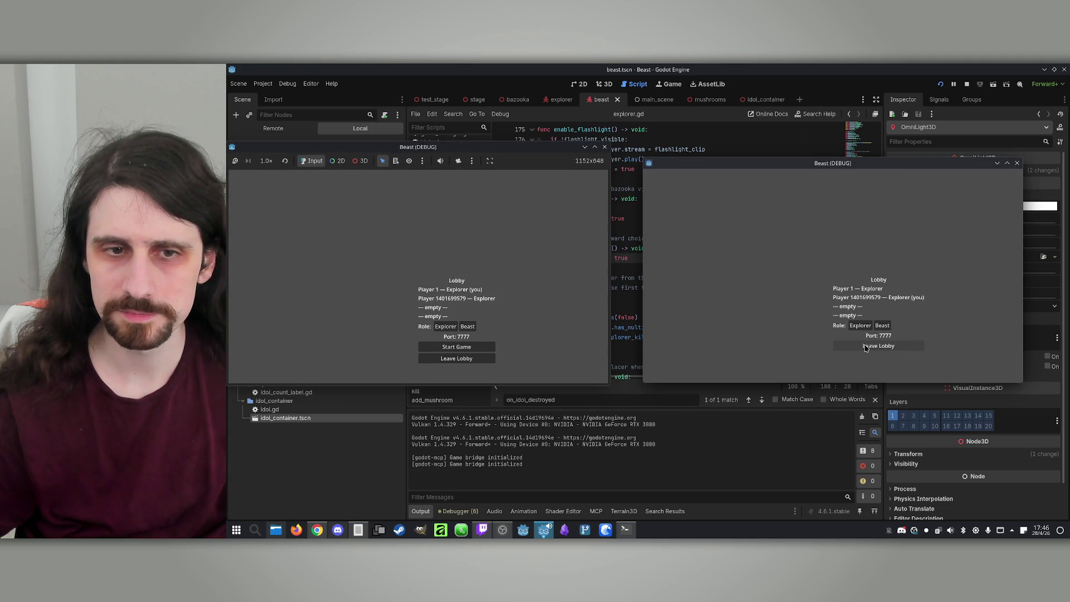
left_click(471, 326)
left_click(471, 350)
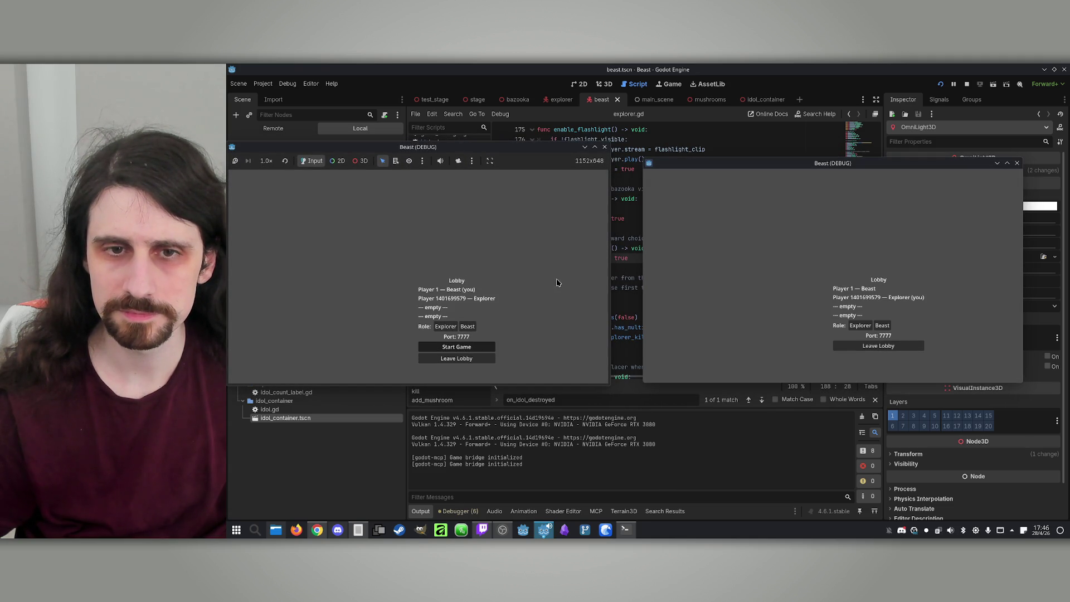
Step: Walk through the forest collecting a mushroom, toggle the level map, then keep walking along the path
key("w")
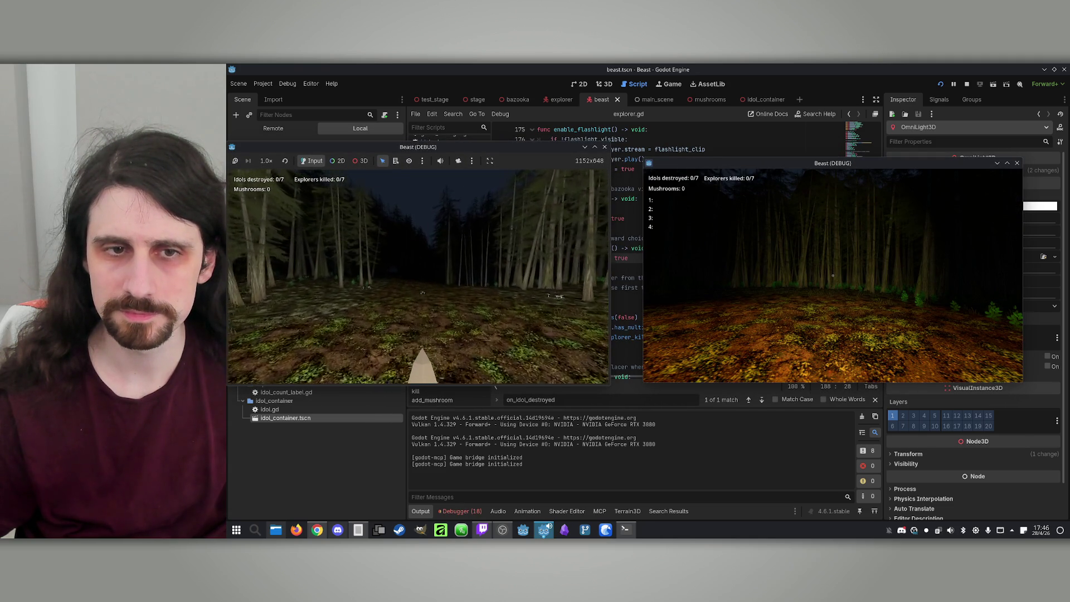
key("w")
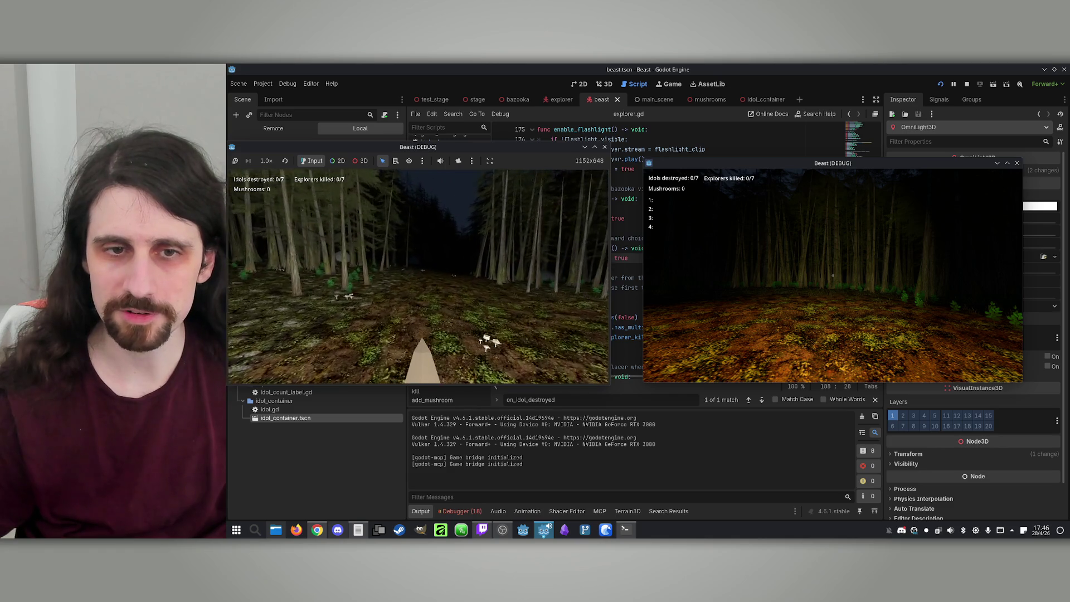
key("super")
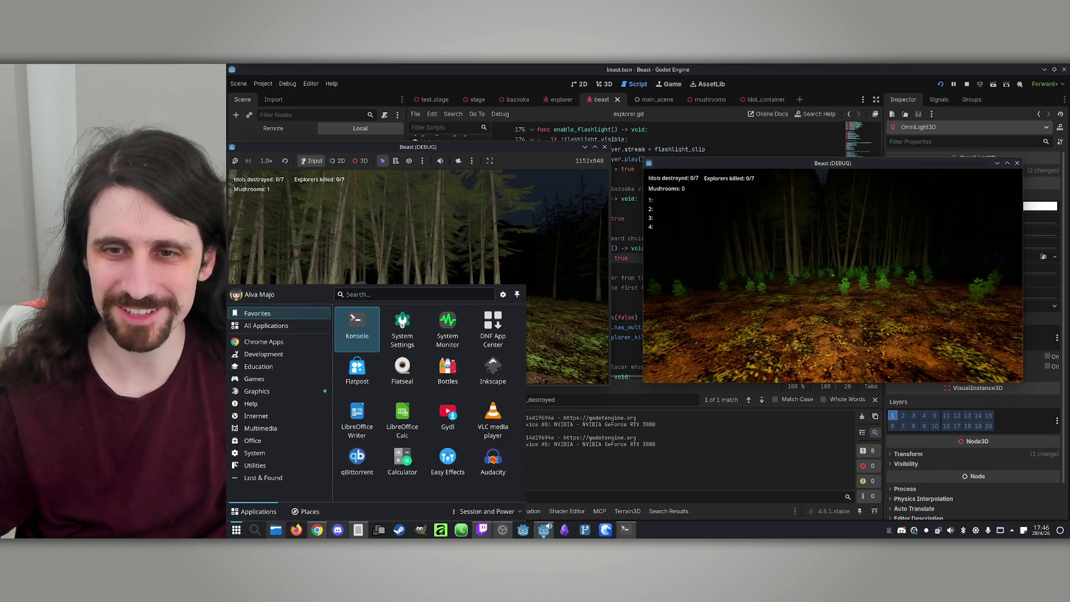
key("super")
key("w")
key("m")
key("m")
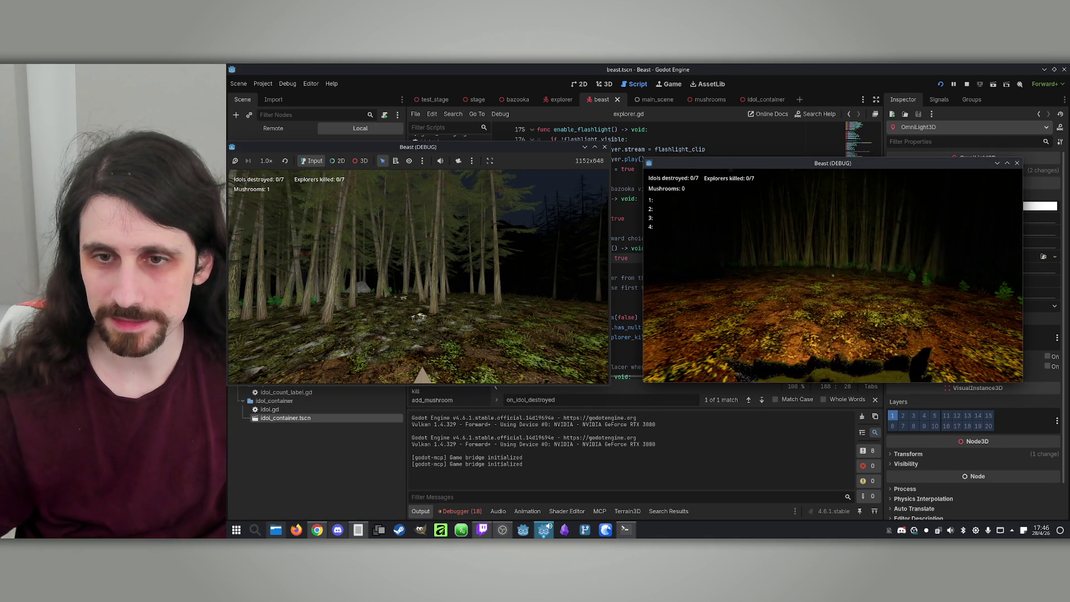
key("m")
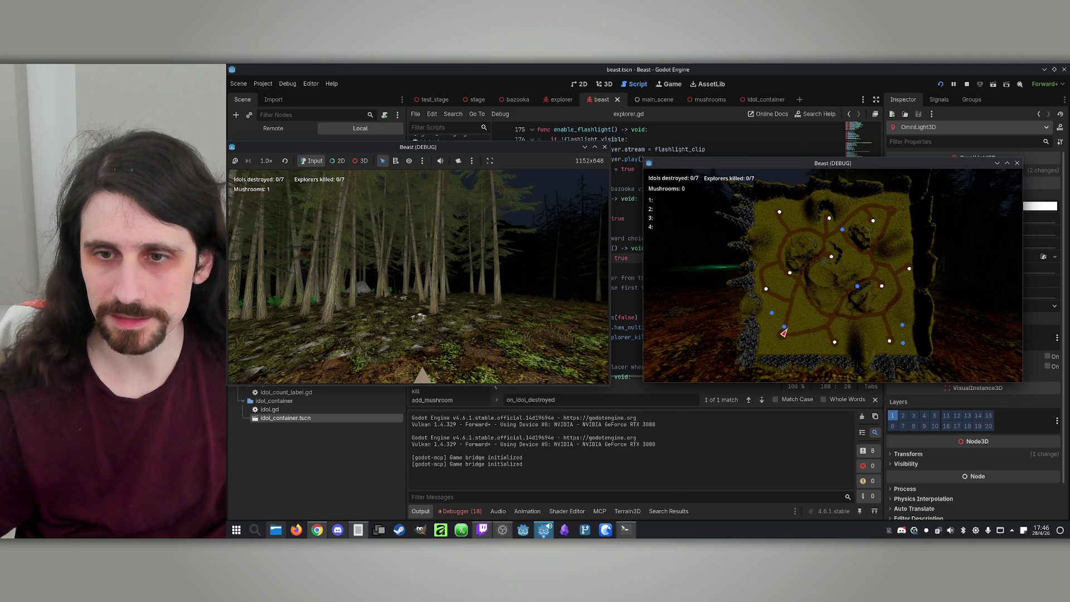
key("m")
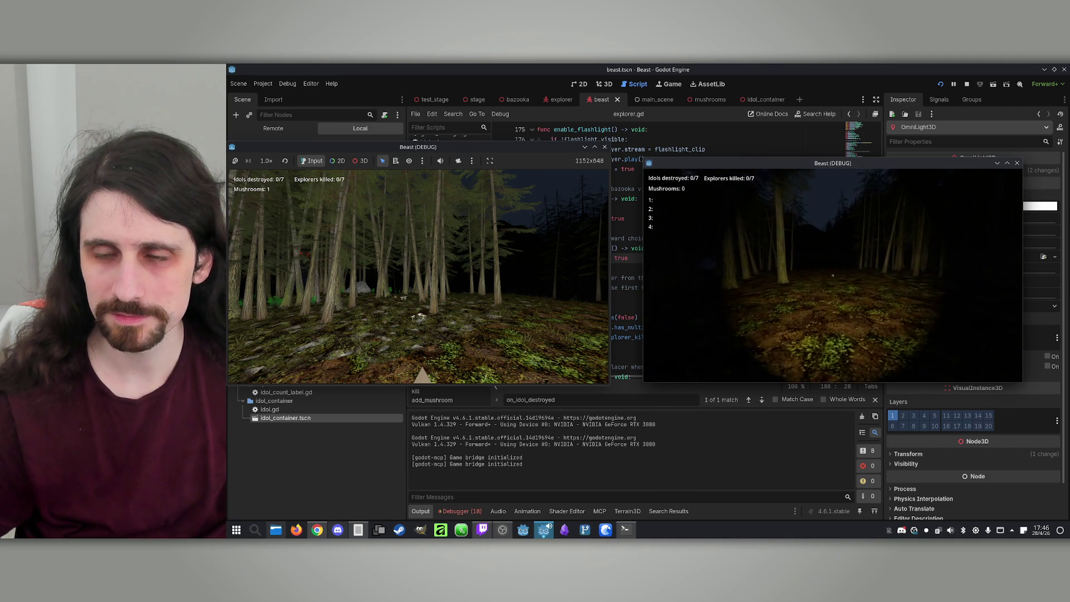
key("w")
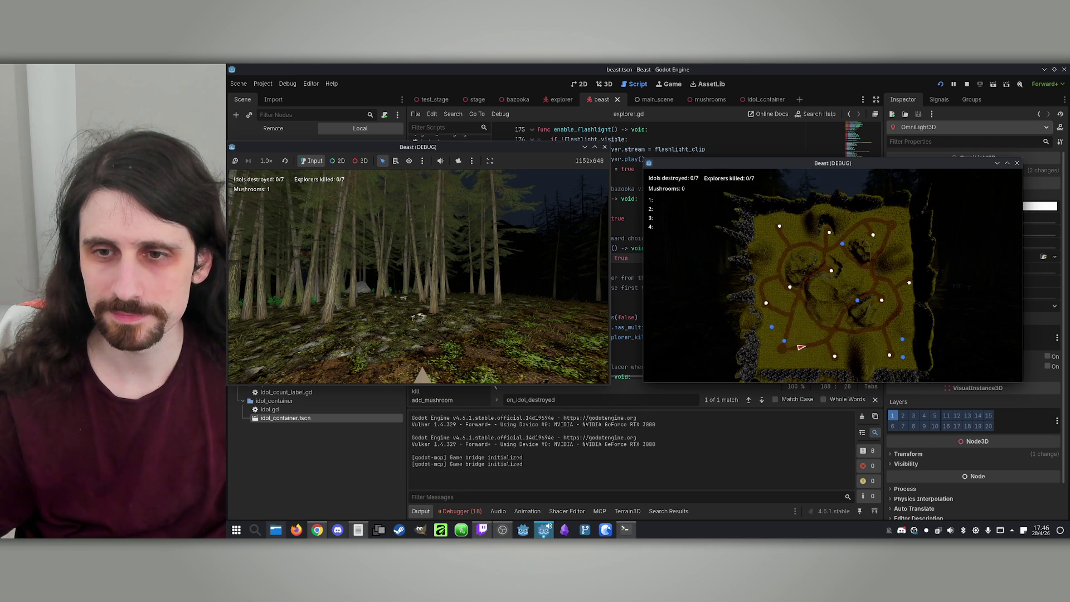
key("w")
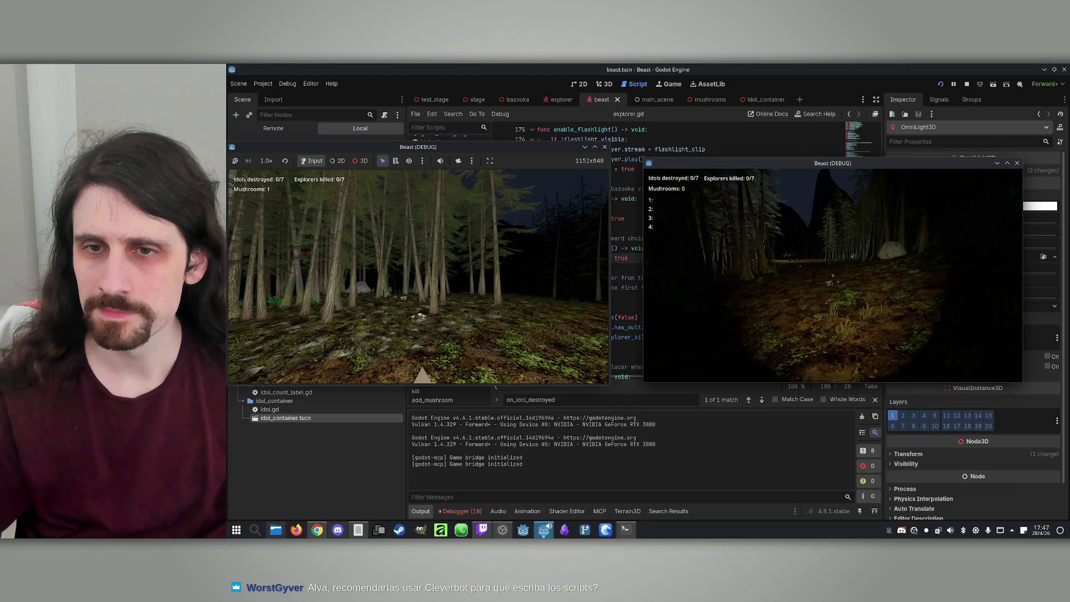
Step: Toggle the overhead map, play until the beast touches the explorer, then stop the game
key("m")
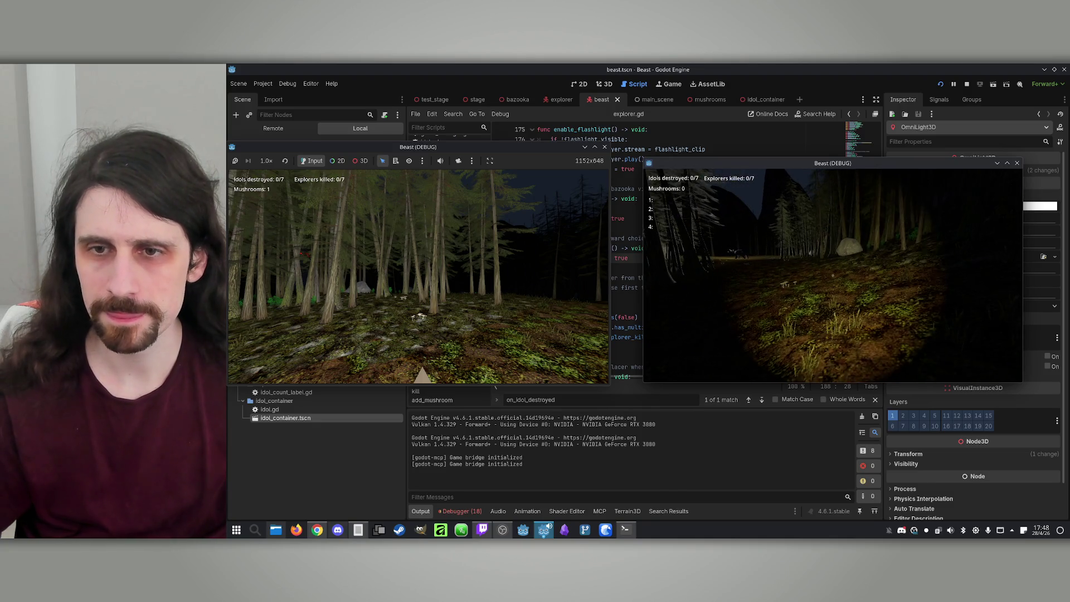
key("super")
key("Escape")
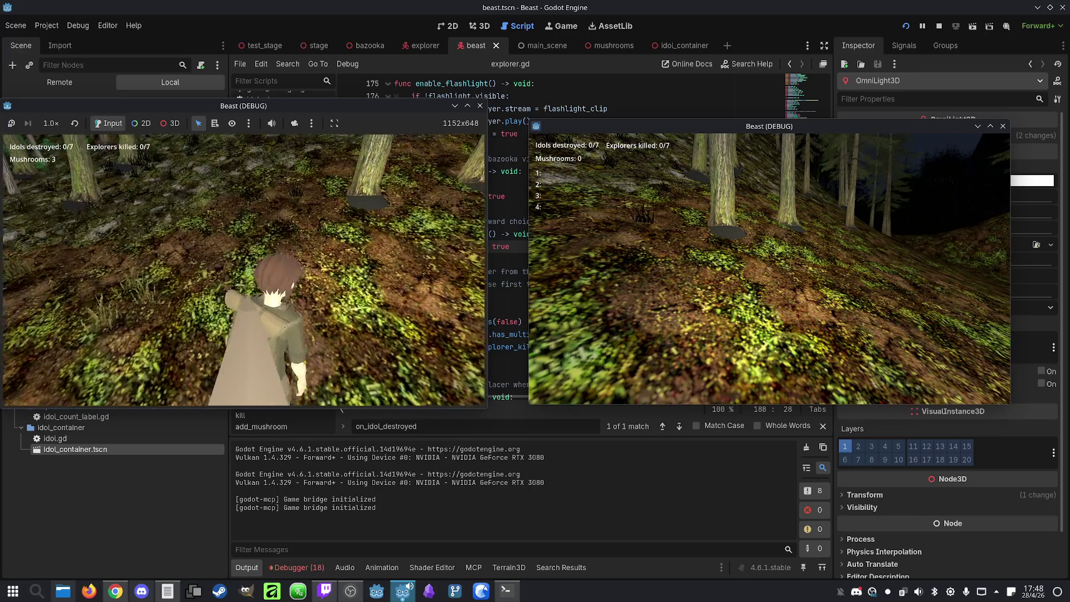
key("super")
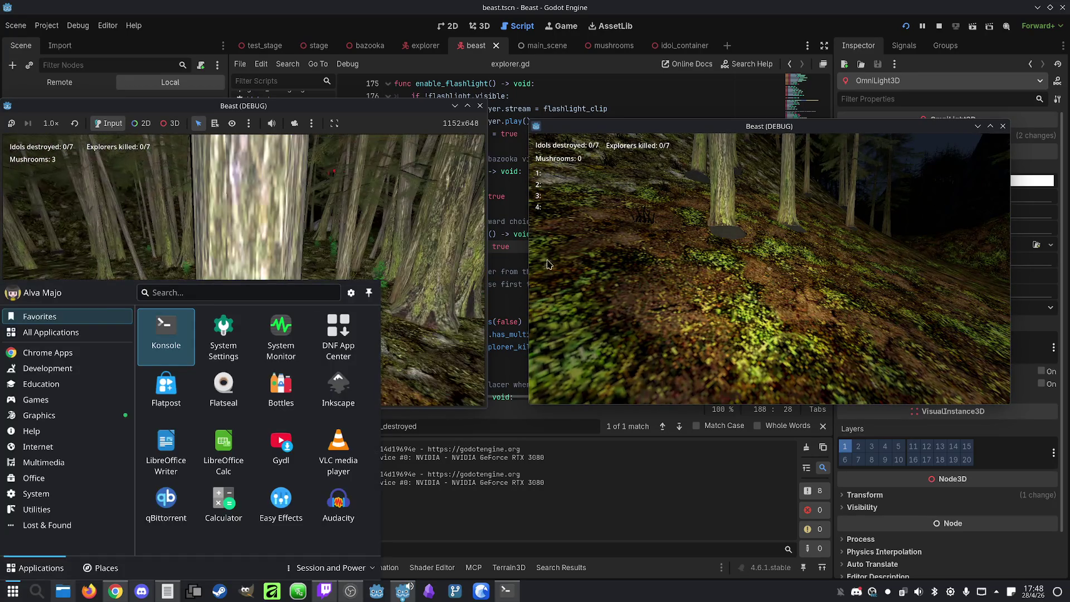
key("super")
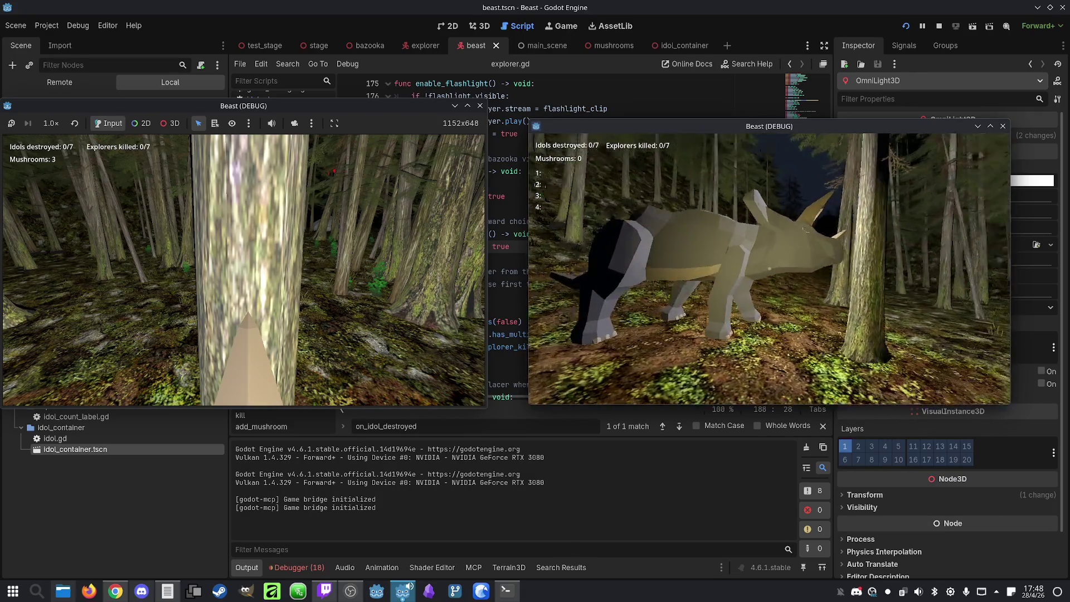
key("super")
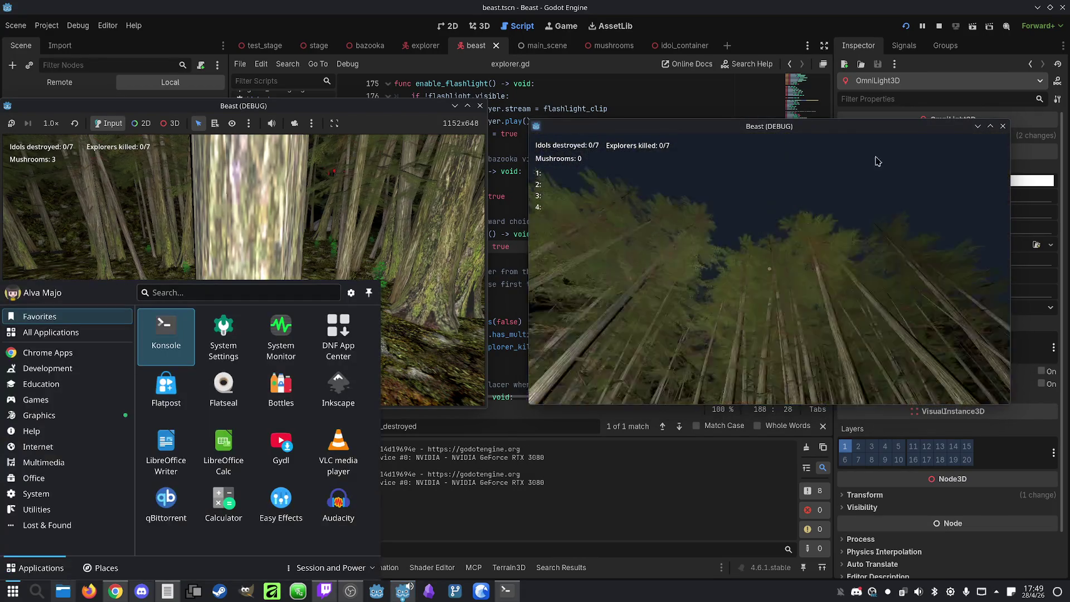
left_click(939, 26)
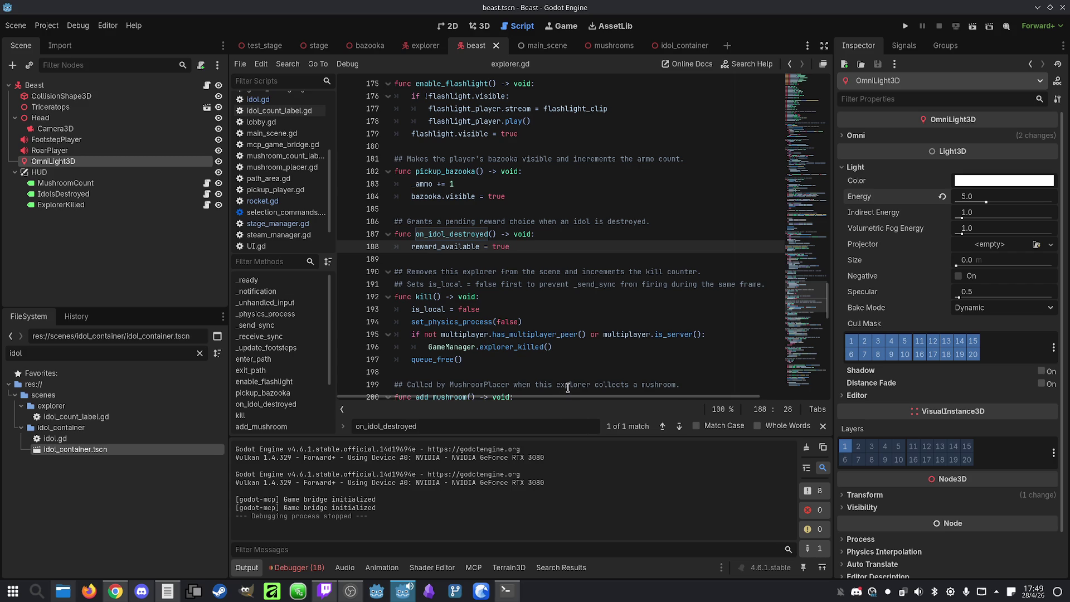
Step: Ask Claude to respawn killed explorers at their camp with no mushrooms, not via the beast's camera
left_click(506, 590)
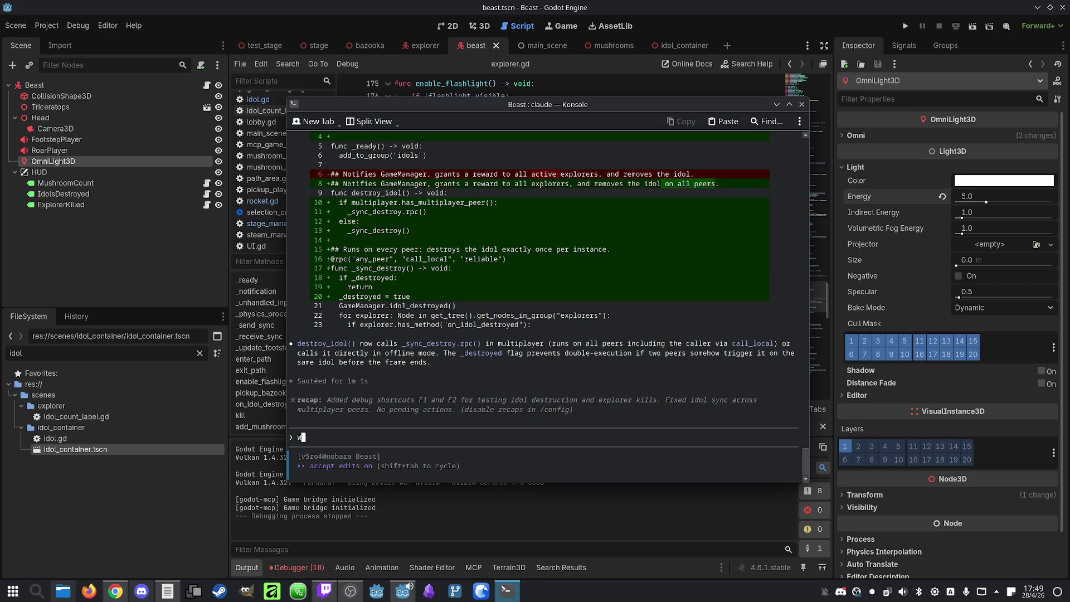
type("hen ")
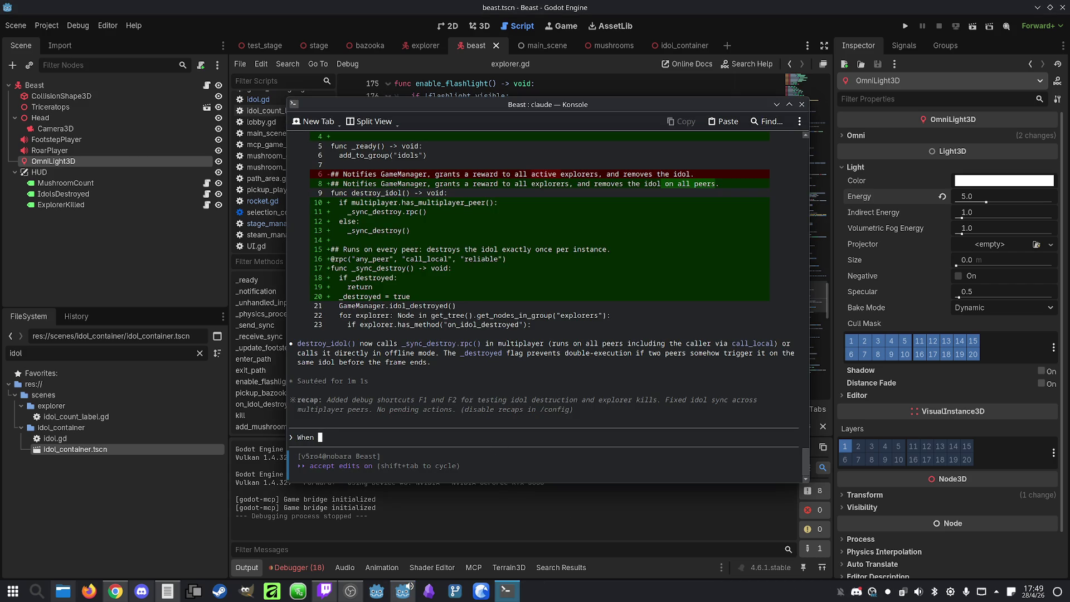
type("th")
key("BackSpace")
key("BackSpace")
type("xplorer is ")
type("killed,")
type(" it ")
type("start")
type("s seein")
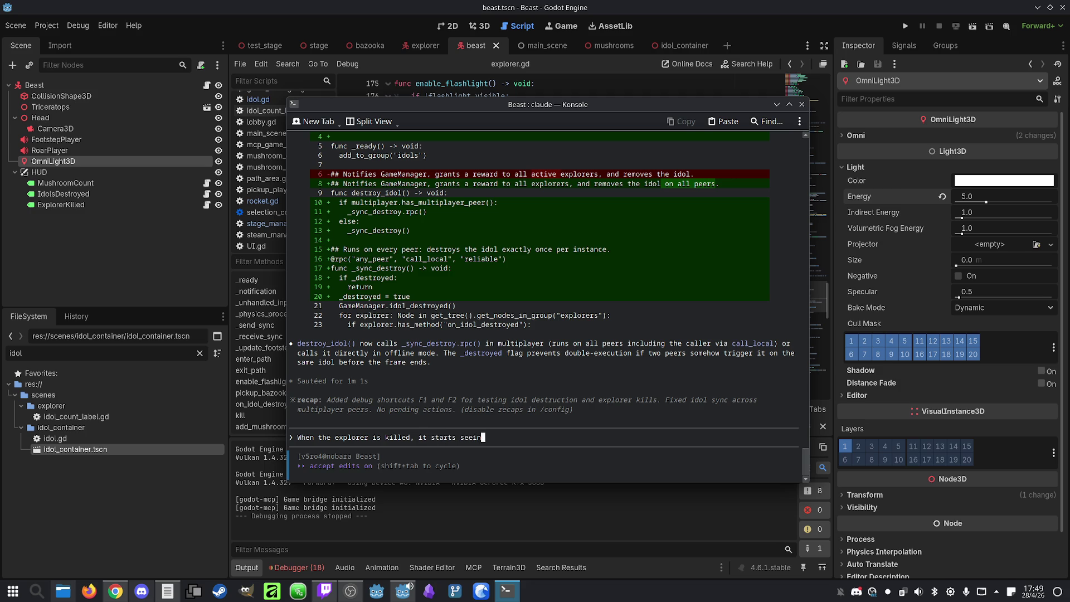
type("g through the b")
type("ast's camera.-")
type(" He shou")
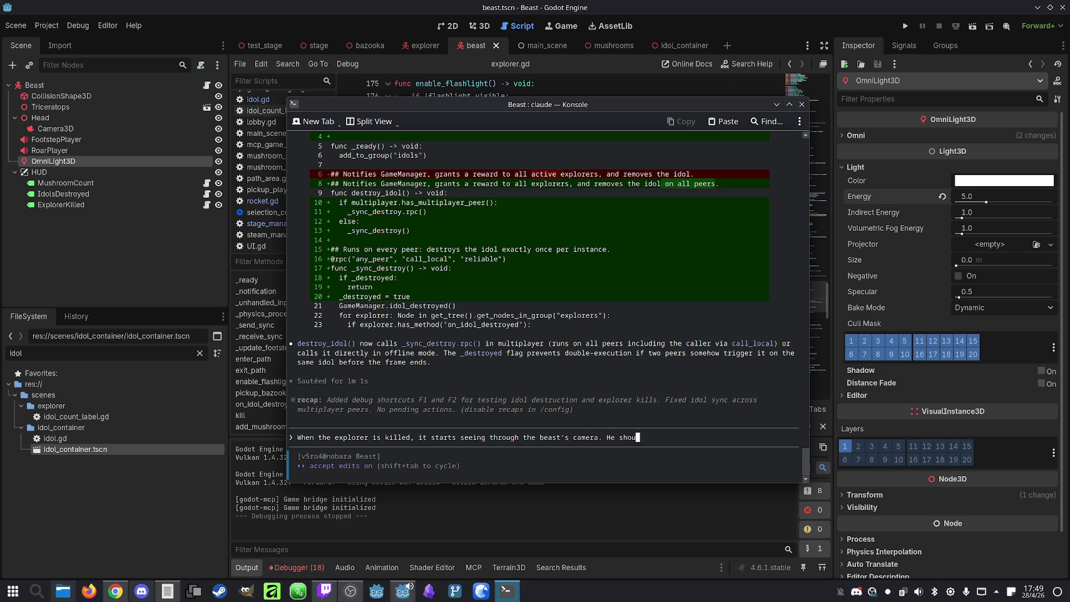
type("ld indster")
type("ad ")
type("n ")
type("o items")
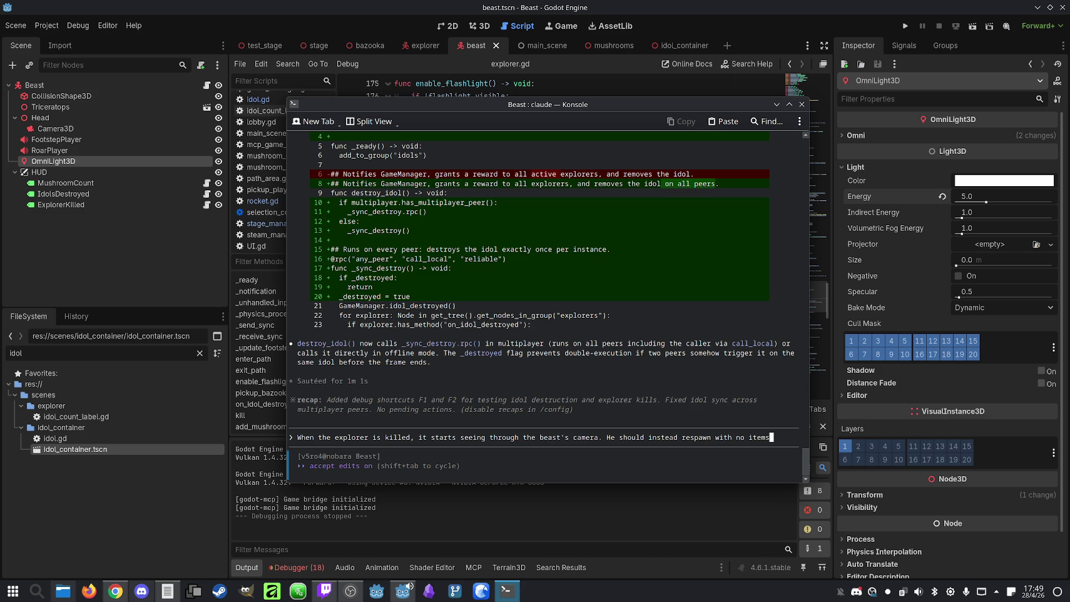
type(" or")
key("BackSpace")
key("BackSpace")
key("BackSpace")
type("ushrooms")
type(" on the ")
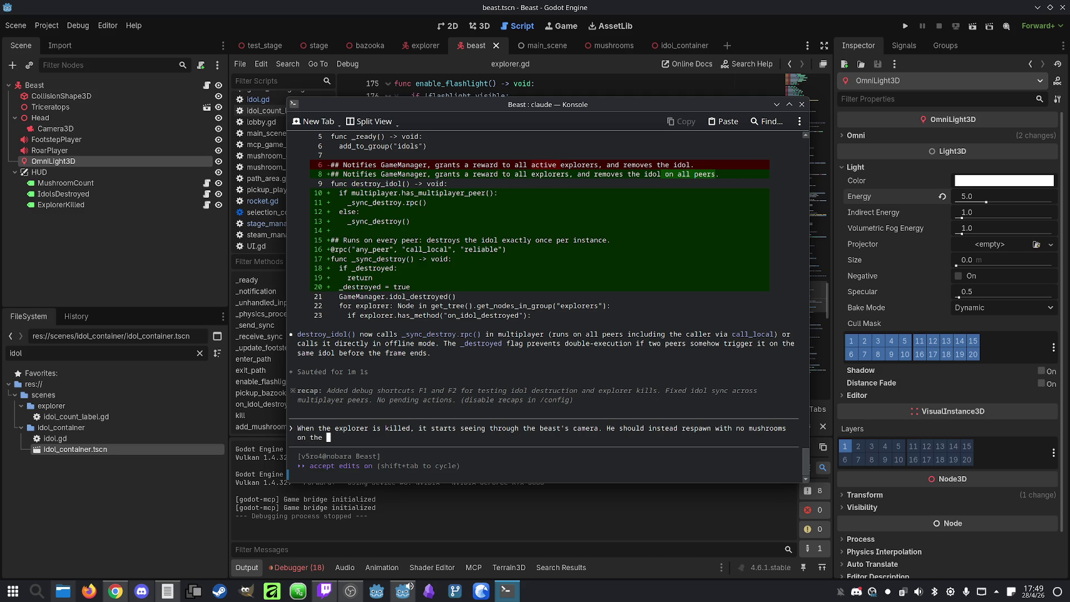
type("epxlore")
key("BackSpace")
key("BackSpace")
key("BackSpace")
type("plorer's cam")
type("p.")
key("Return")
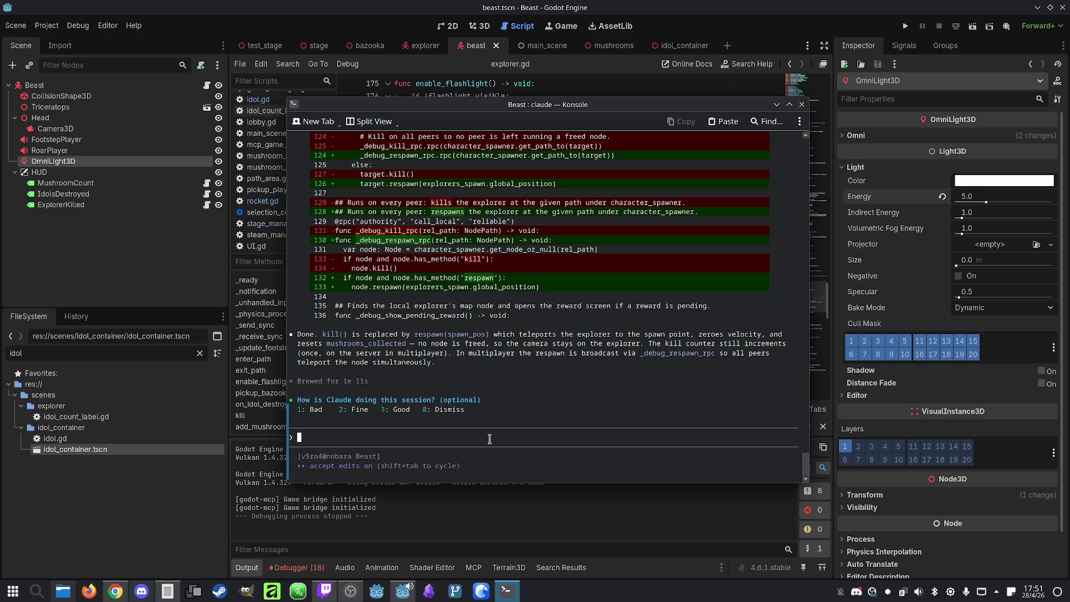
Step: Answer Claude's session feedback question with rating 1 (Bad)
key("1")
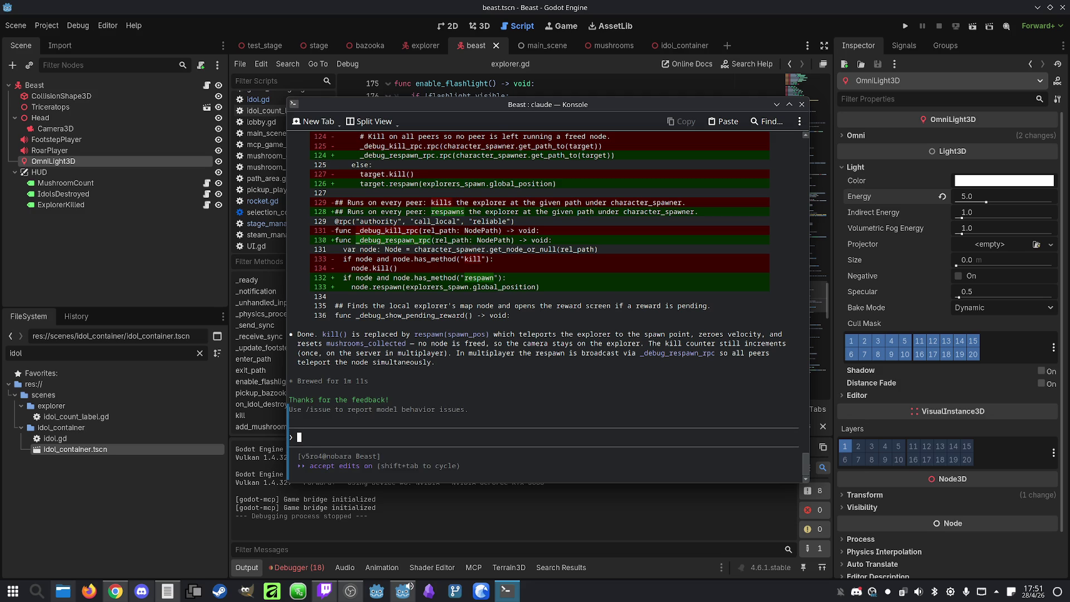
Step: Return to the Godot editor to view the new respawn(spawn_pos) function in explorer.gd
key("alt+Tab")
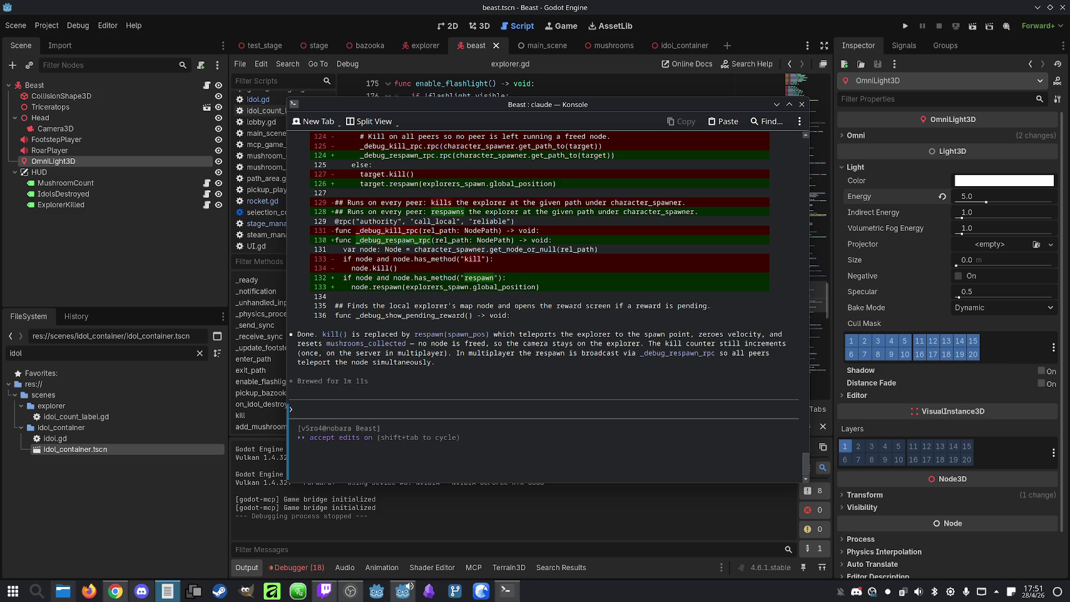
left_click(648, 404)
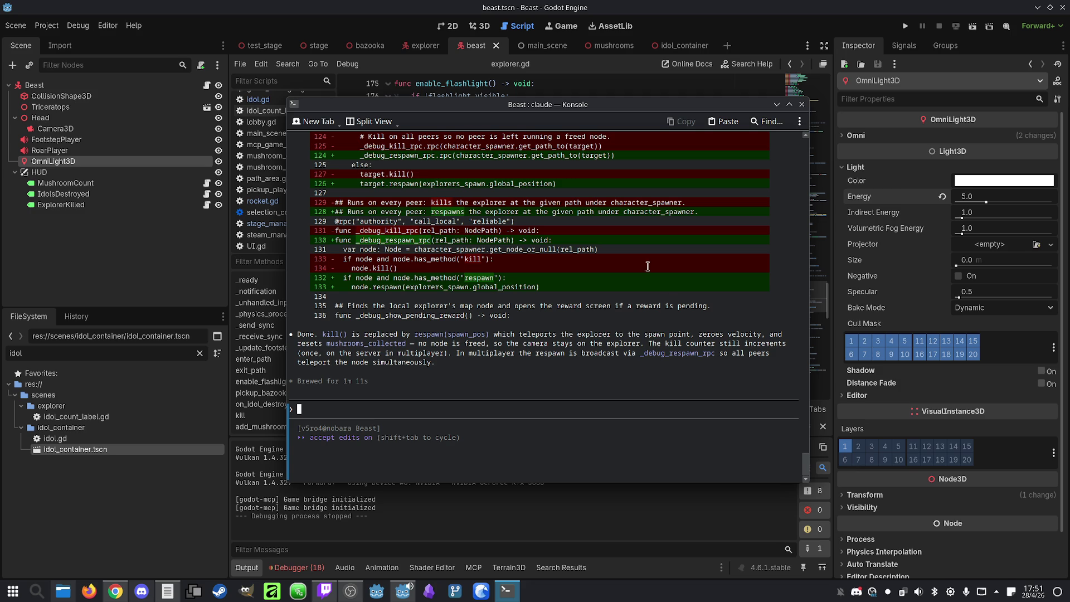
left_click(546, 5)
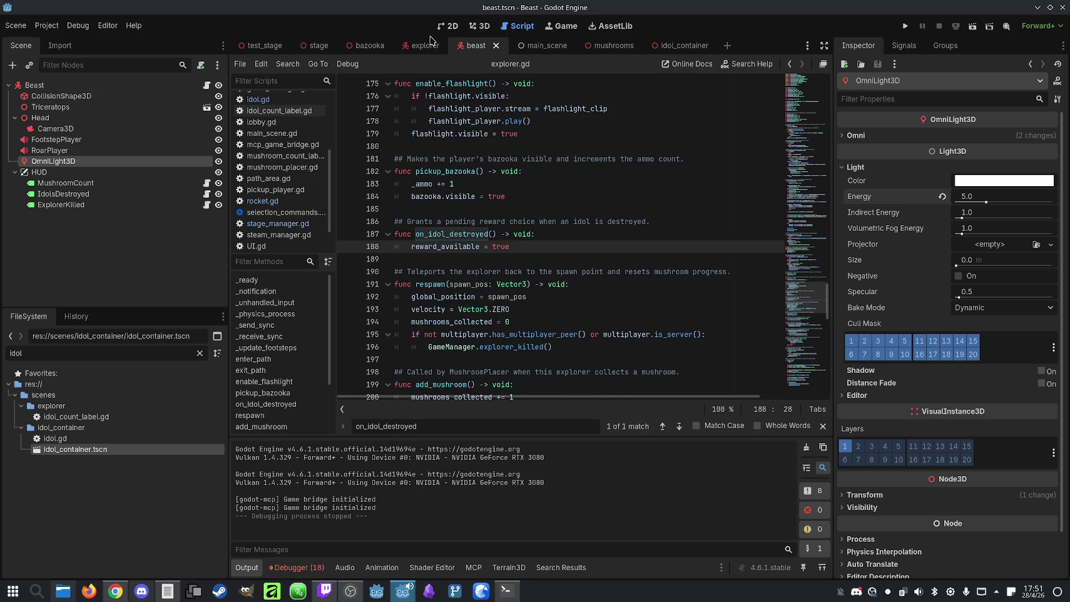
Step: In the beast scene, set the OmniLight3D's Energy to 2.0
left_click(419, 50)
left_click(483, 45)
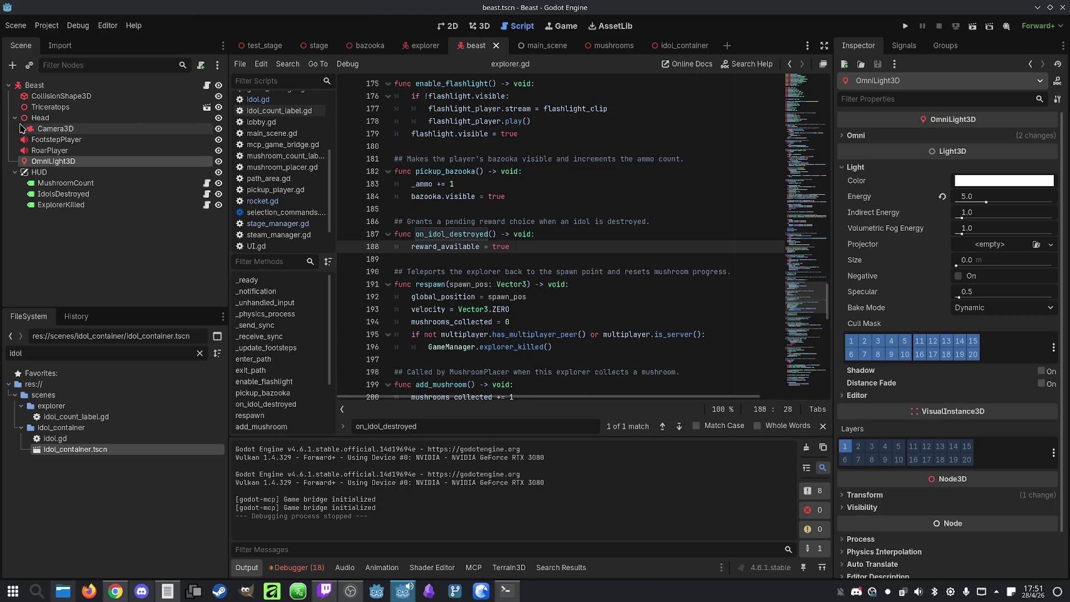
left_click(54, 150)
left_click(65, 163)
left_click(977, 199)
type("2")
key("Return")
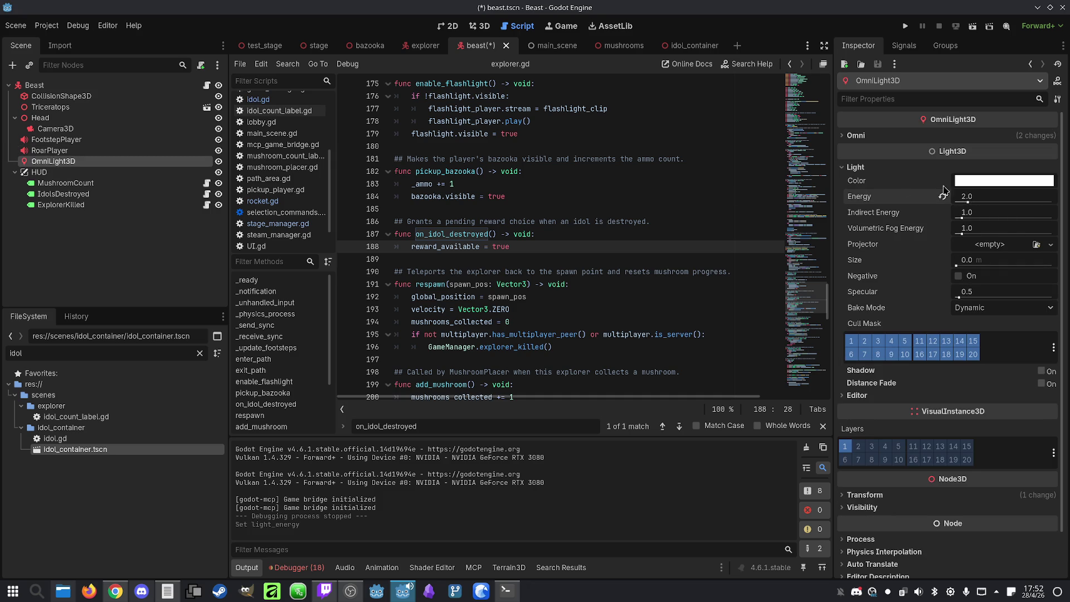
left_click(507, 590)
Step: Send Claude the prompt 'Make it so the explorers die instantly when the beast touches them.'
type("Make it so ")
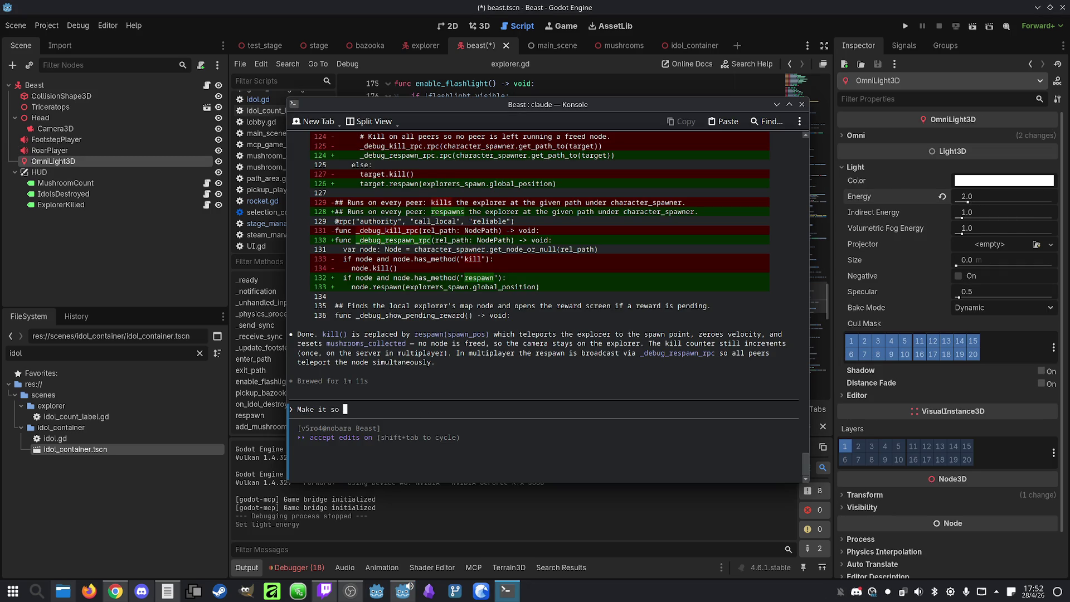
type("t")
type("he explorwe")
key("BackSpace")
key("BackSpace")
type("ers die instantl")
type("y when ")
type("the ")
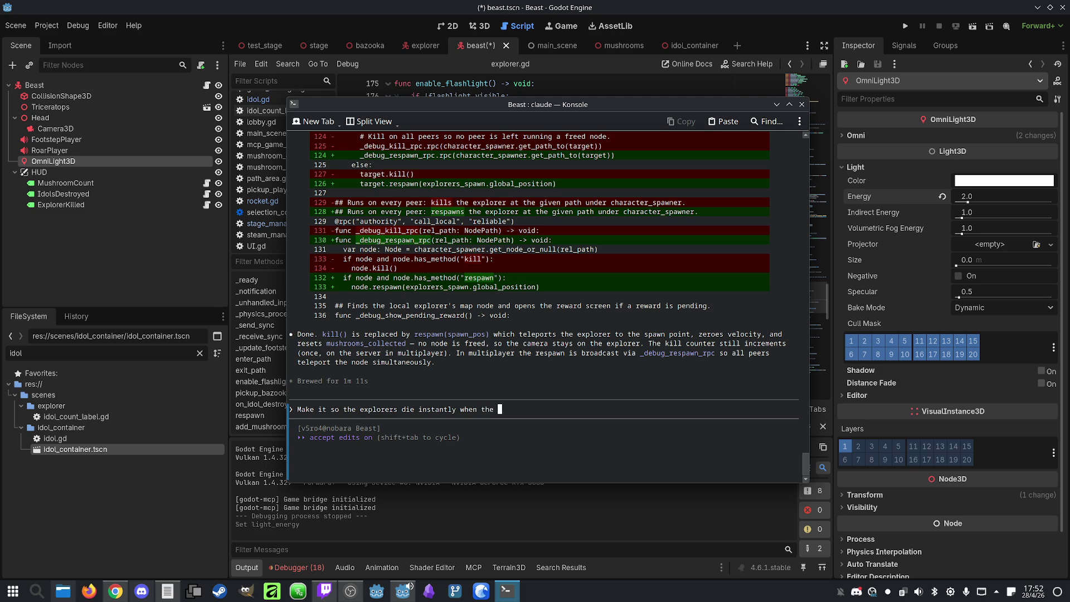
type("beast touches them.")
key("Return")
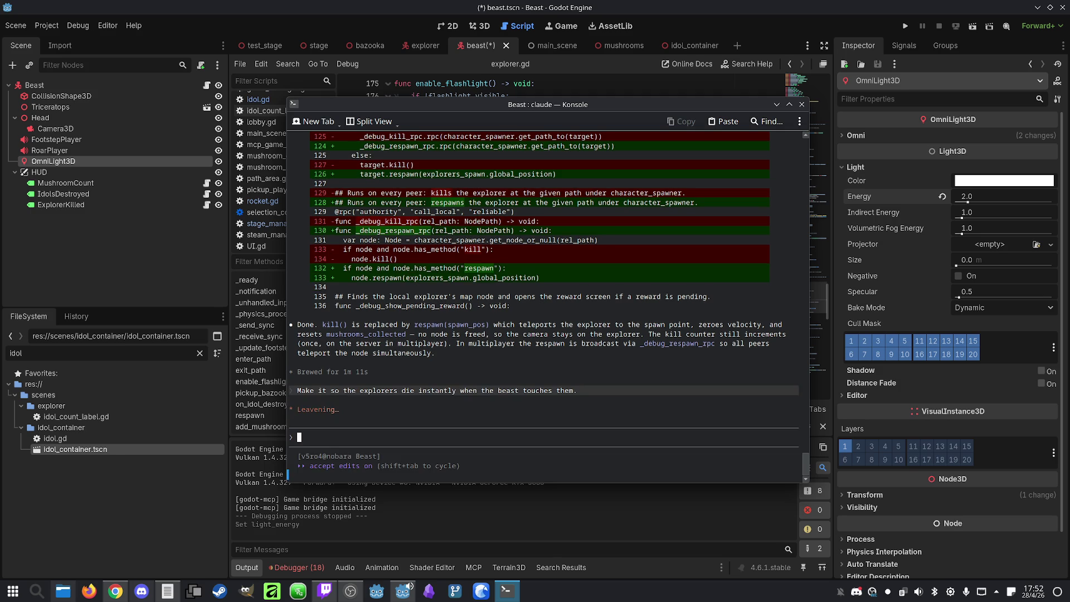
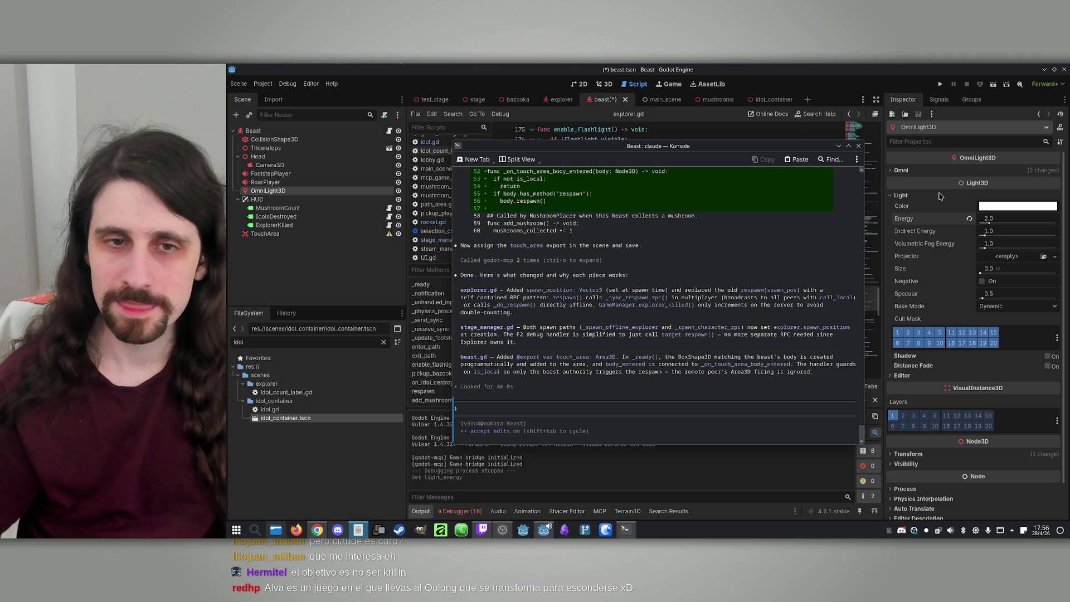
Step: Ask Claude for a toggleable F3 debug cheat that makes the character ten times faster
left_click(646, 403)
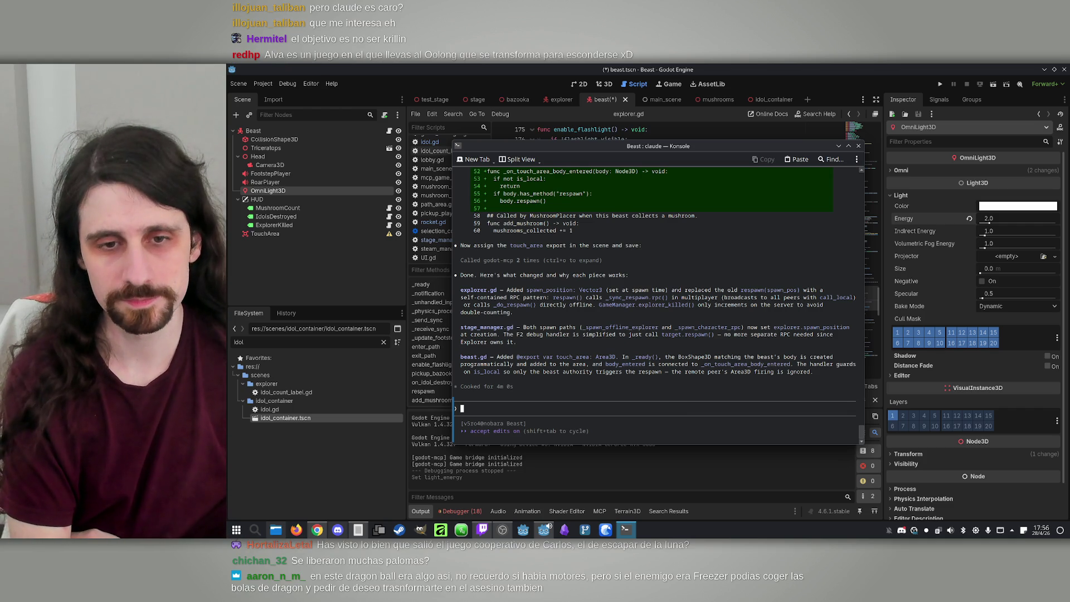
type("Make ")
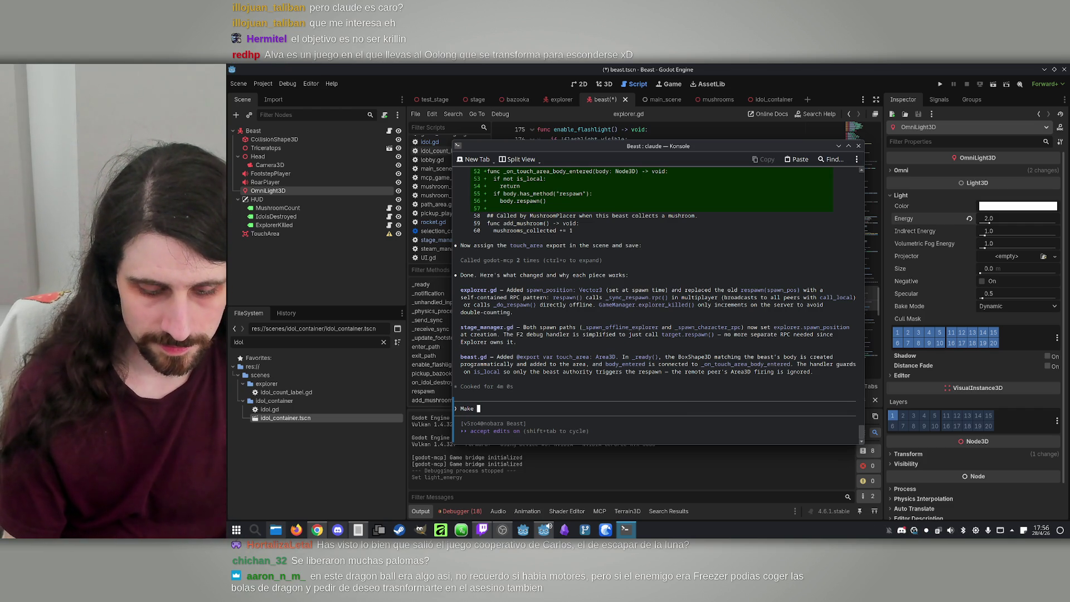
type("an F3 s")
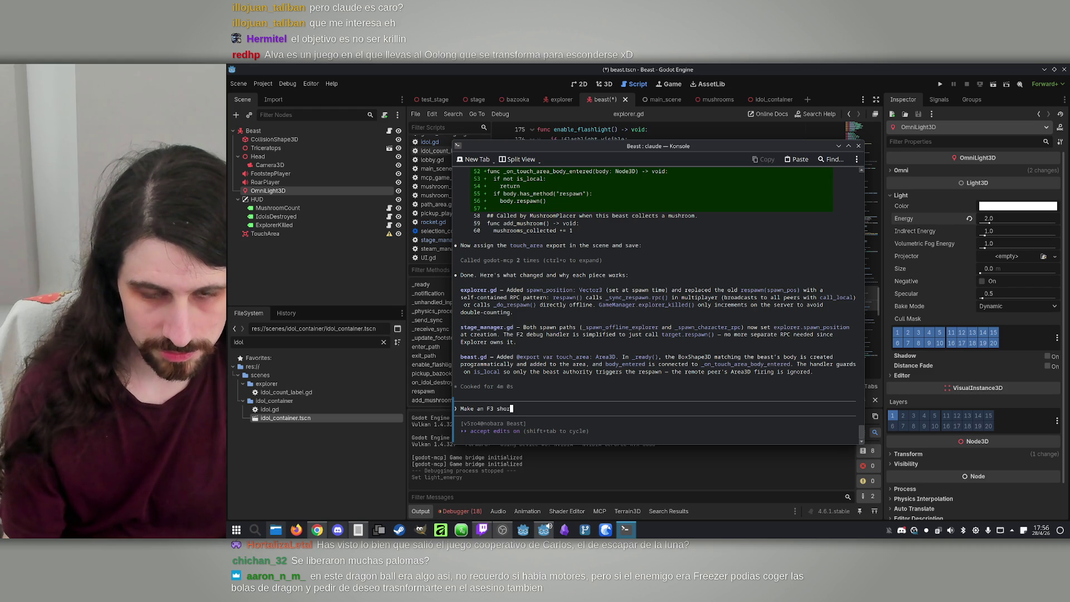
key("BackSpace")
type("cheat")
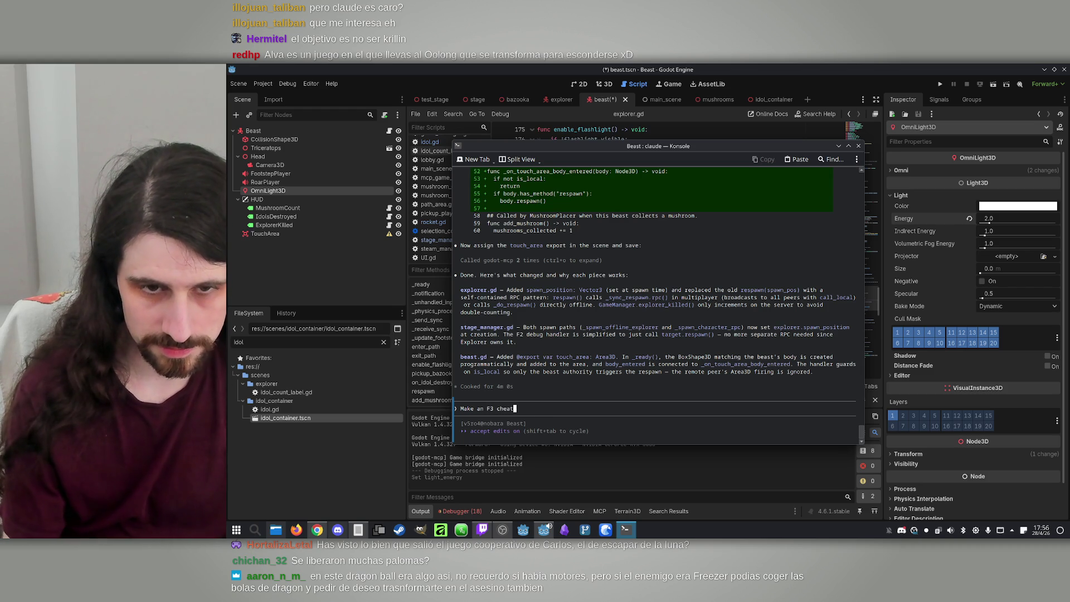
type(" for debug purp")
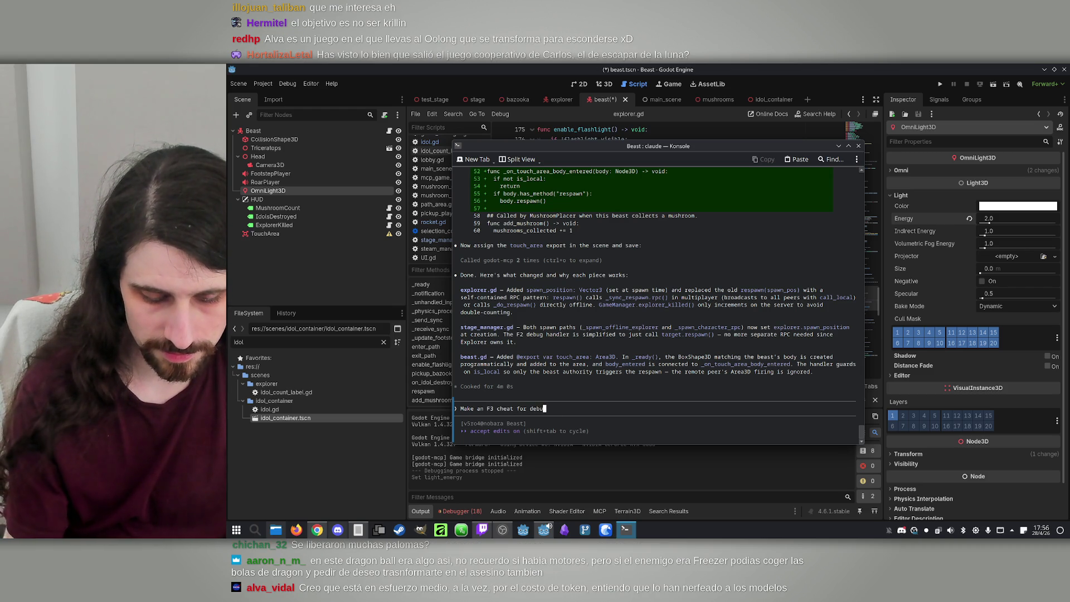
type("oses th")
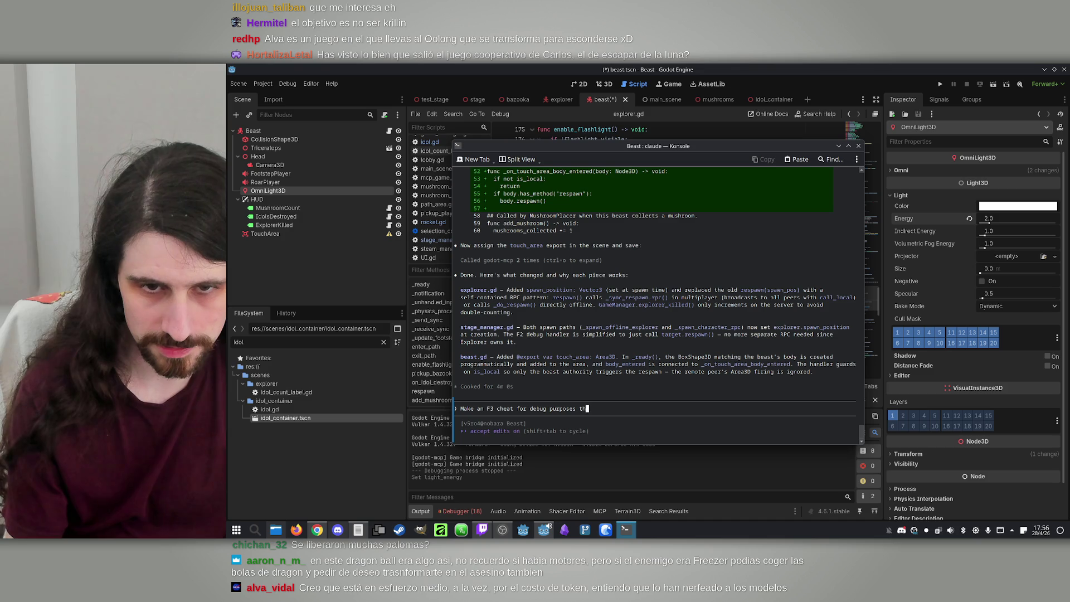
type("at g")
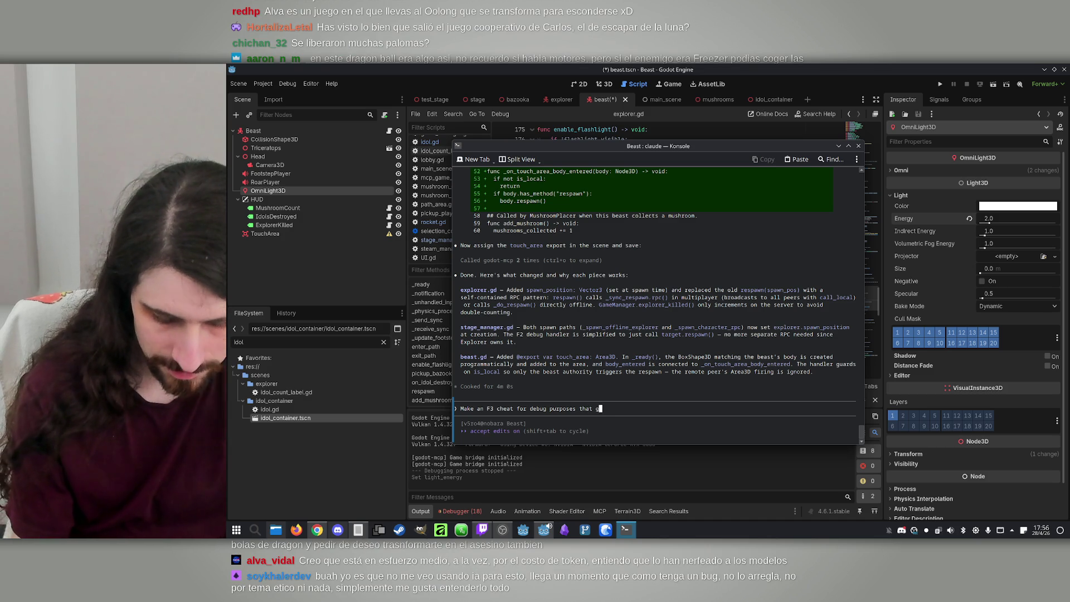
type("ivth")
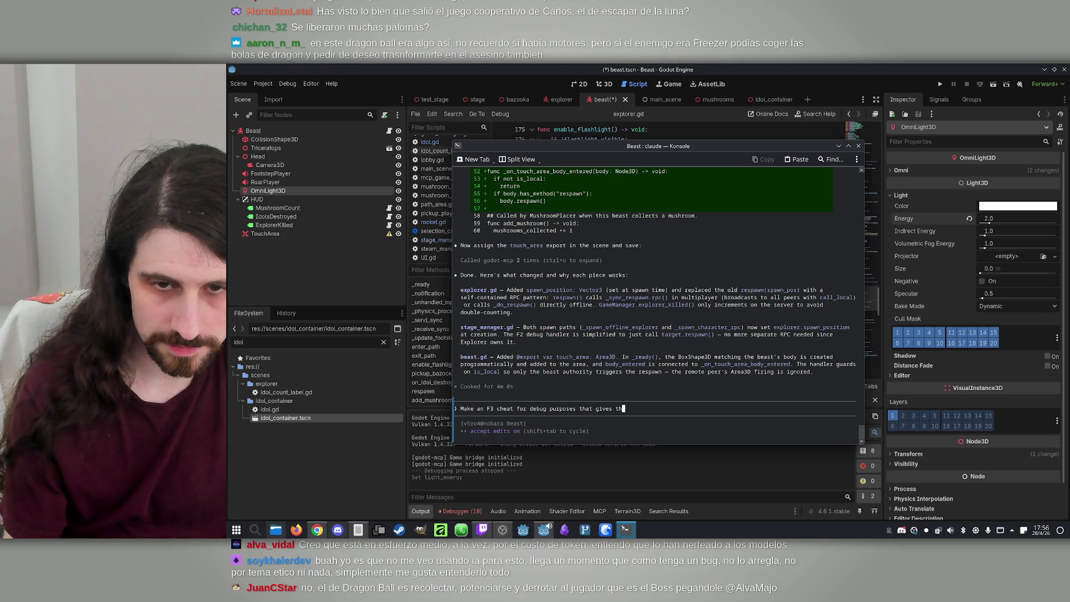
type("he character ")
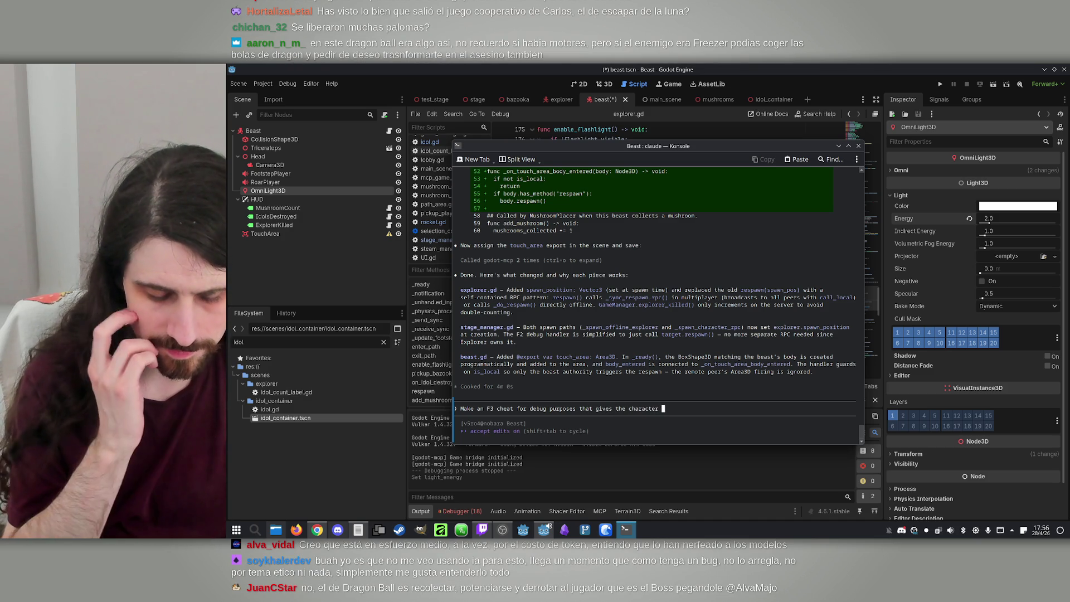
type("spee")
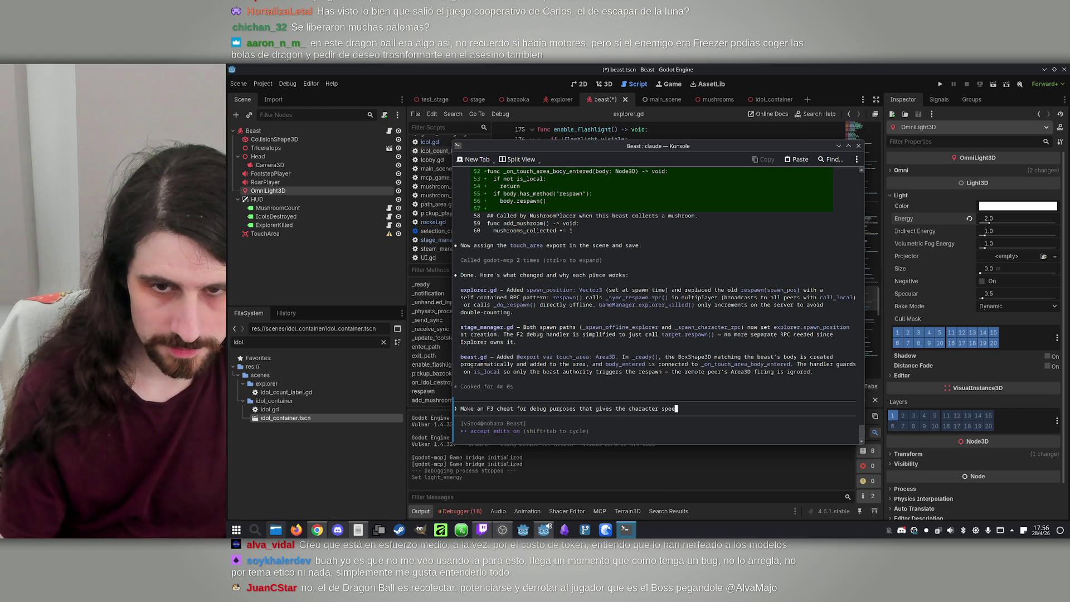
type(" (togg")
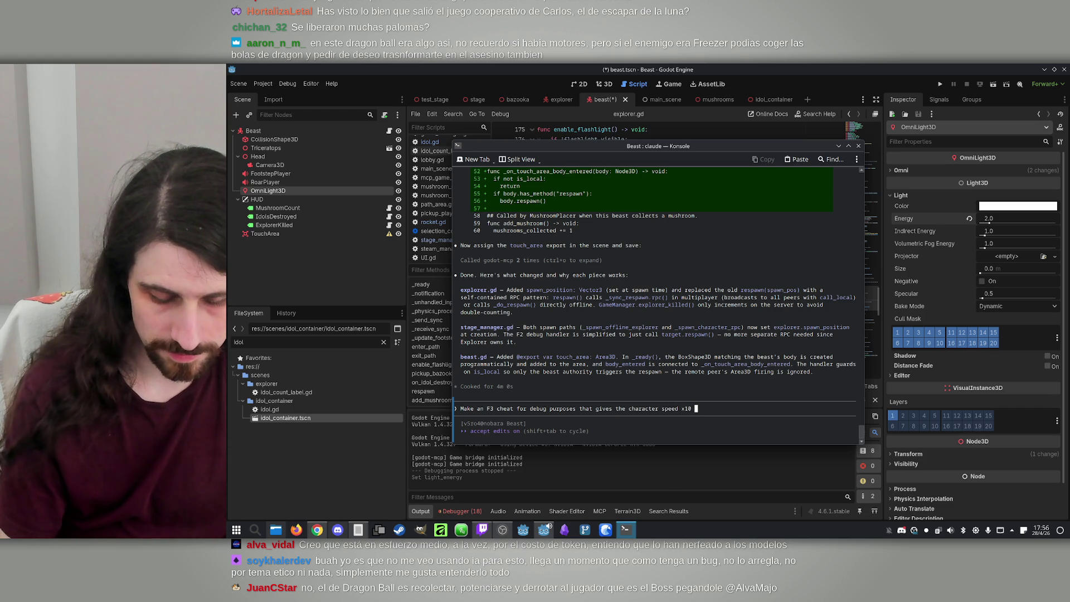
type("eable)")
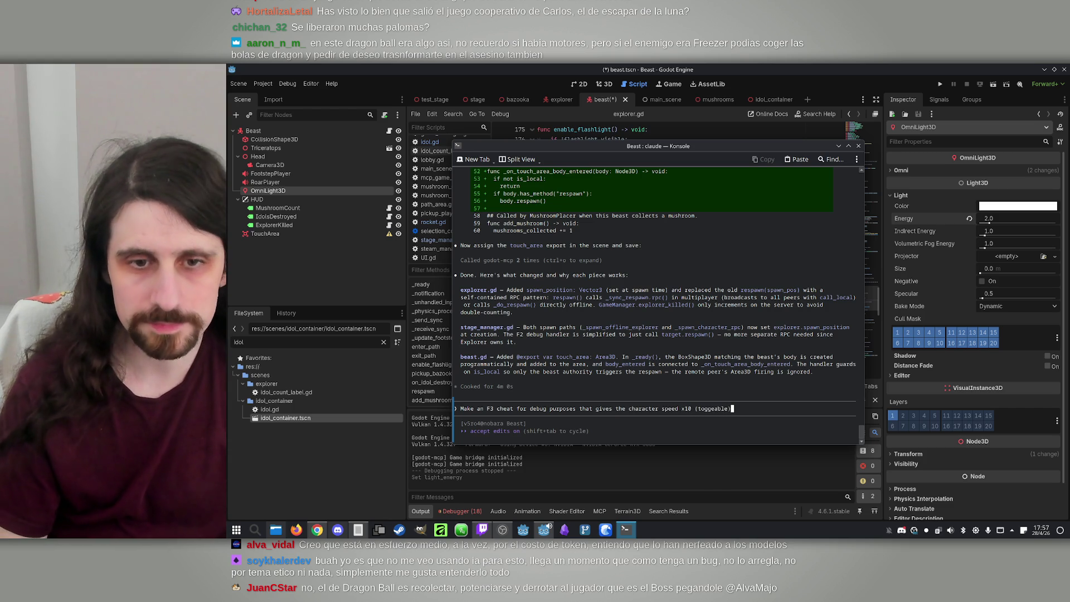
key("Return")
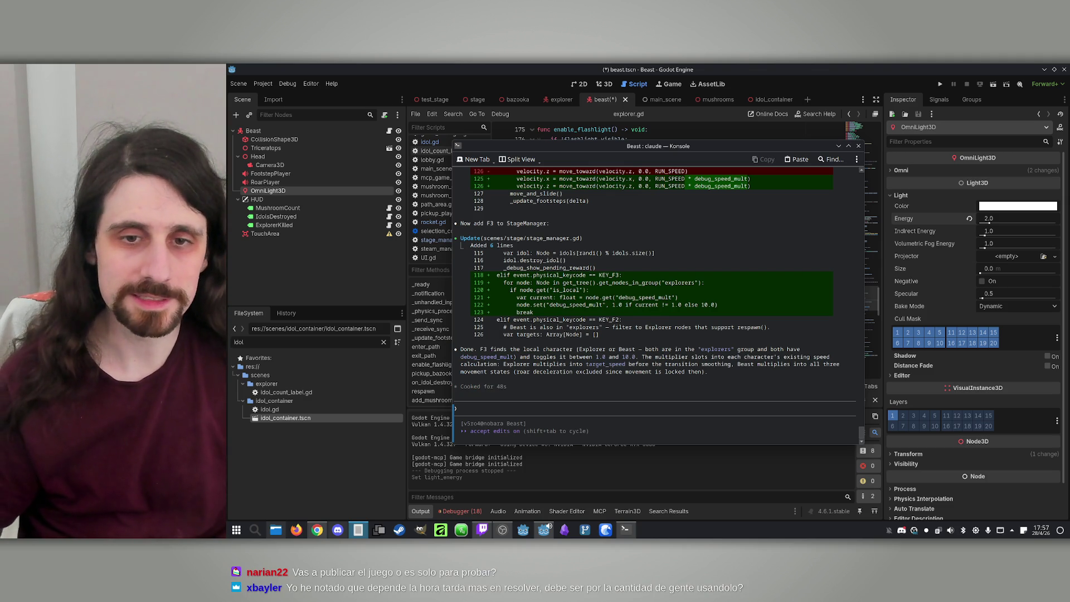
Step: Reload the externally modified beast.tscn from disk in the Godot editor
left_click(824, 76)
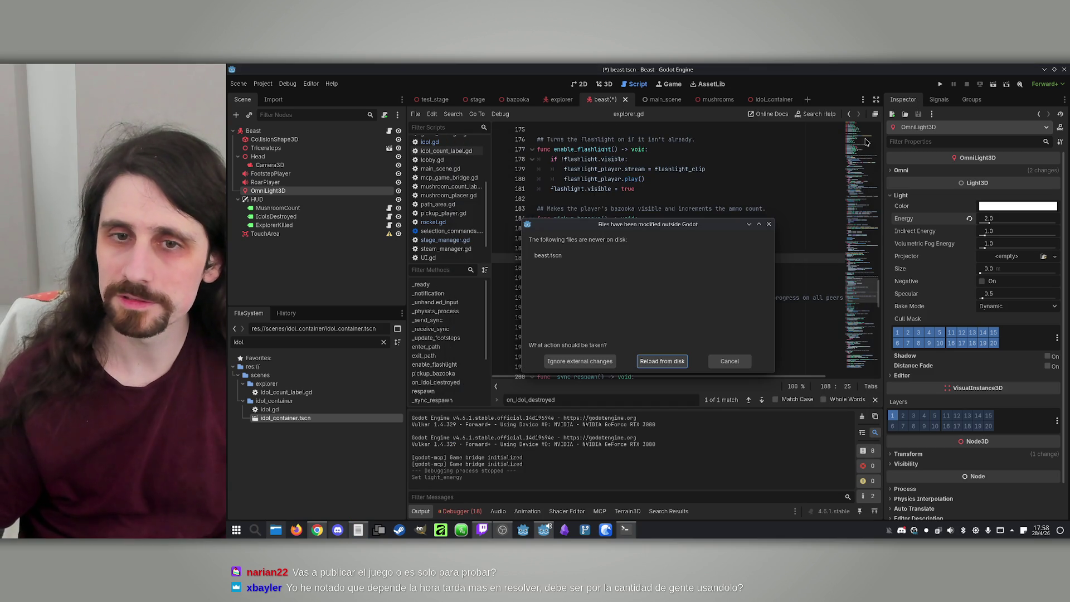
left_click(672, 361)
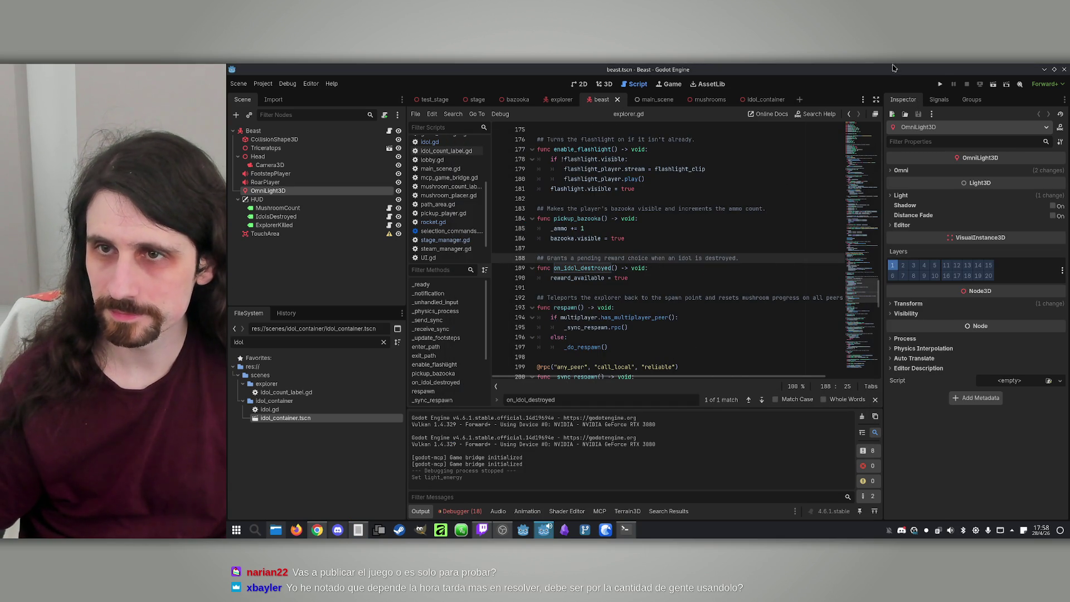
Step: Run the project and place the two debug game windows side by side
left_click(940, 84)
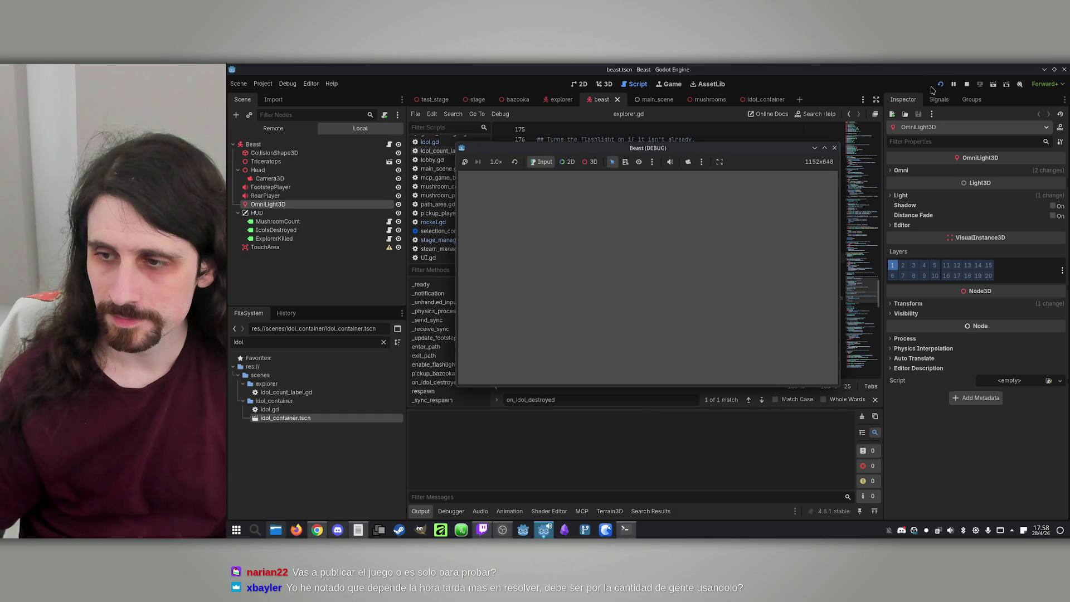
mouse_move(638, 166)
left_mouse_down()
mouse_move(794, 181)
mouse_move(869, 173)
left_mouse_up()
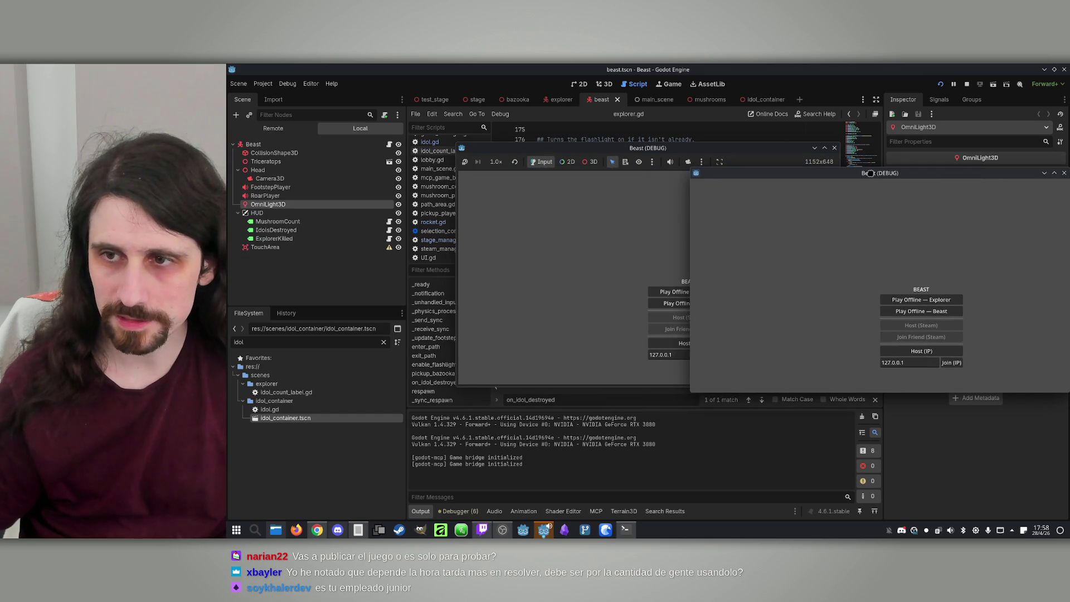
left_click_drag(653, 150, 448, 151)
Step: Host over IP, join from the second window, make the host the Beast and start
left_click(486, 344)
left_click(951, 363)
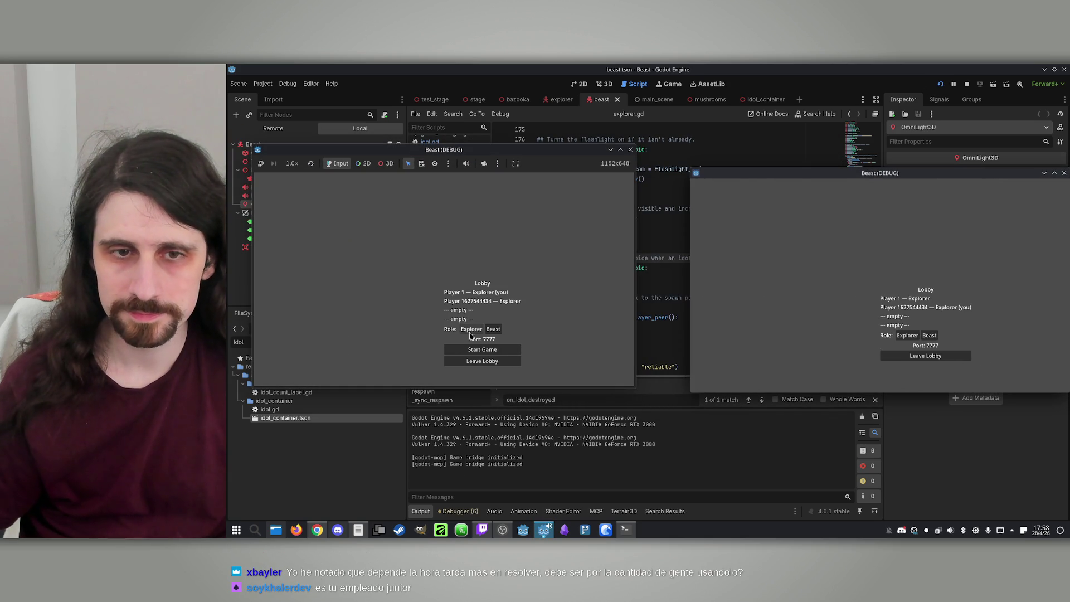
left_click(493, 329)
left_click(493, 352)
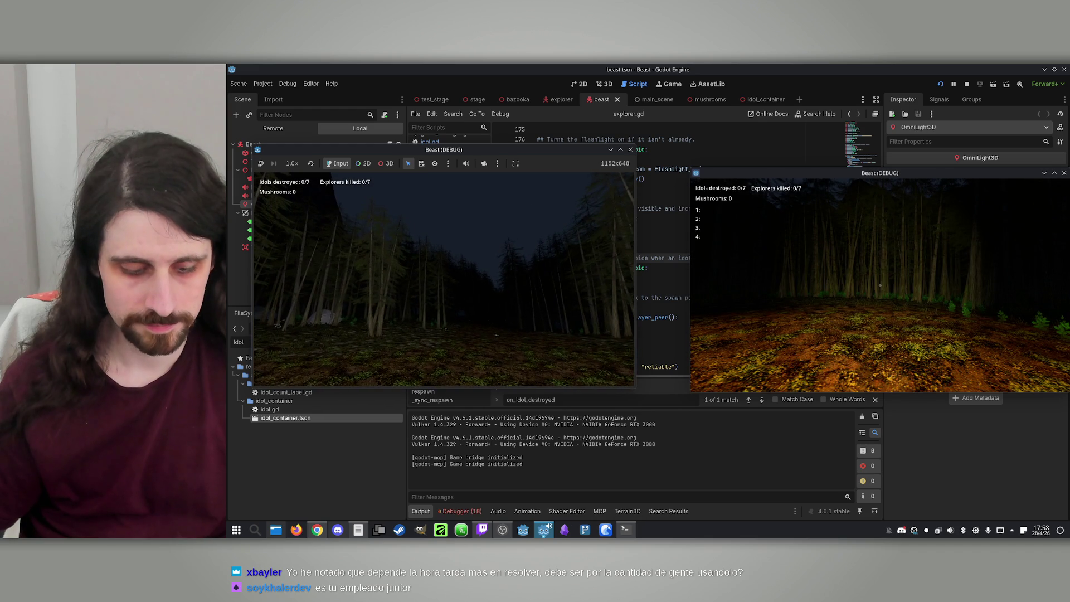
key("super")
Step: Roam the forest as the Beast near an explorer, then stop the running game
left_click(467, 281)
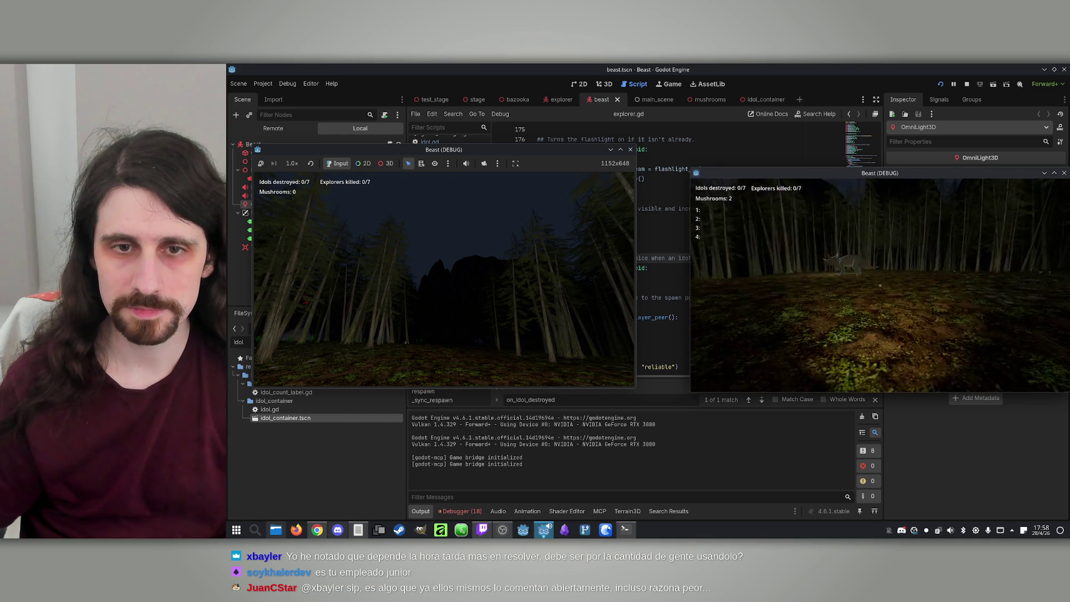
key("super")
key("super")
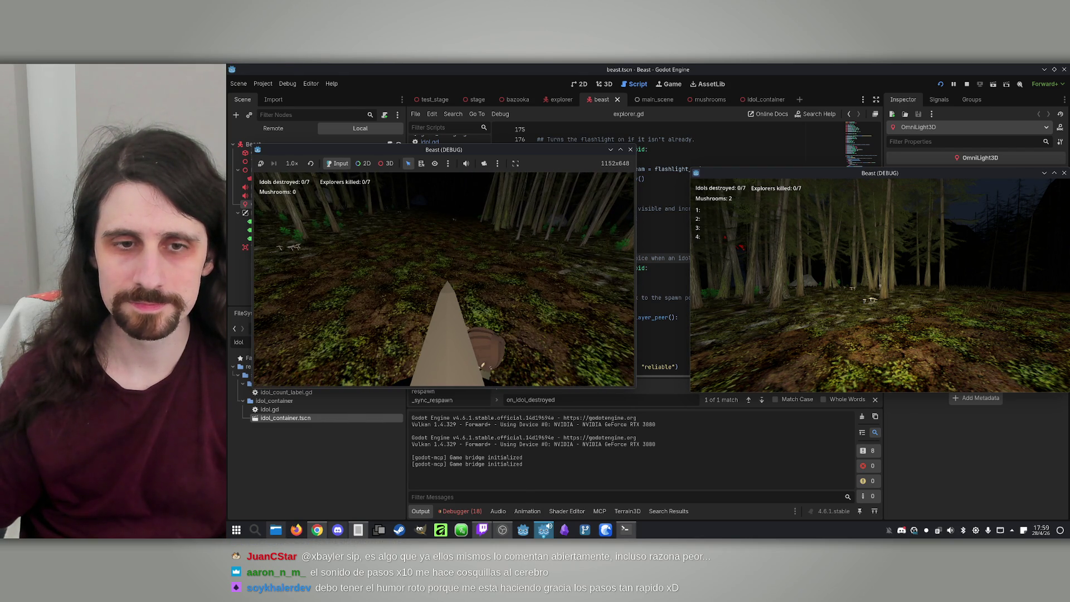
key("super")
left_click(967, 84)
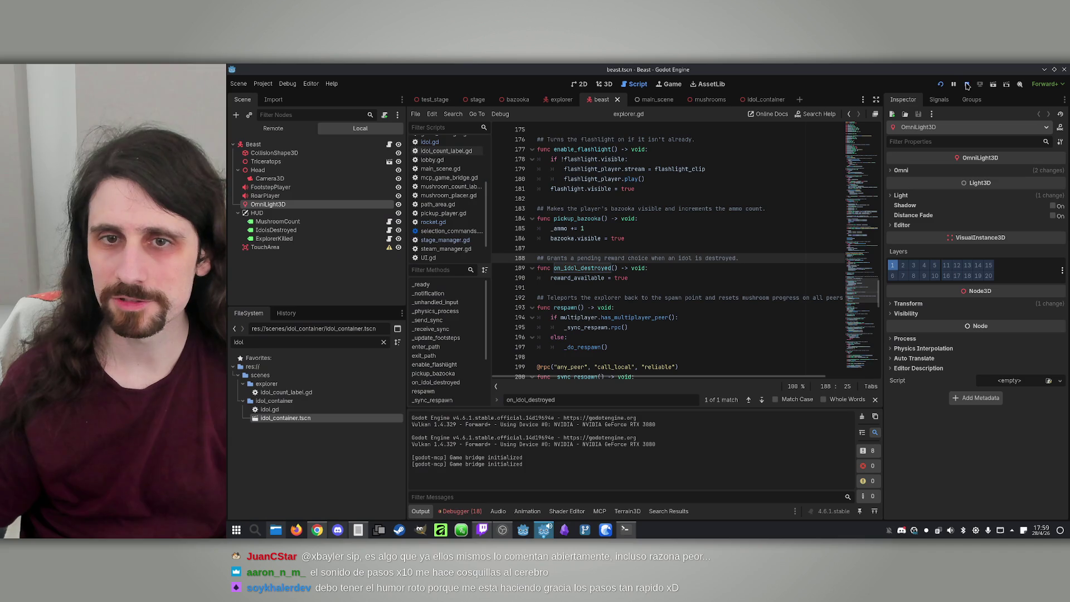
Step: Tell Claude that the beast just collides with an explorer and nothing happens
left_click(626, 529)
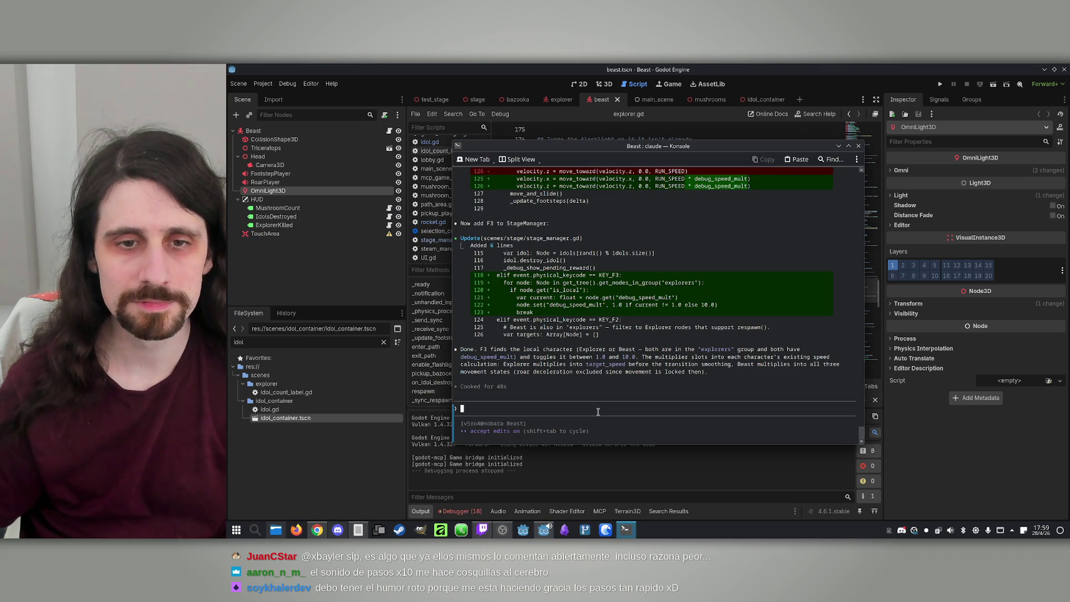
scroll(645, 307, "up", 4)
scroll(649, 308, "down", 4)
type("When the ")
type("beas")
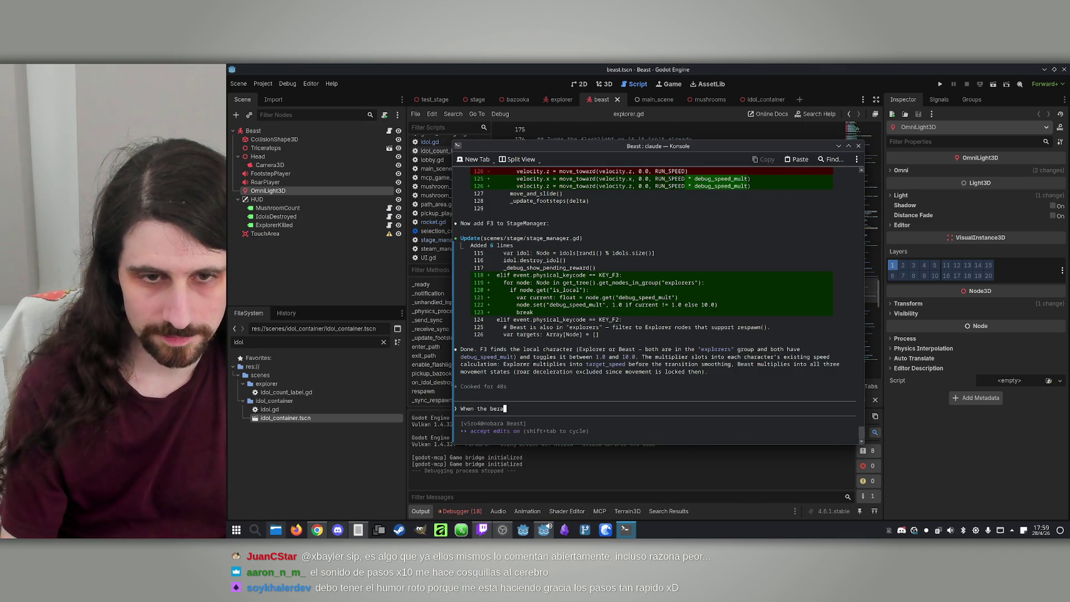
type("t touche")
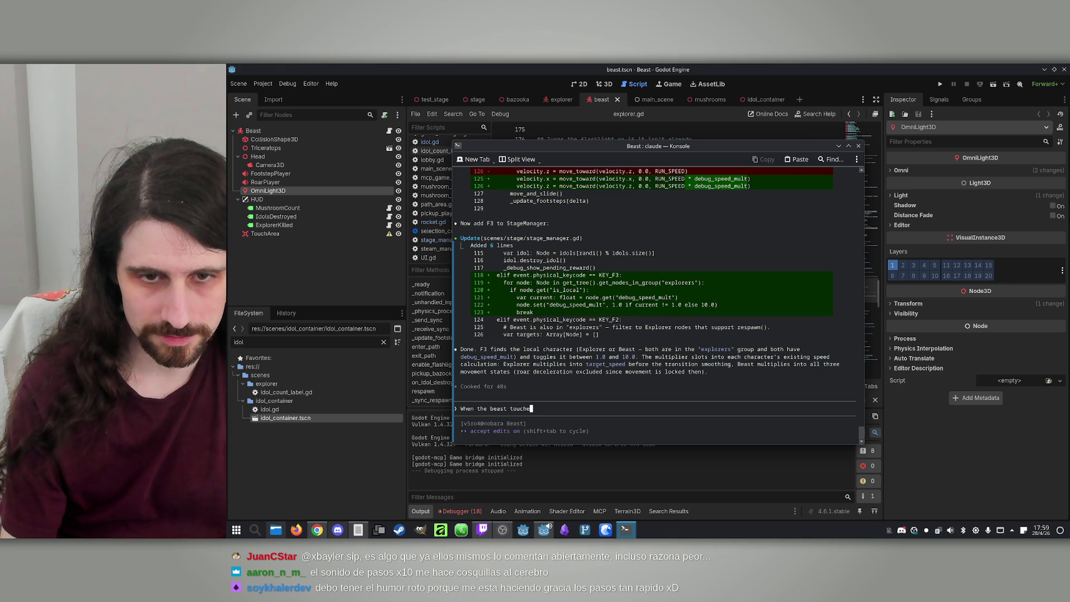
type("s an explorer, ")
type("it hj")
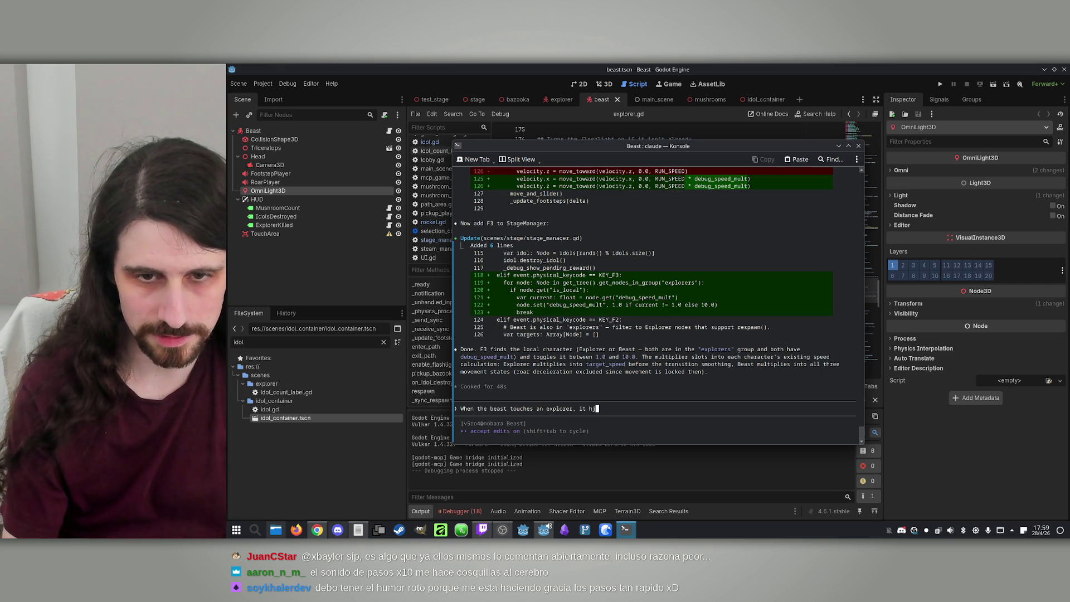
key("BackSpace")
key("BackSpace")
type("just collid")
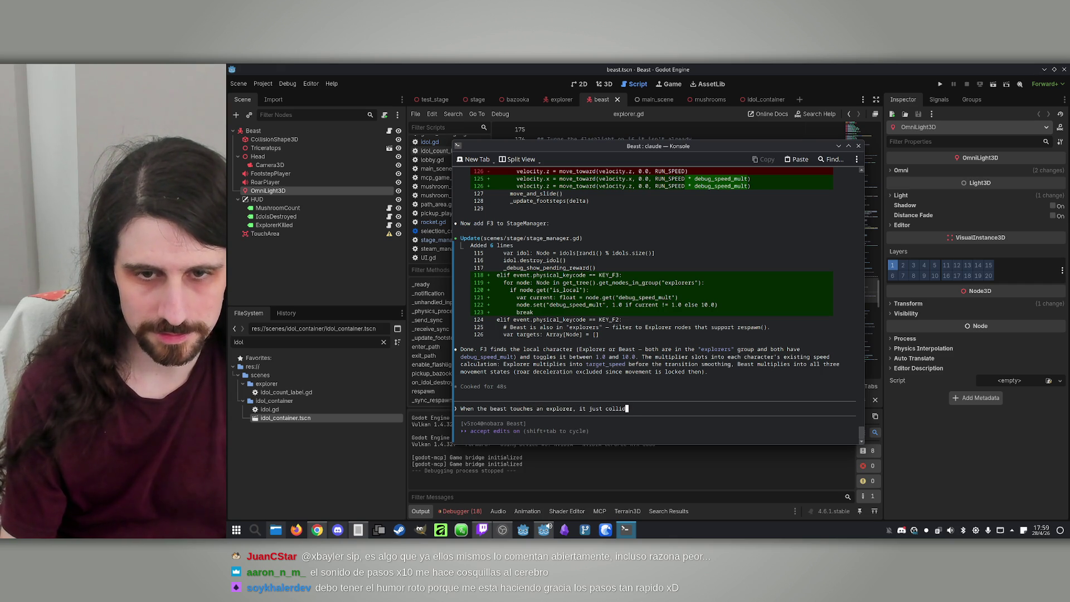
type("es with it")
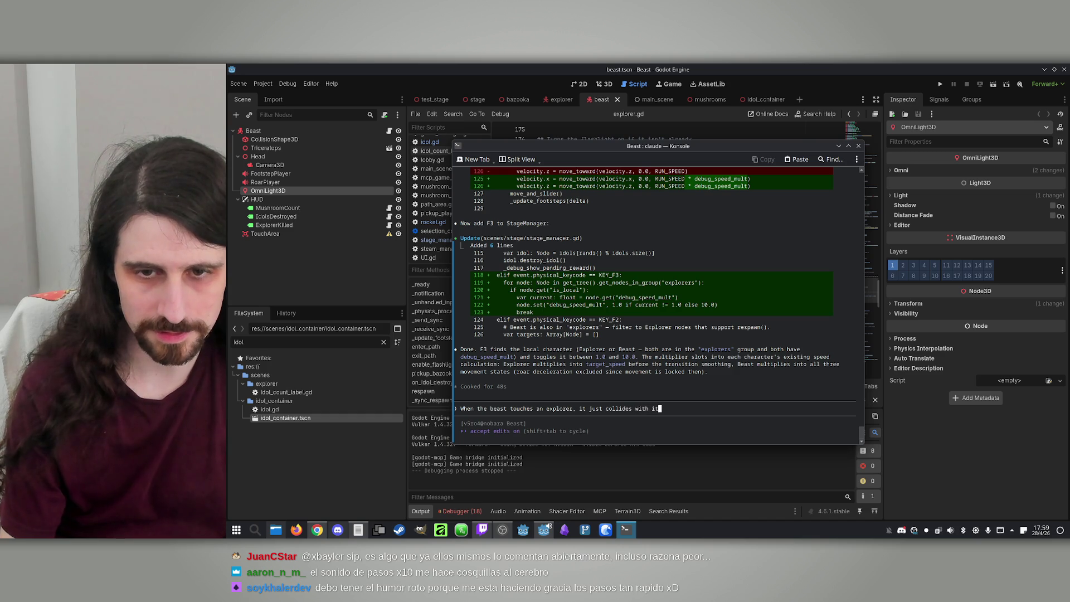
type(". Nothin")
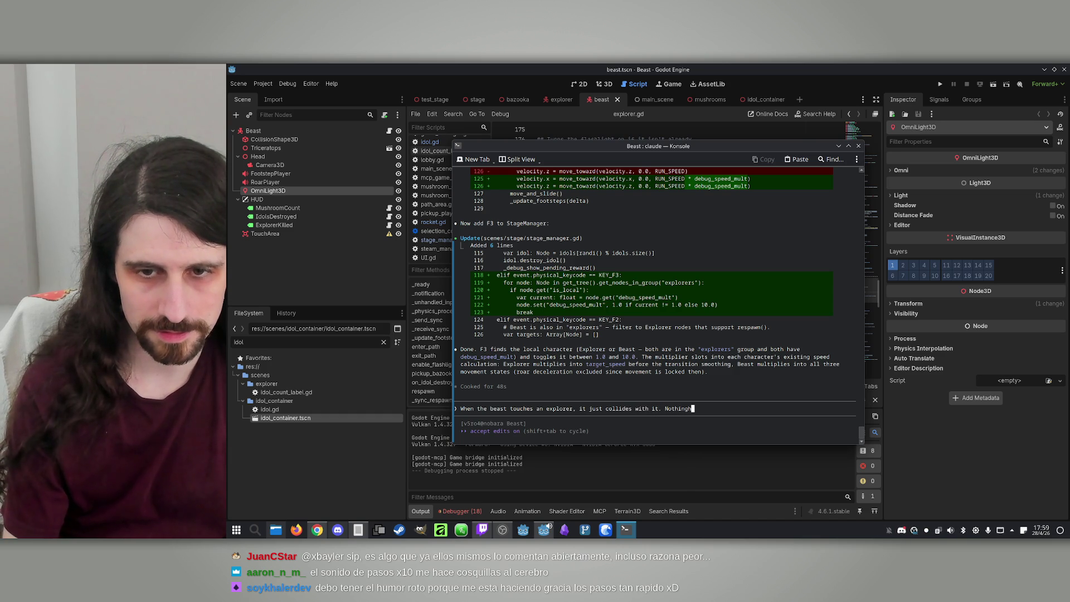
type("g happ")
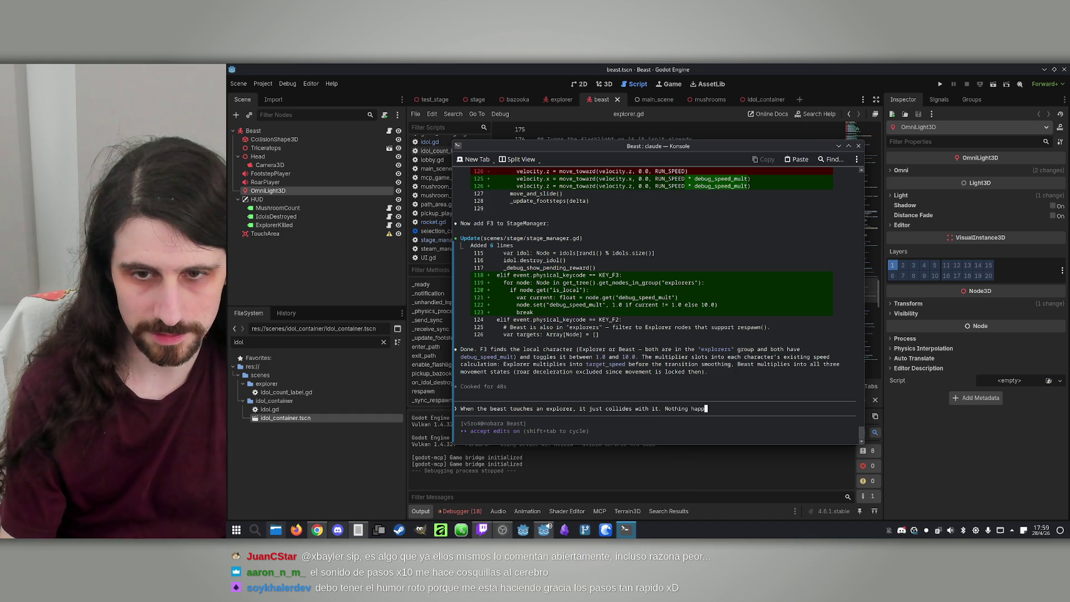
type("ens.")
key("Return")
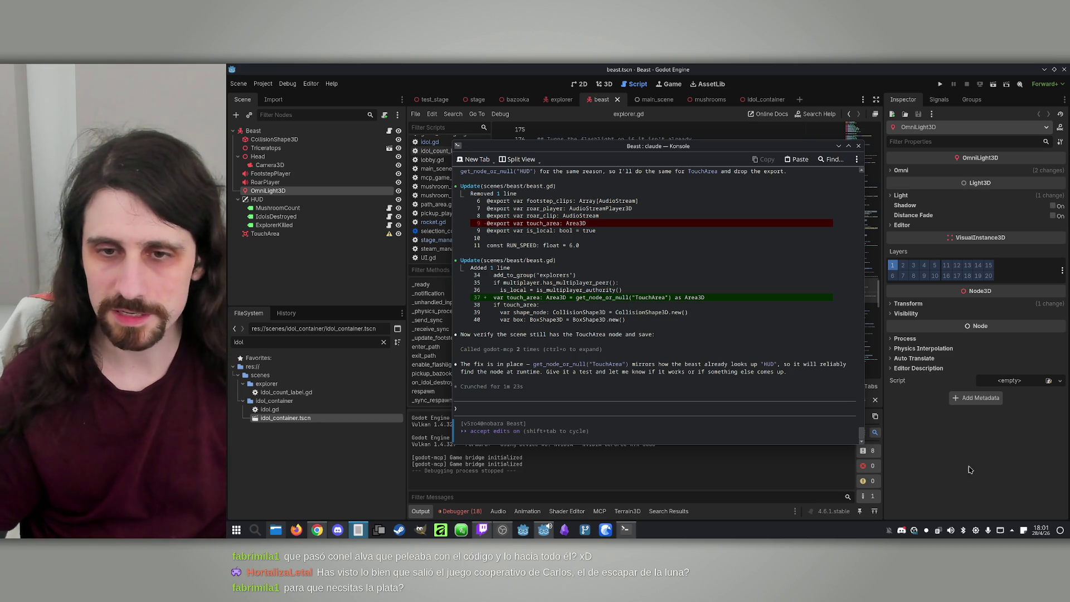
Step: Reload the Claude-edited beast scene from disk and launch the project again
left_click(902, 67)
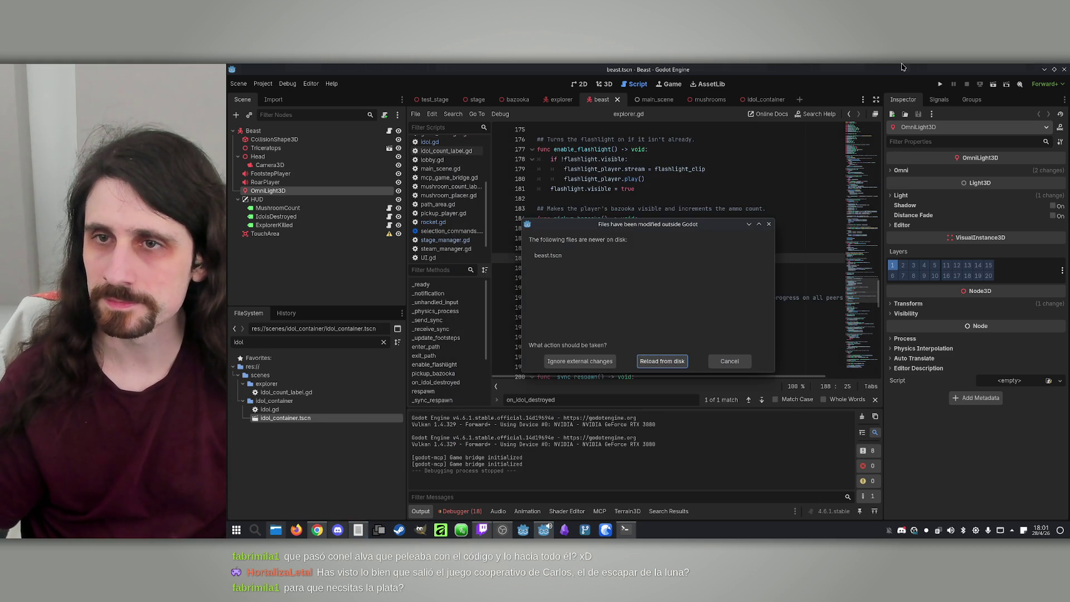
left_click(662, 361)
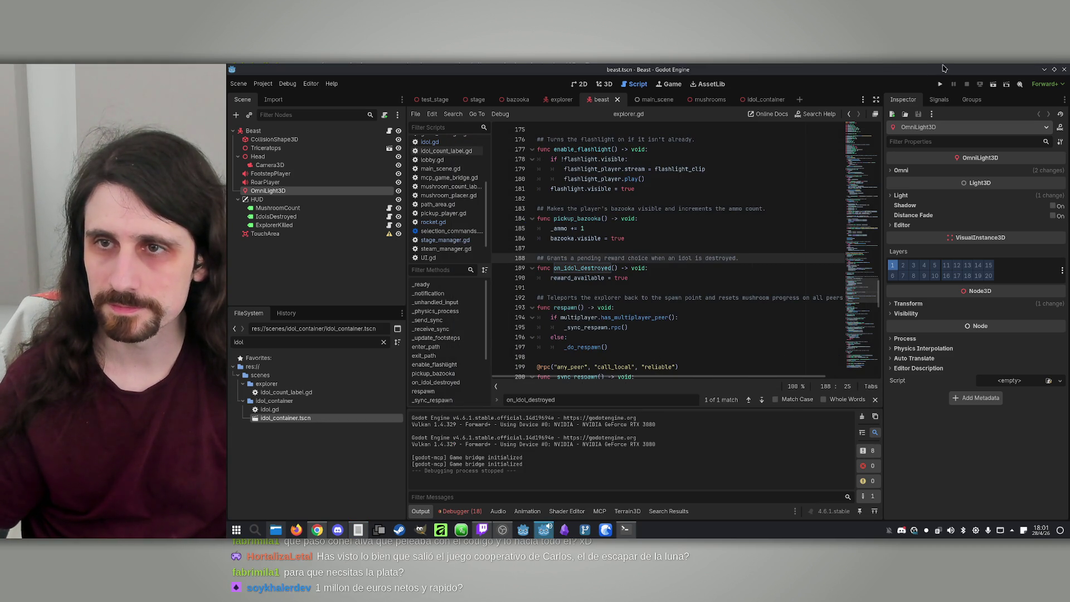
left_click(940, 84)
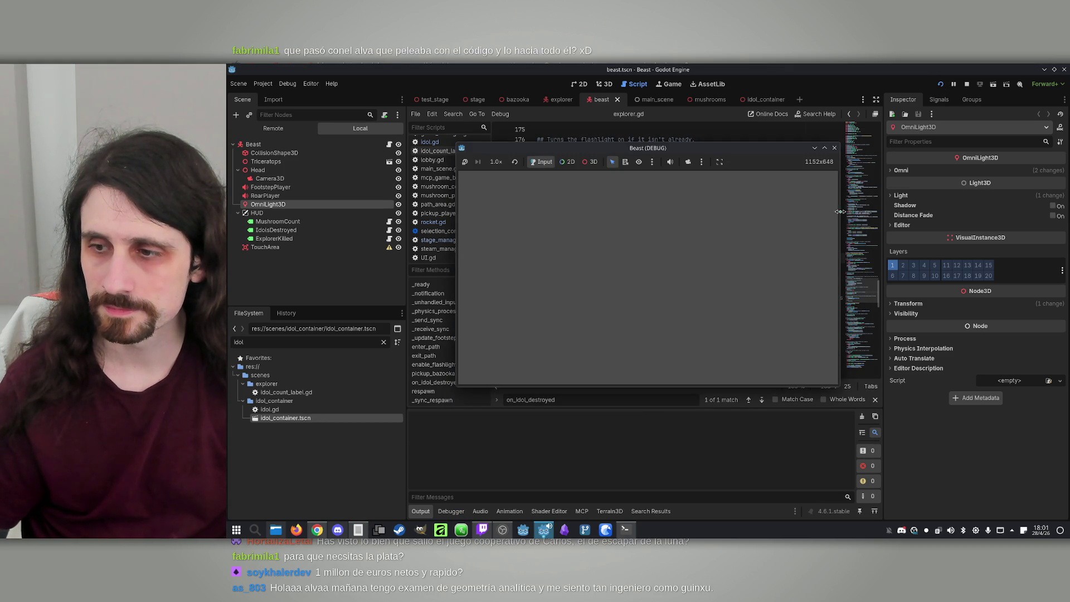
Step: Arrange both game windows, host over IP, join from the second, and make the host the Beast
left_click_drag(885, 167, 921, 166)
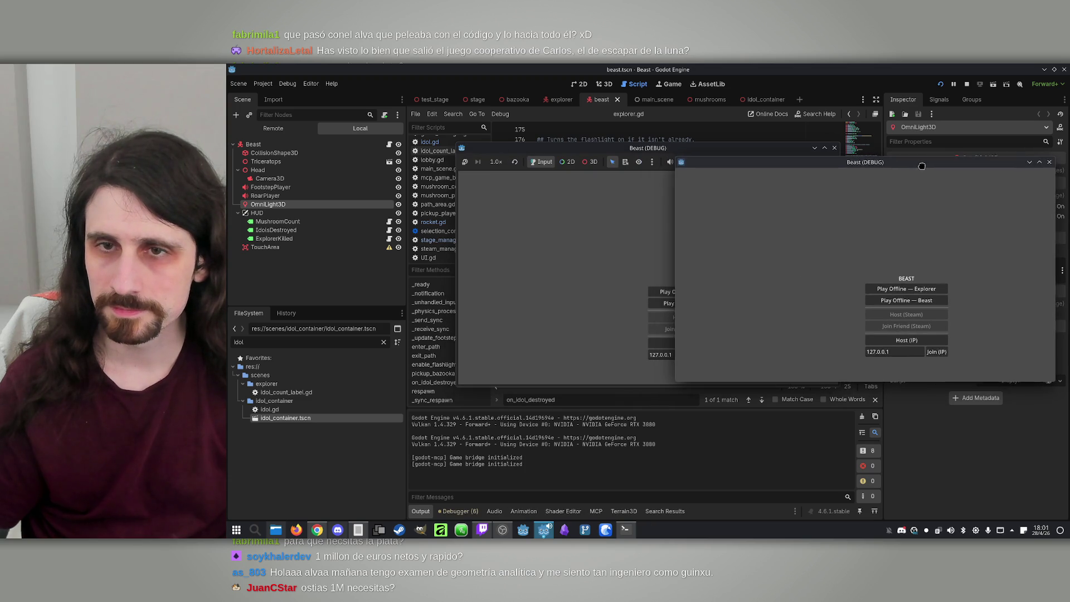
left_click_drag(646, 148, 455, 147)
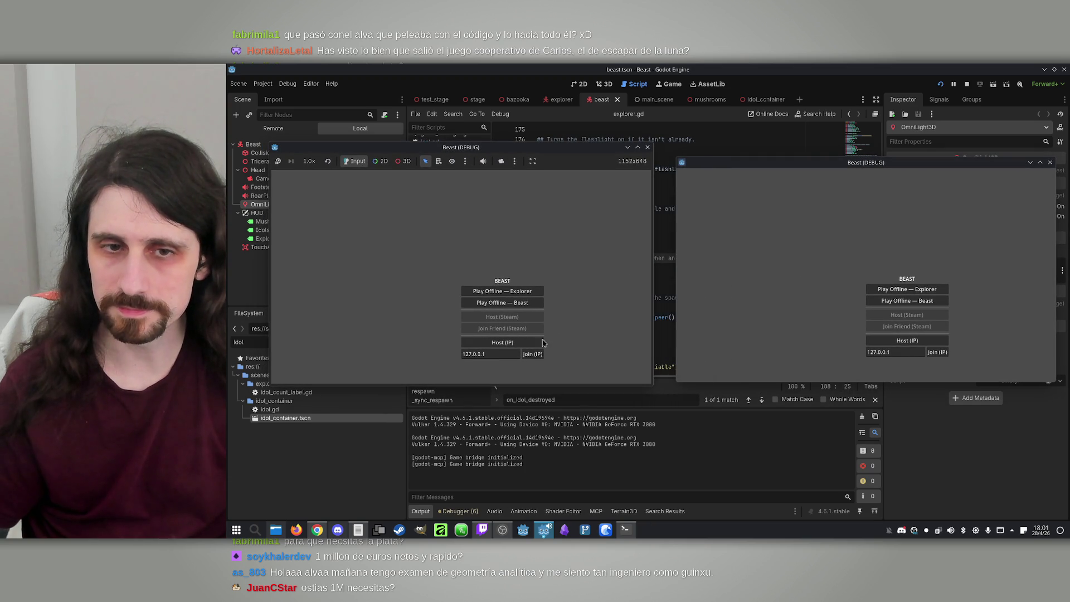
left_click(500, 342)
left_click(938, 352)
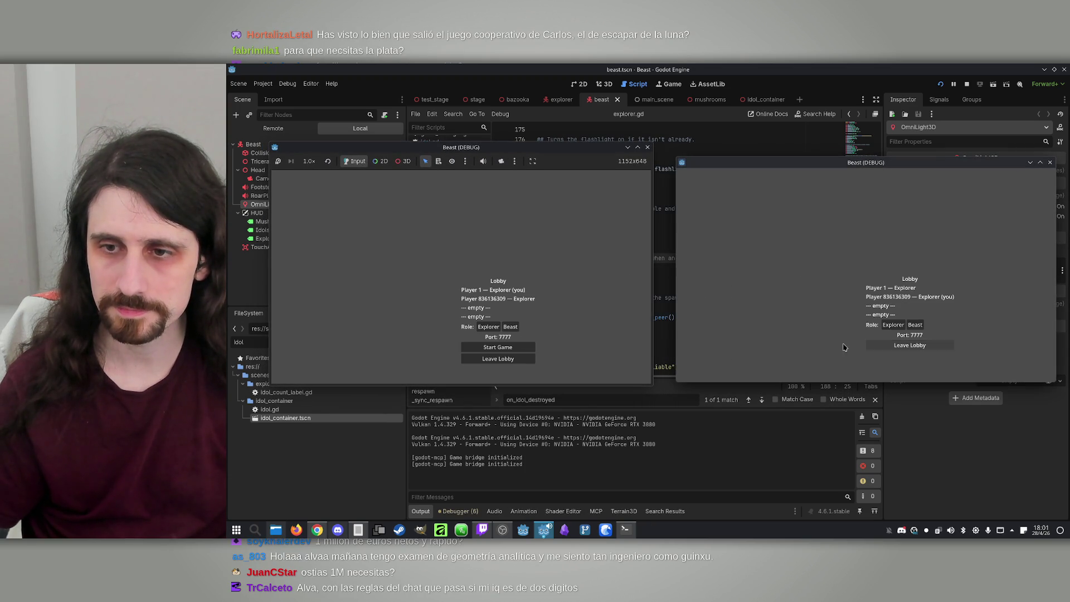
left_click(511, 328)
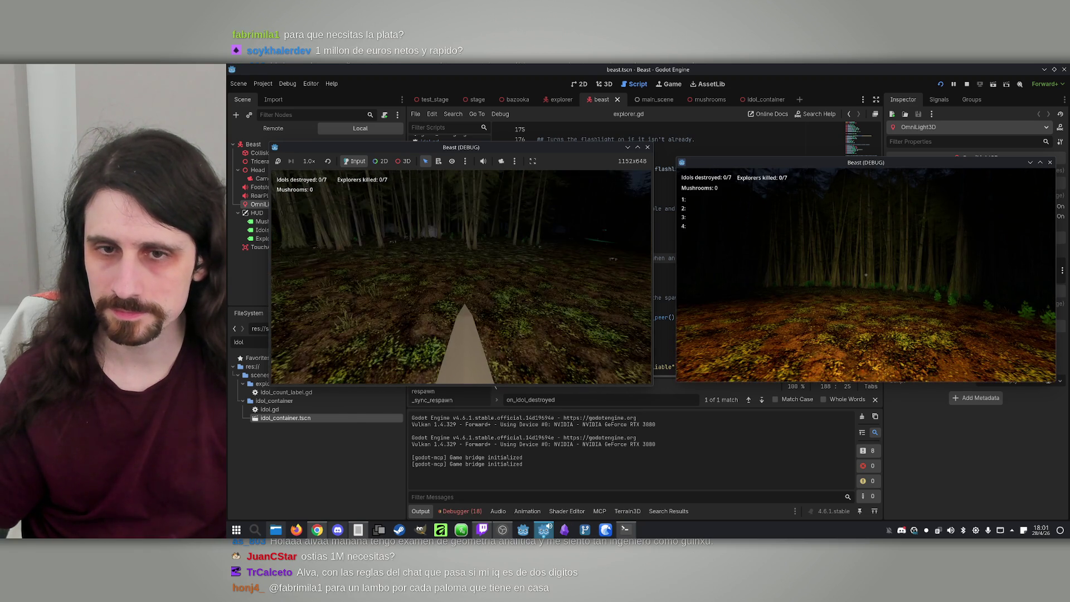
Step: Hunt as the Beast until the HUD reads Explorers killed: 1/7, then stop the game
key("super")
left_click(493, 280)
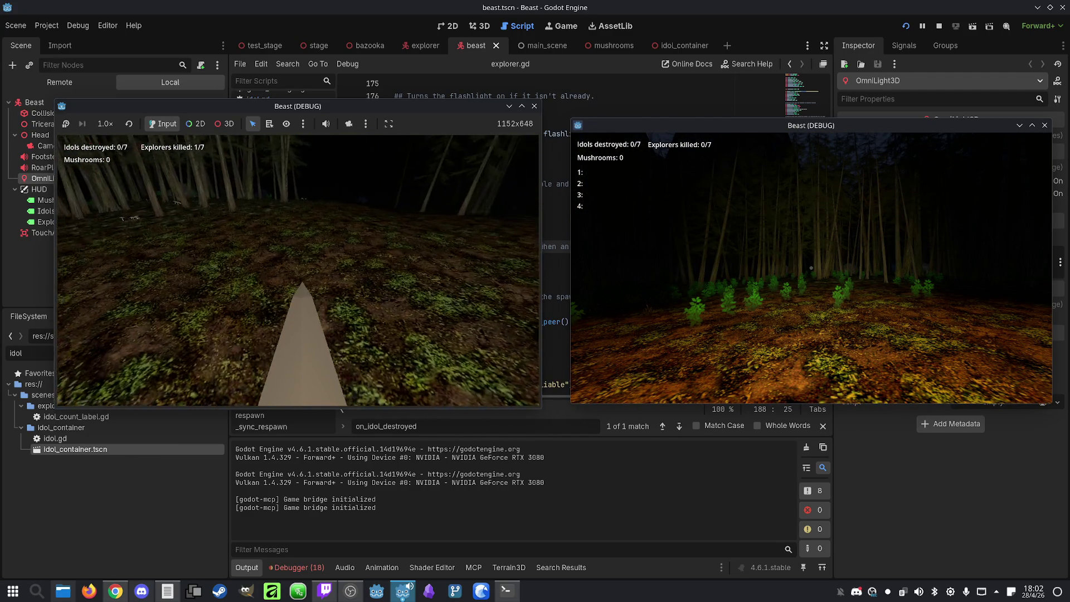
key("super")
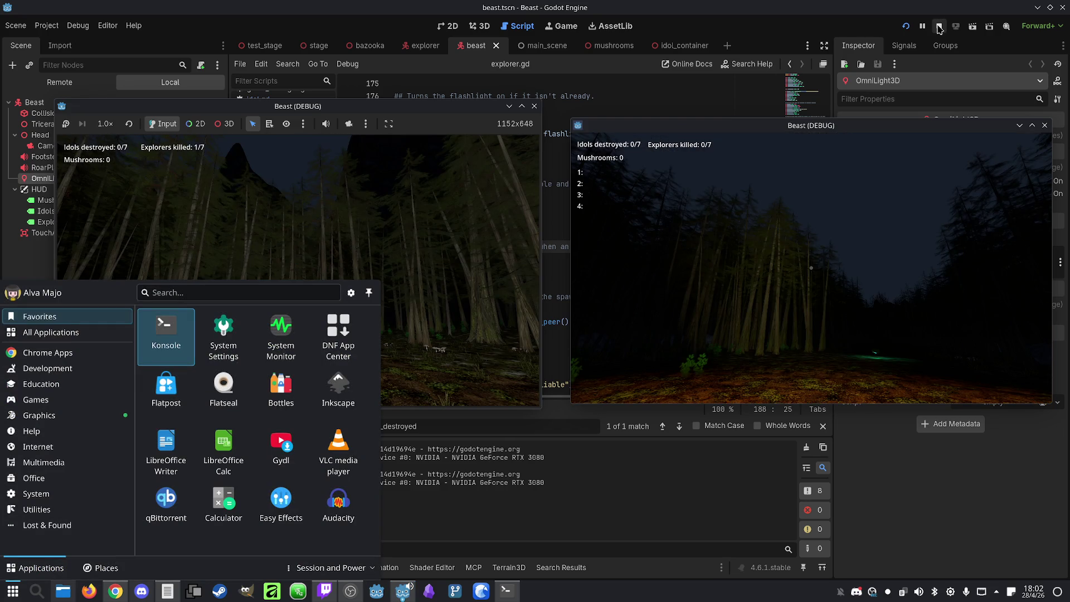
left_click(937, 26)
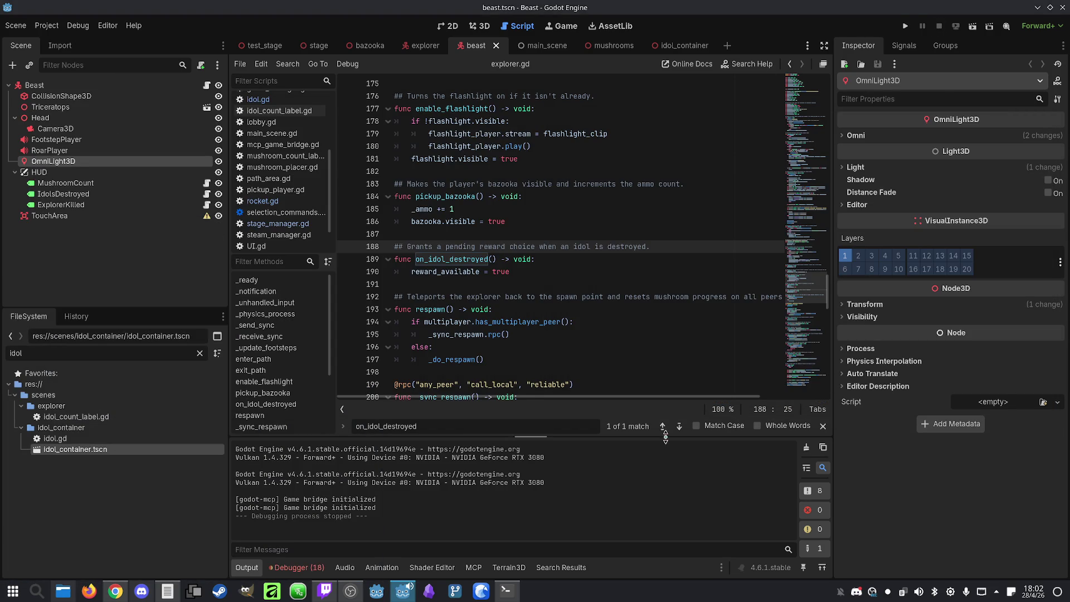
Step: Ask Claude to let the beast pass through the explorer and kill him instead of colliding
left_click(506, 590)
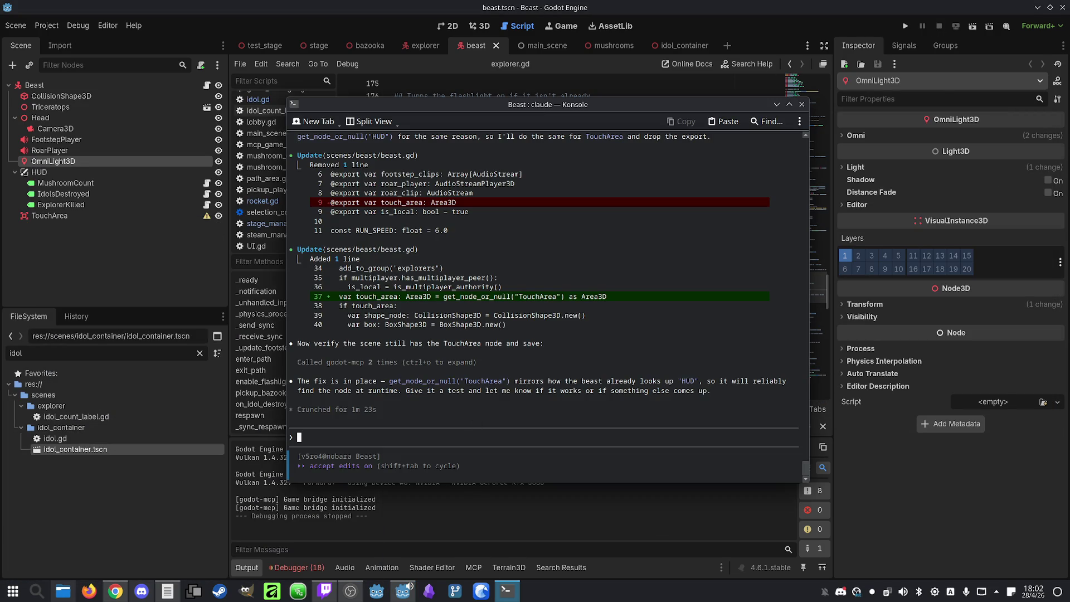
type("The beast ")
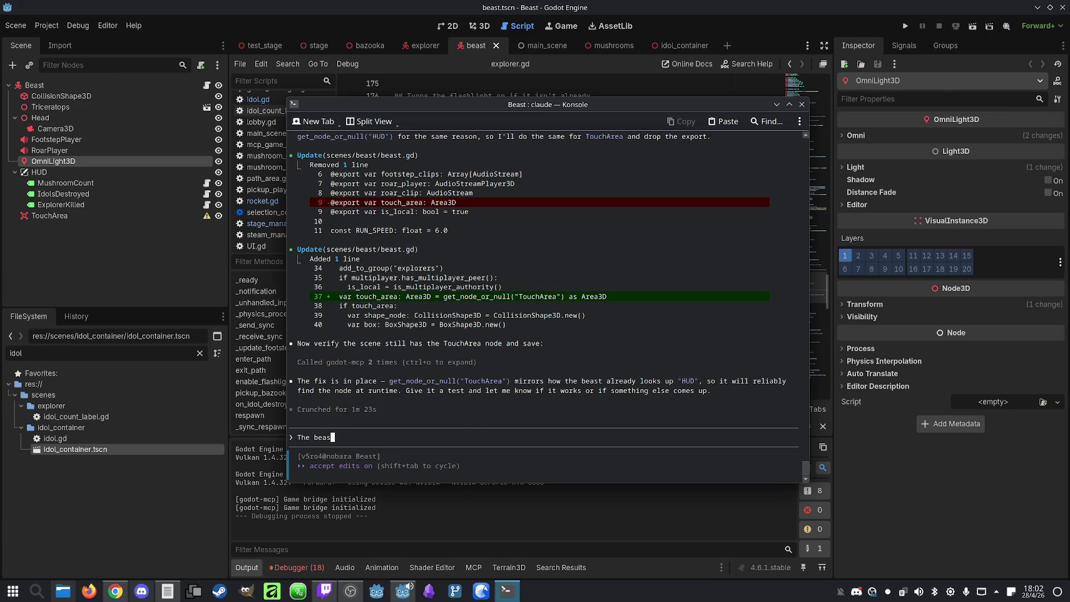
type("keeps collidin")
type("g with the e")
type("xplorer")
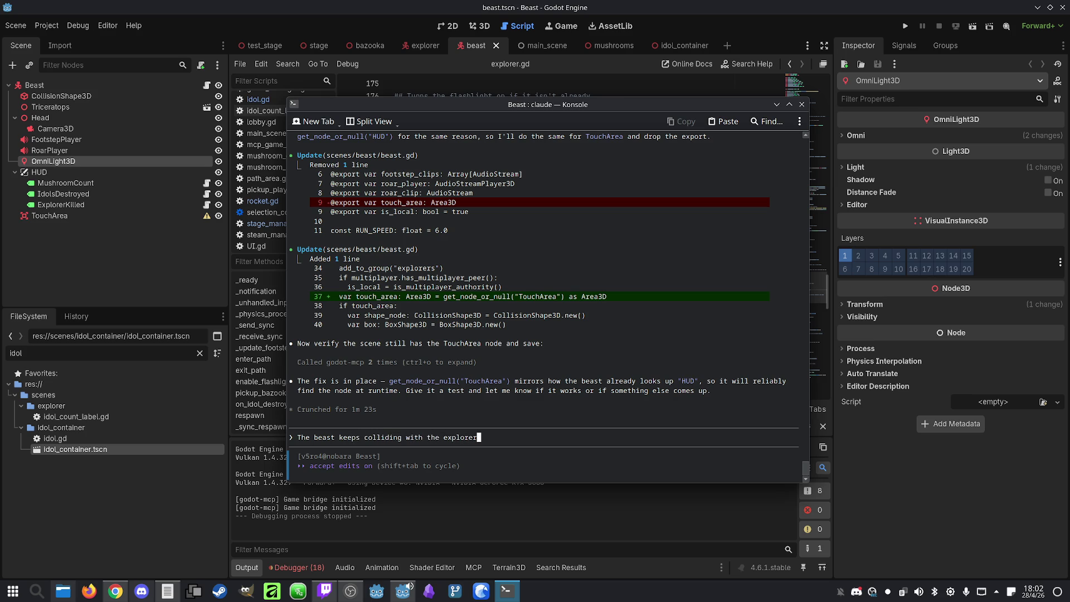
type(". You need to i")
type("nsist")
type(" a lot for it to ")
type("trigger")
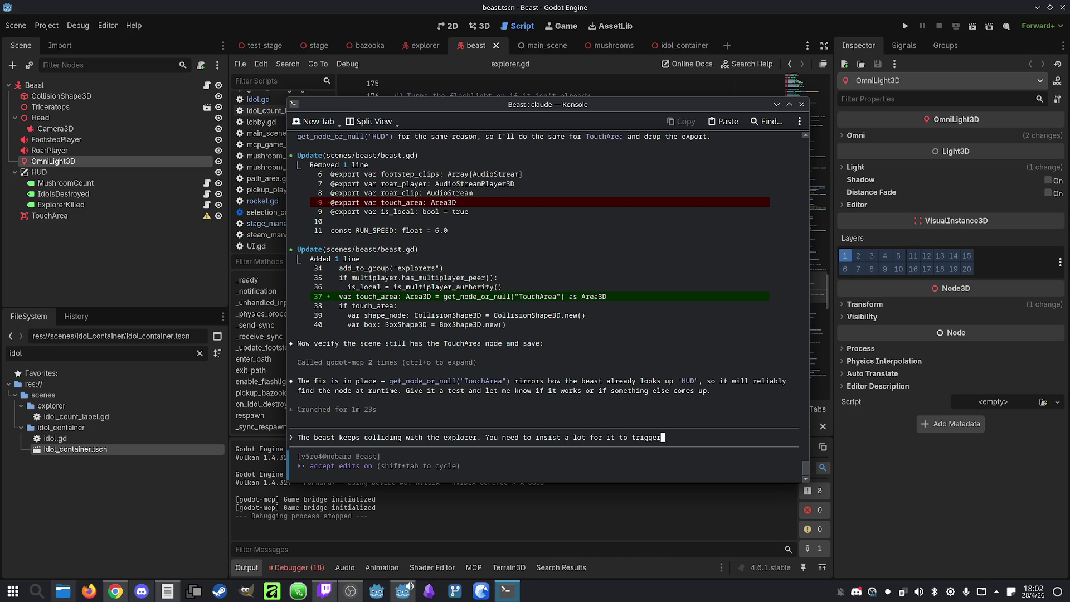
type(" the kill. M")
type("ake it so t")
type("he beast doesn't ")
type("coll")
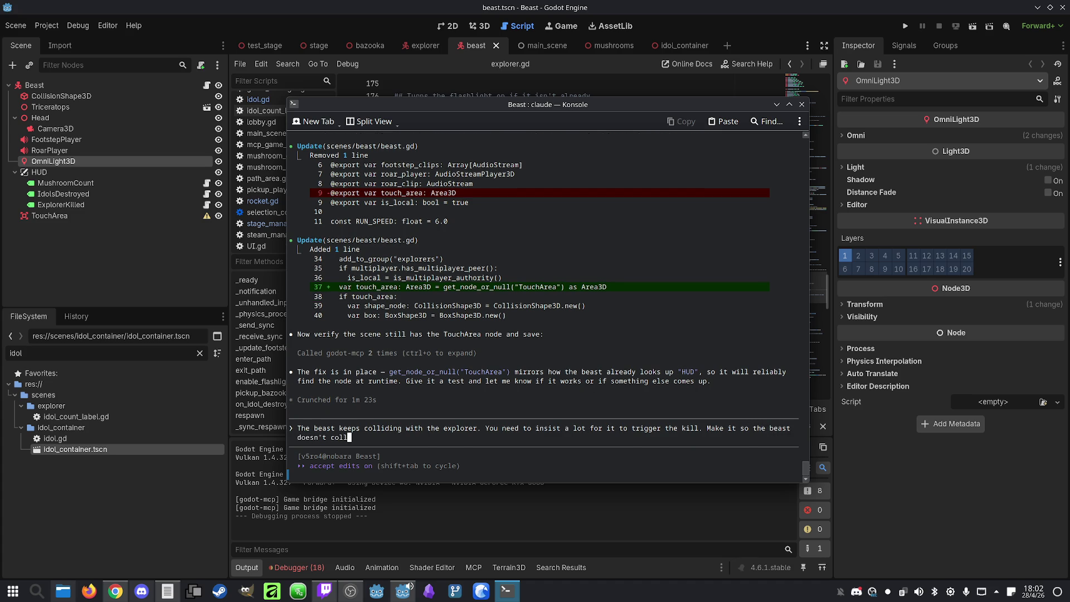
type("ide with the ")
type("explorer, ")
type("just ")
type("goes through hi")
type("m an")
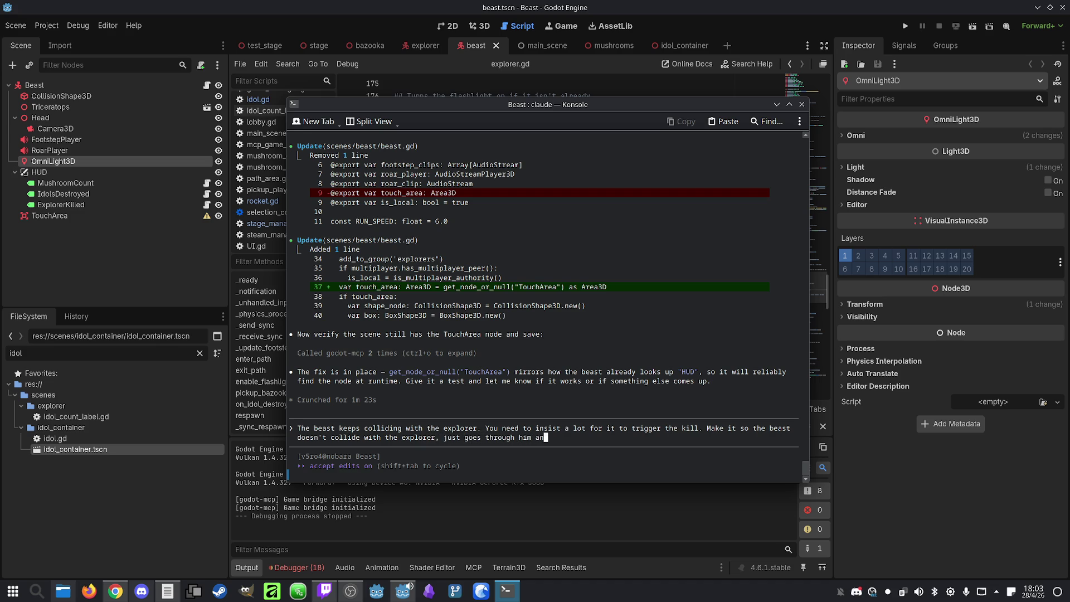
type("d kills im")
key("BackSpace")
key("BackSpace")
key("BackSpace")
type("him")
key("Return")
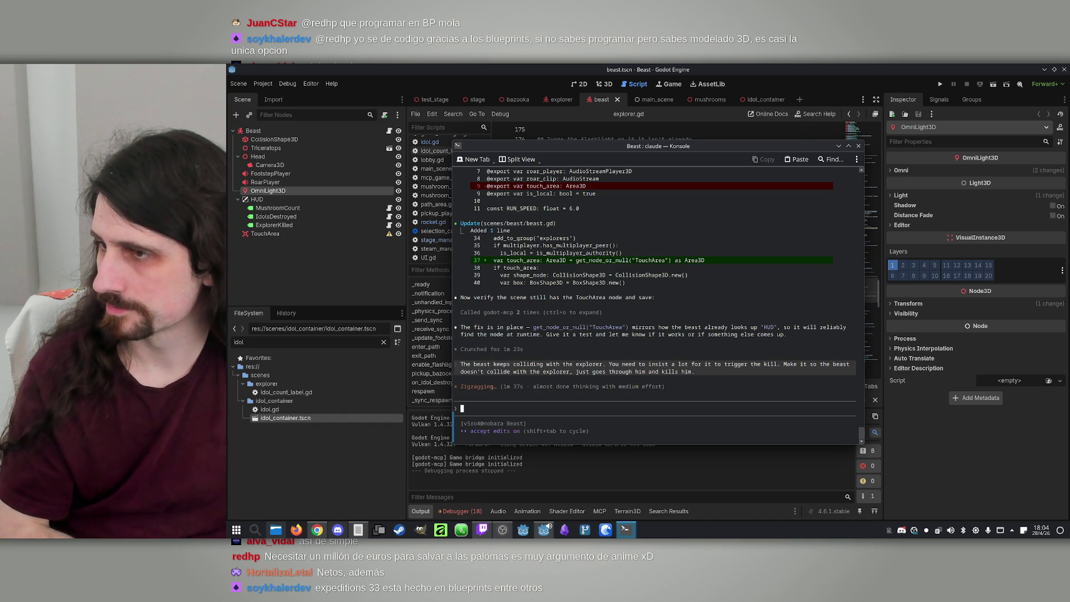
Step: Draft and then discard a 'Primer intento: no lo hac' note while Claude edits stage_manager.gd
type("Pri")
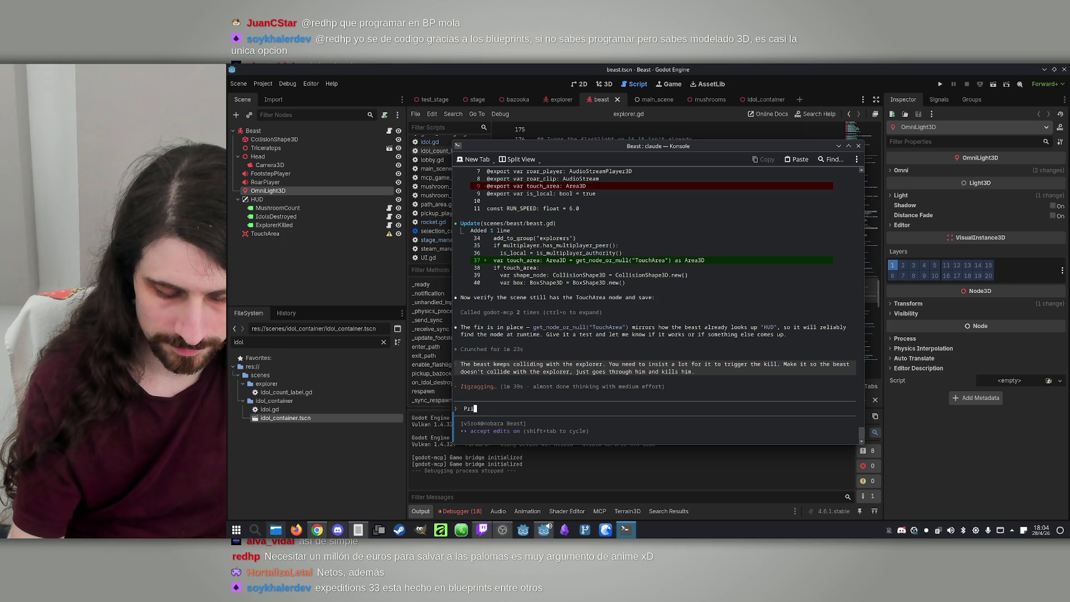
type("mer intento: n")
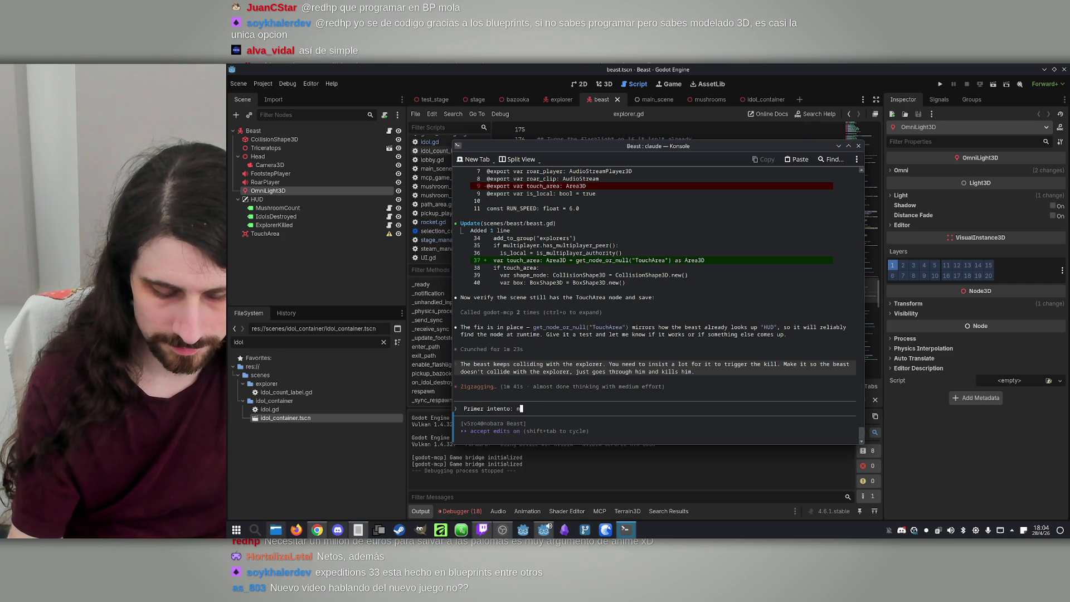
type("o lo hace")
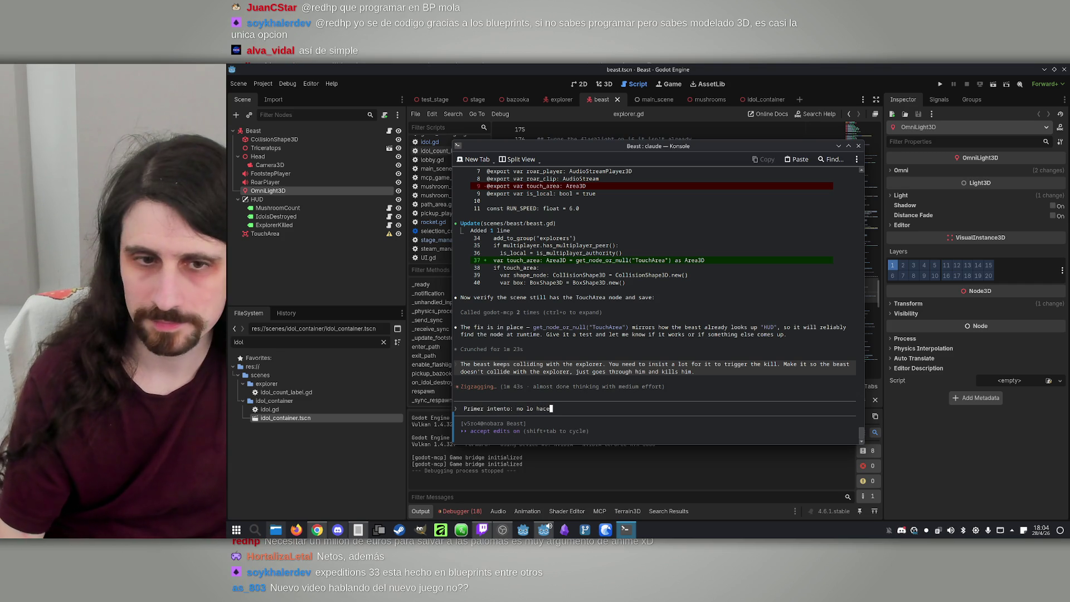
key("ctrl+BackSpace")
key("ctrl+BackSpace")
key("ctrl+BackSpace")
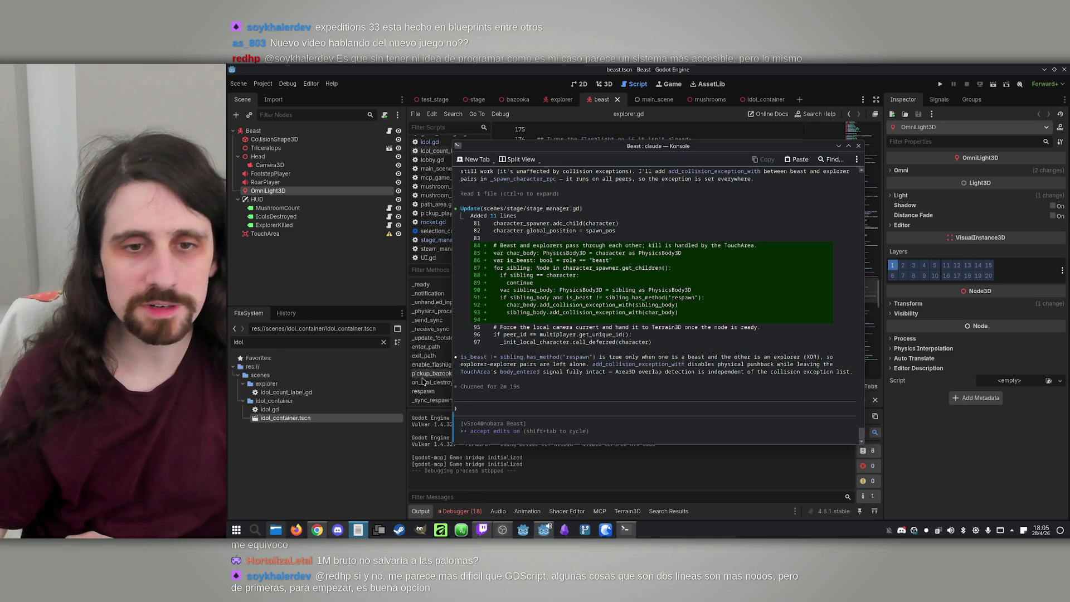
Step: Launch two game windows, host and join over IP, and start with the host as Beast
left_click(848, 67)
left_click(940, 83)
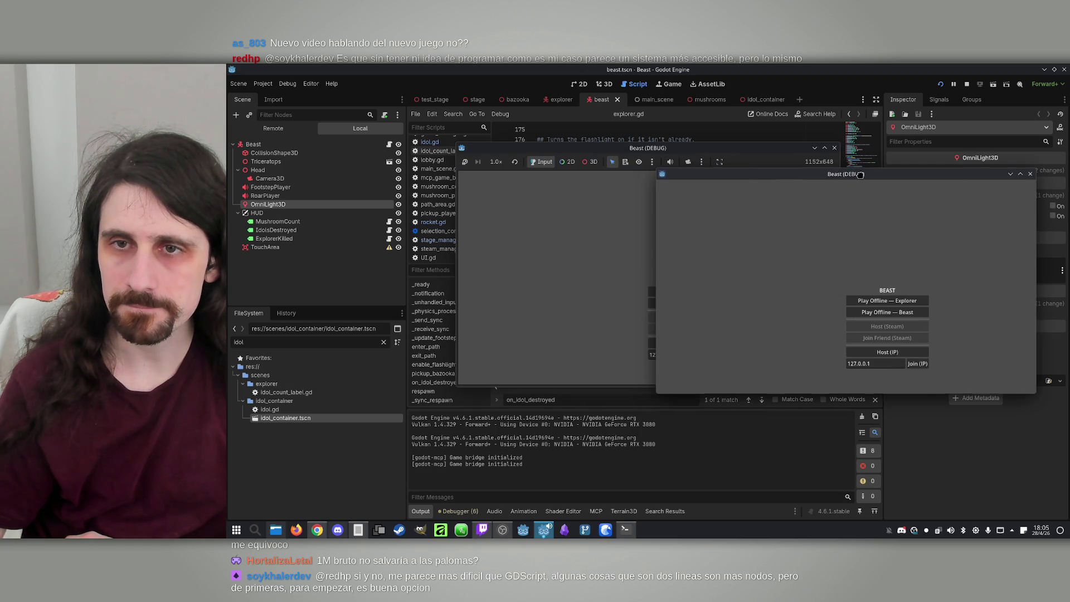
left_click_drag(668, 153, 439, 157)
left_click(449, 351)
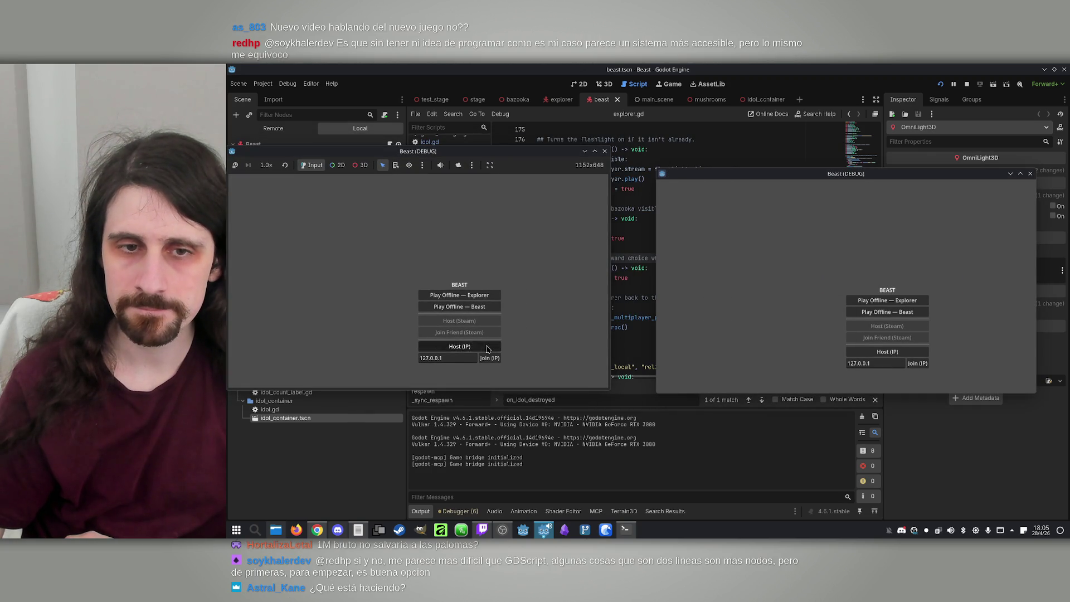
left_click(927, 363)
left_click(467, 330)
left_click(454, 351)
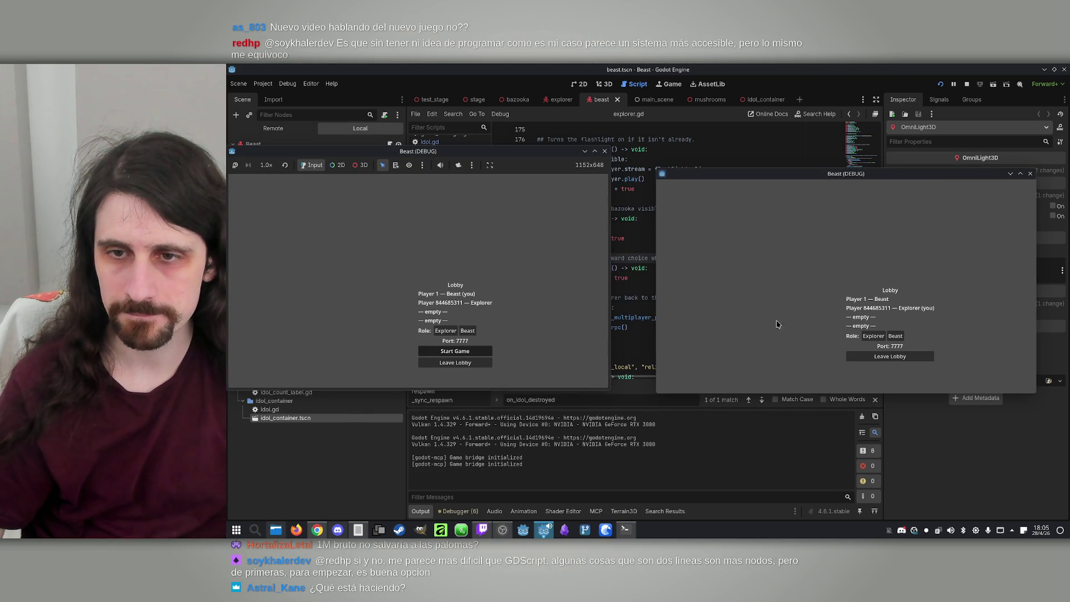
Step: Play the match, toggling the explorer's map, until the HUD shows Explorers killed: 1/7
key("super")
key("super")
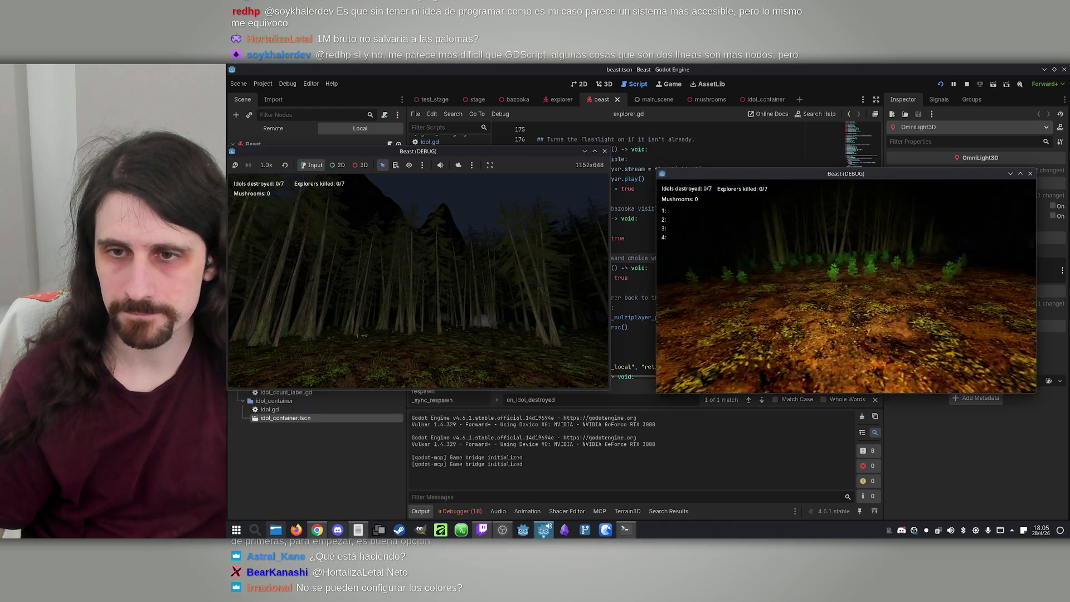
key("m")
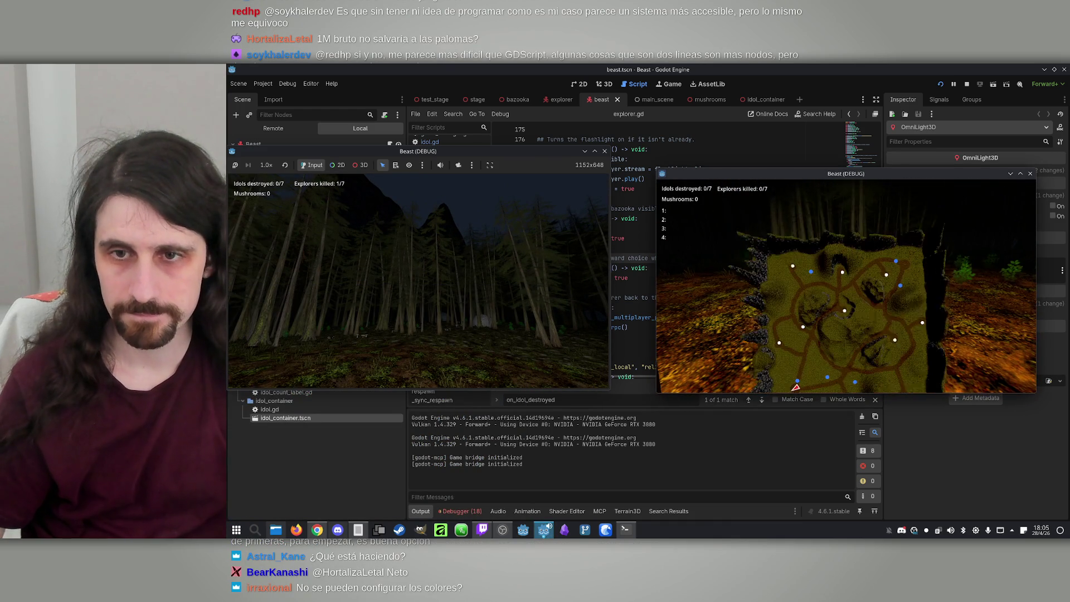
key("m")
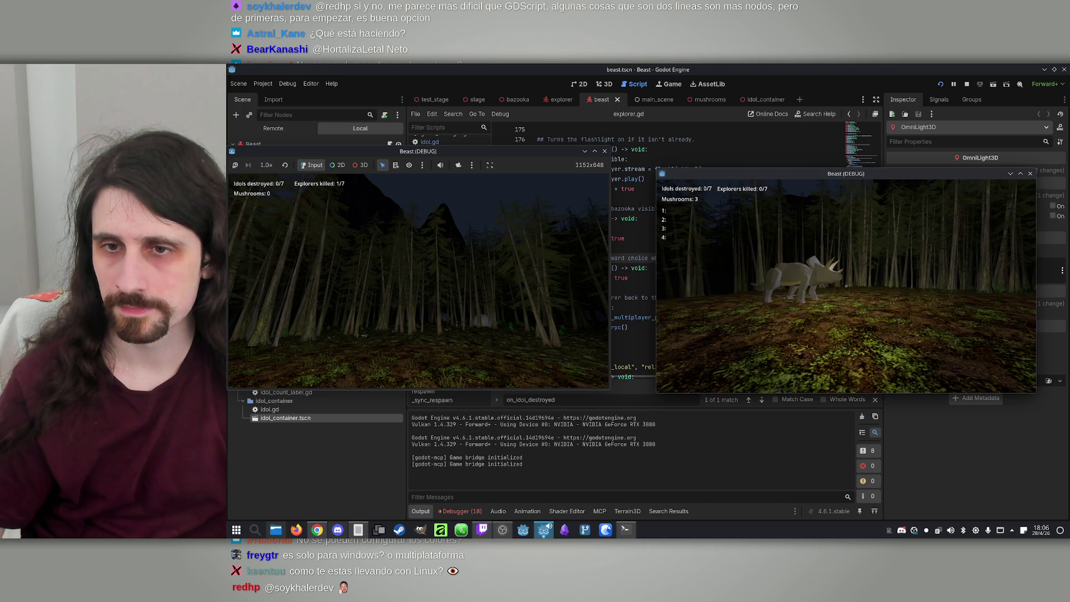
key("super")
key("super")
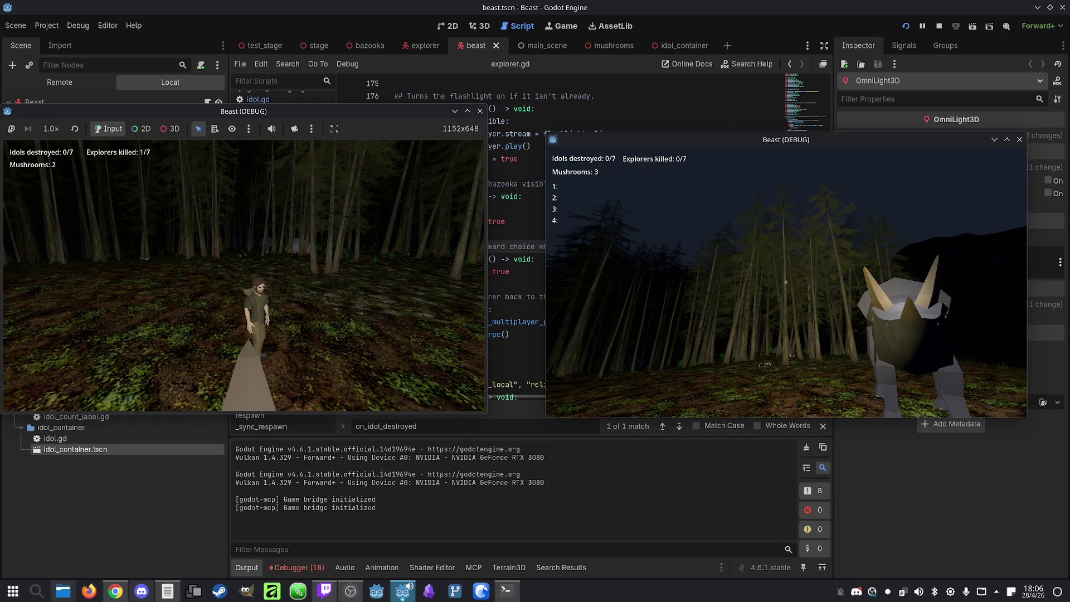
key("super")
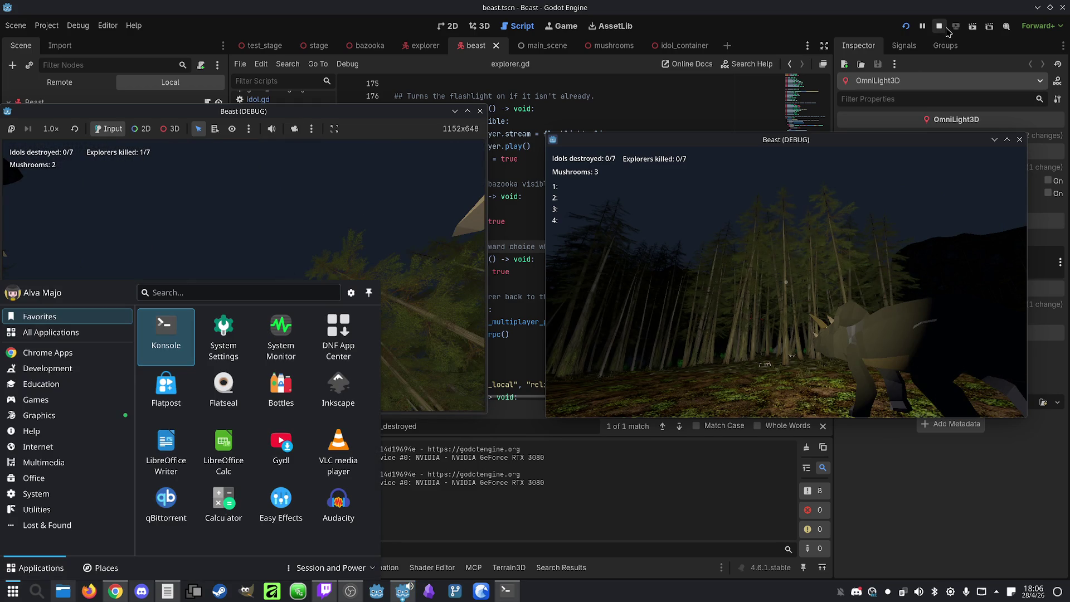
Step: Stop the running test match and switch the editor to the 3D view
left_click(945, 32)
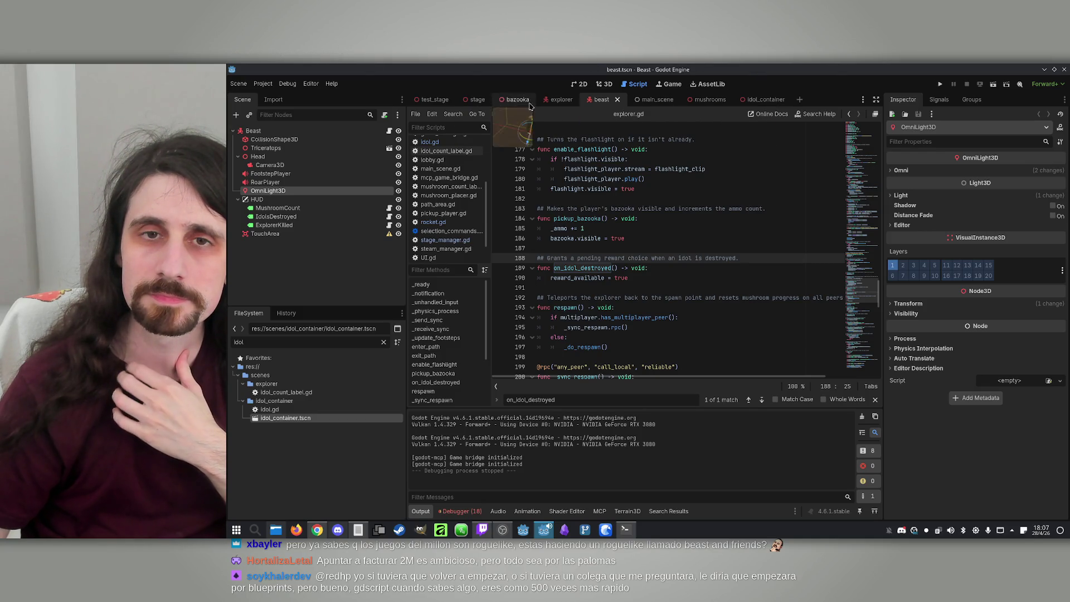
left_click(605, 84)
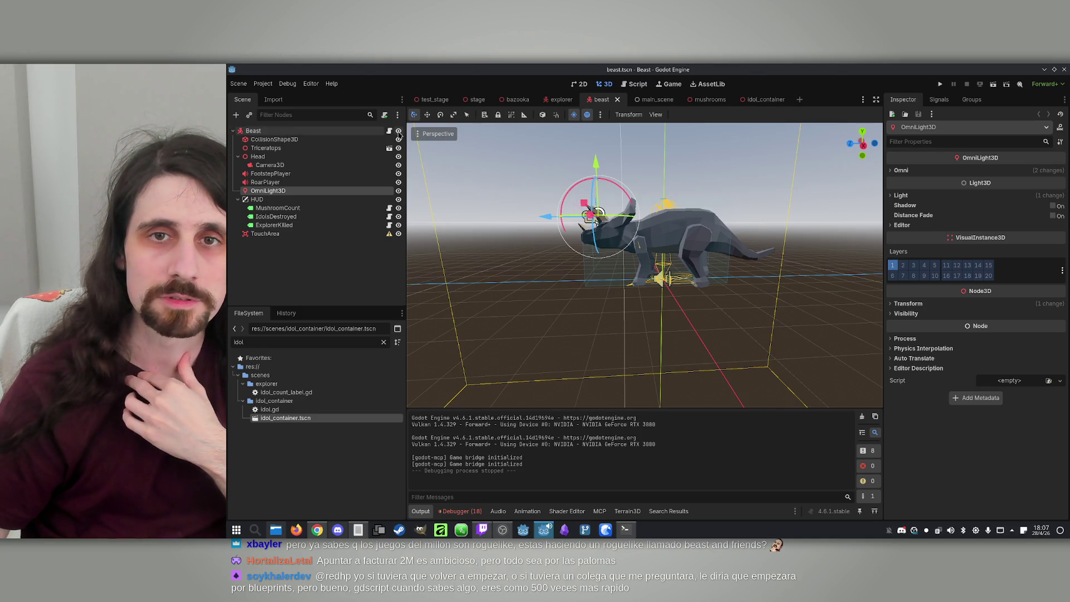
left_click(274, 140)
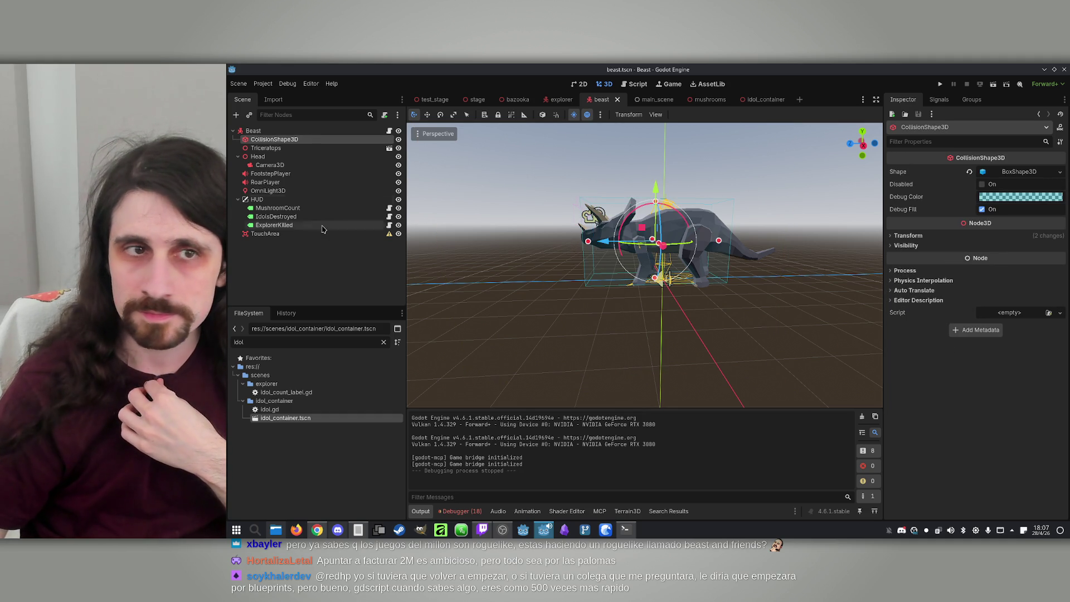
left_click(309, 132)
scroll(894, 344, "down", 2)
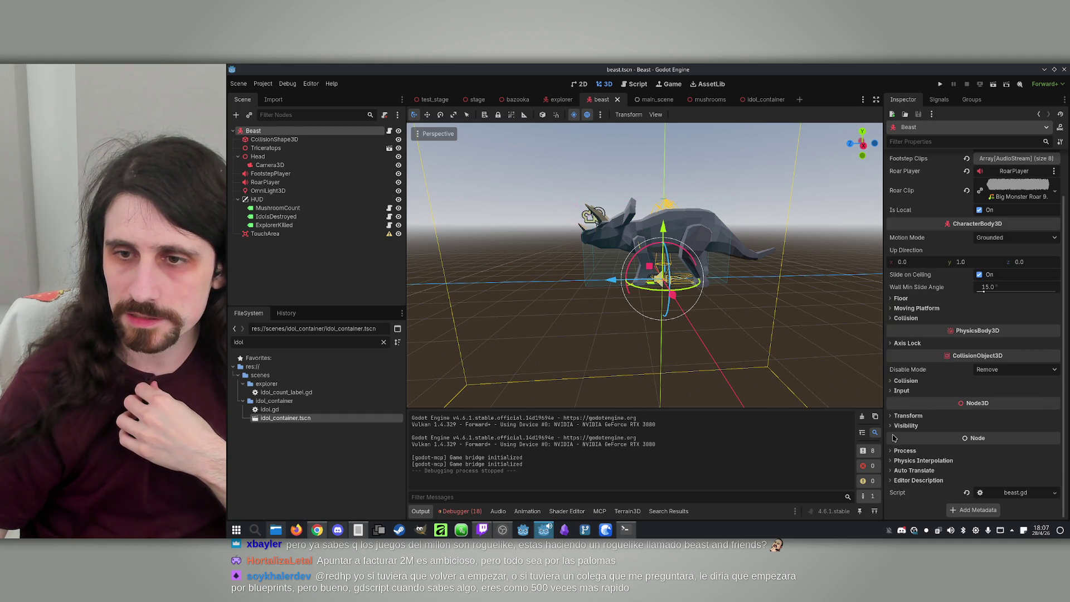
left_click(896, 382)
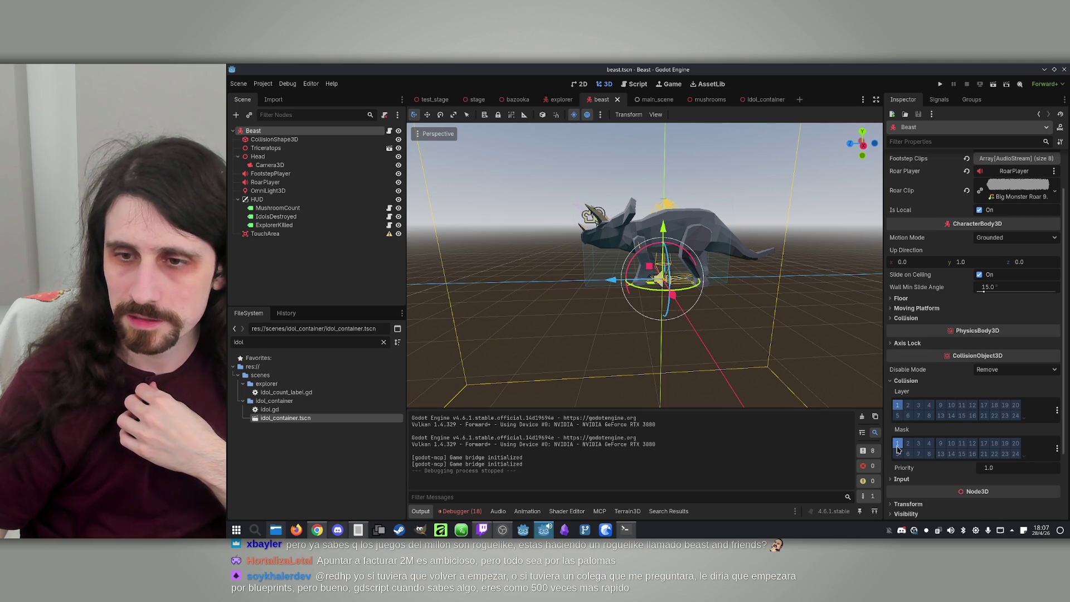
left_click(555, 101)
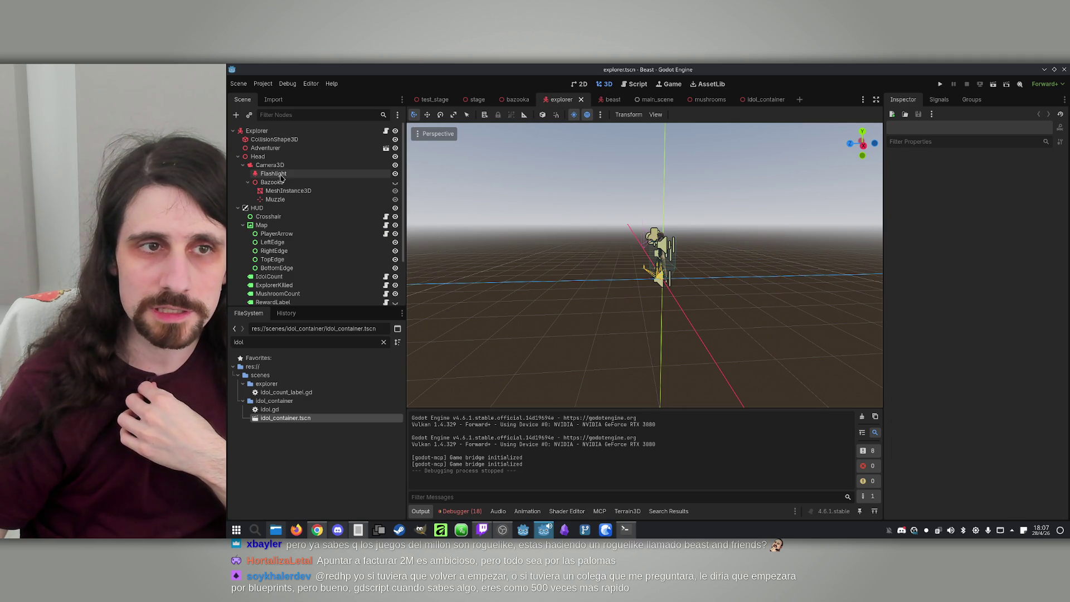
left_click(610, 99)
left_click(290, 141)
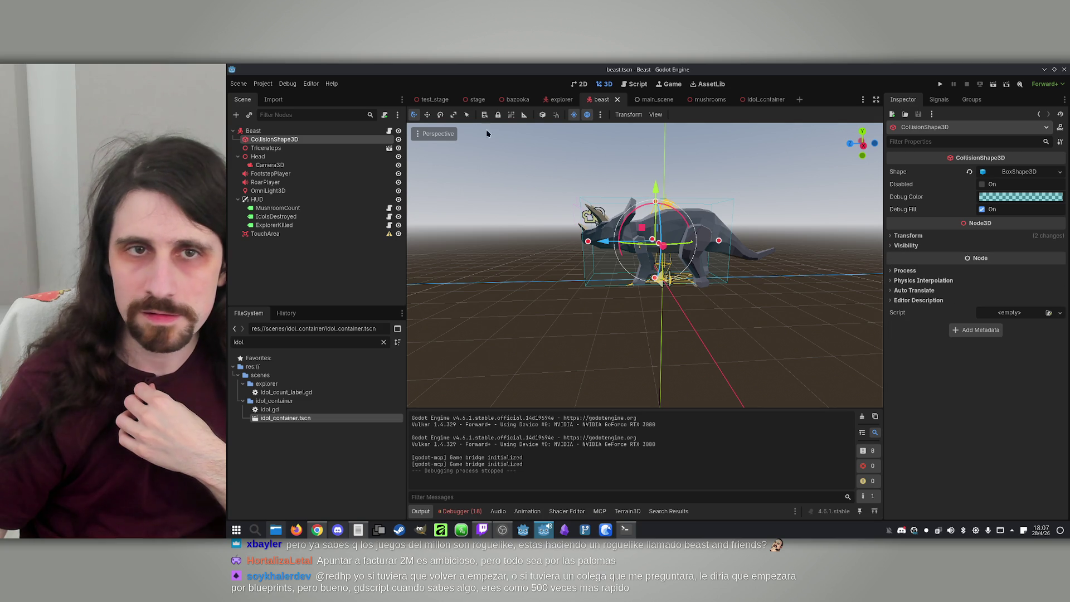
left_click(557, 99)
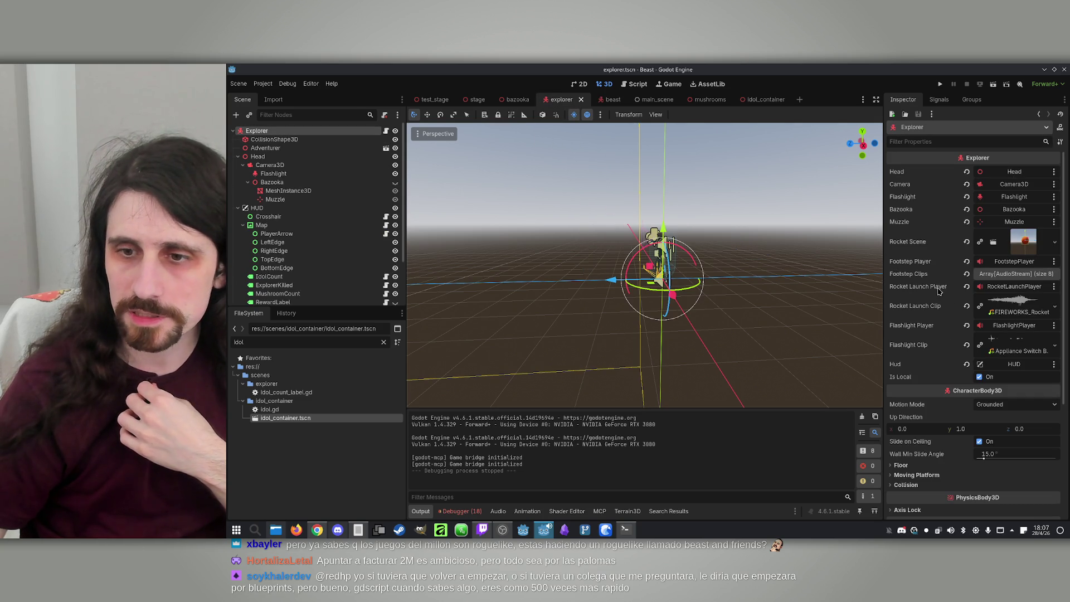
scroll(920, 351, "down", 5)
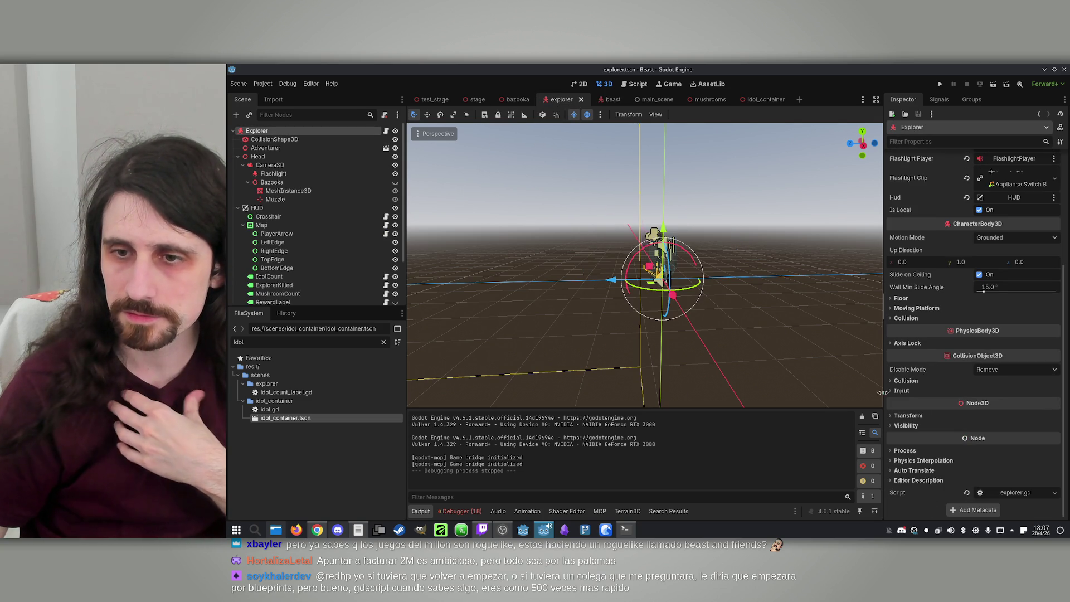
left_click(901, 391)
left_click(901, 391)
left_click(904, 381)
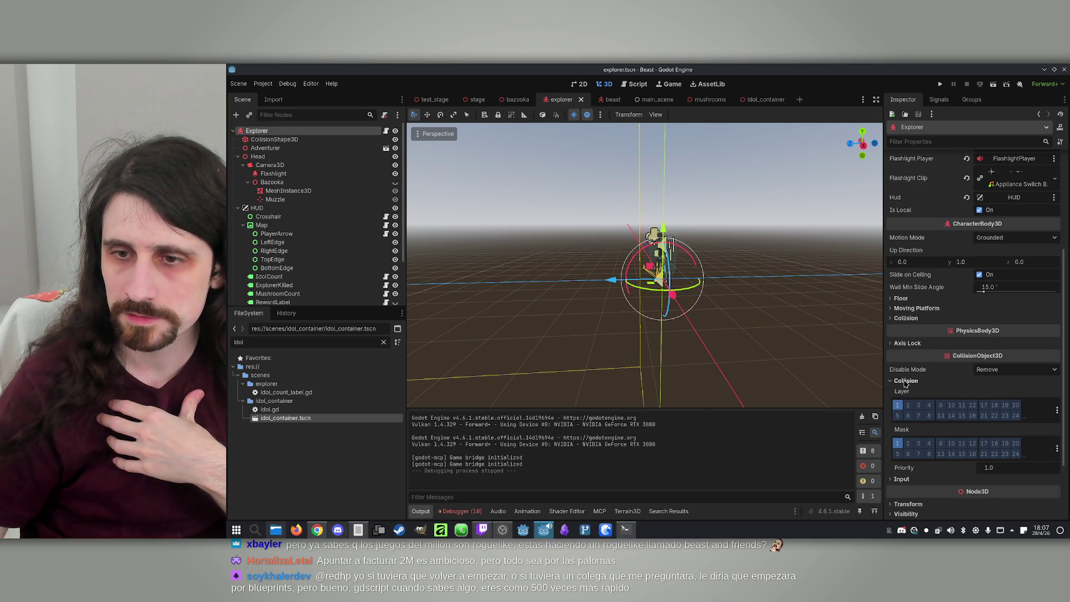
left_click(605, 99)
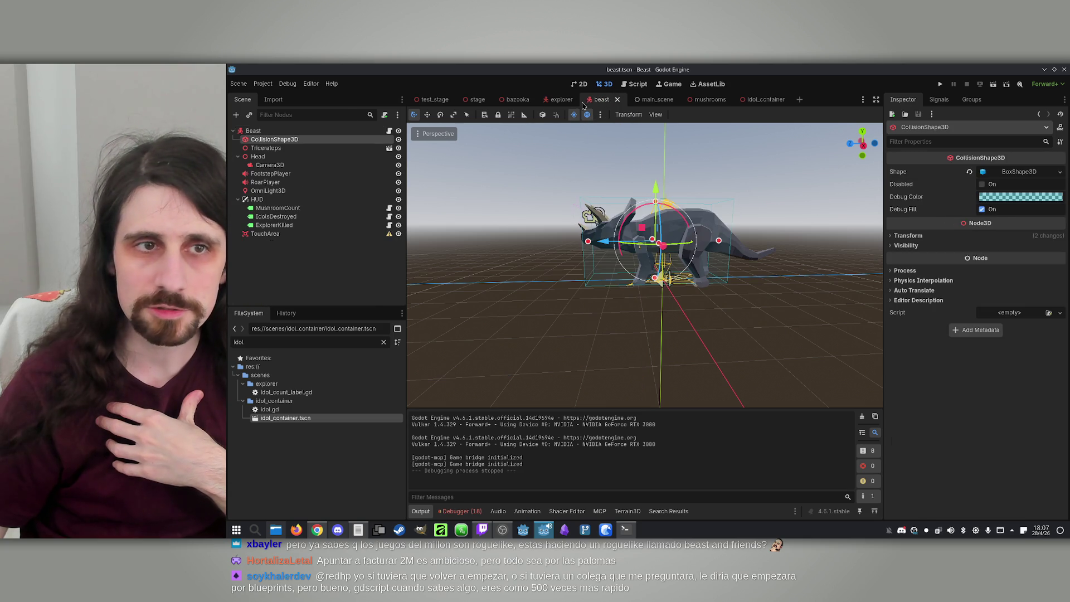
left_click(249, 130)
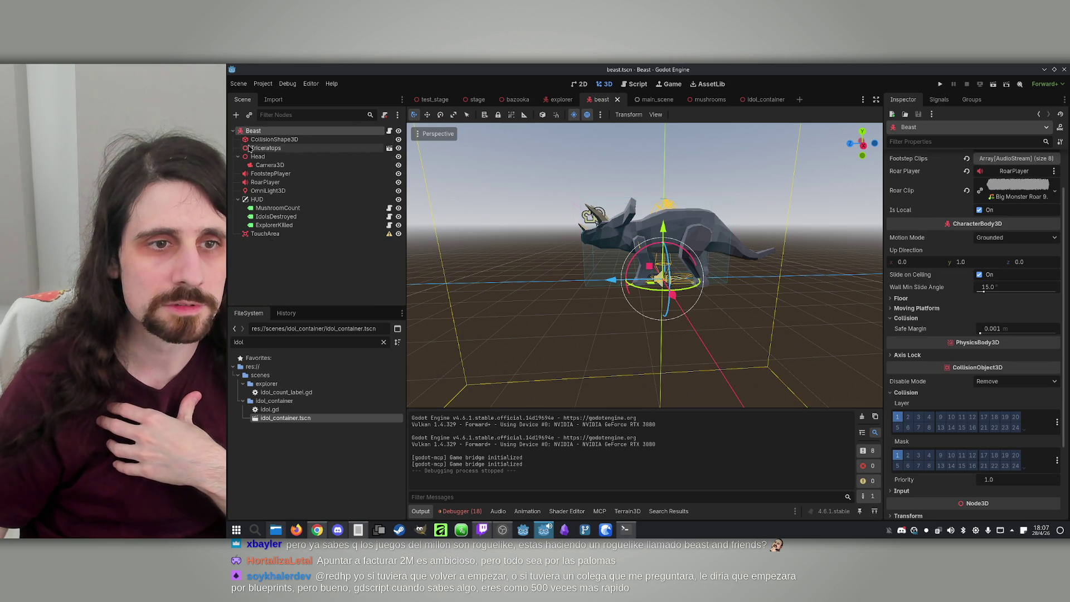
Step: Select TouchArea and read its missing-shape configuration warning
left_click(265, 233)
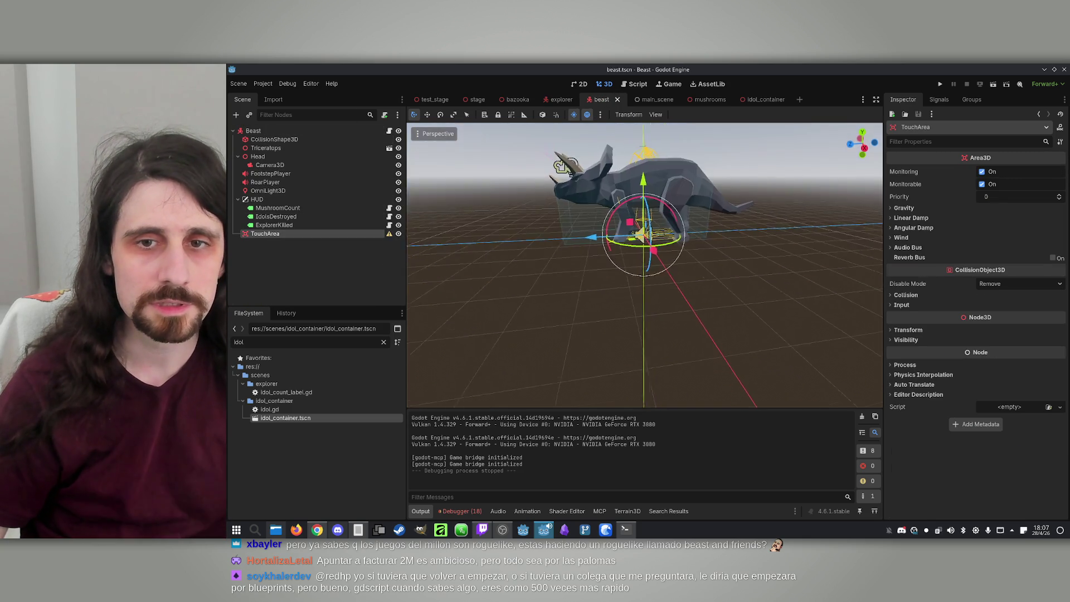
left_click_drag(563, 261, 606, 239)
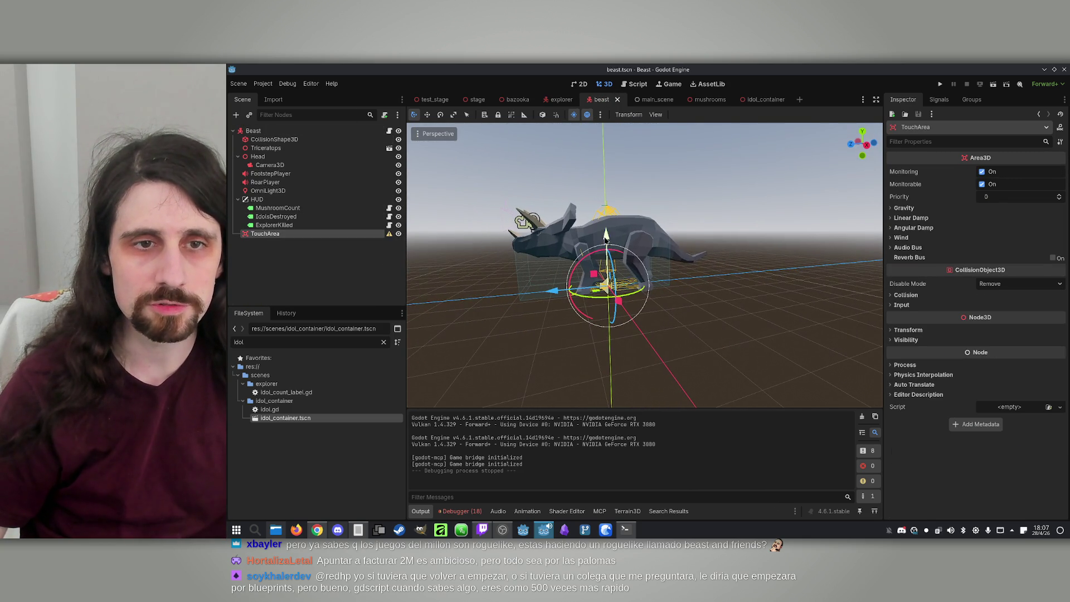
left_click(389, 234)
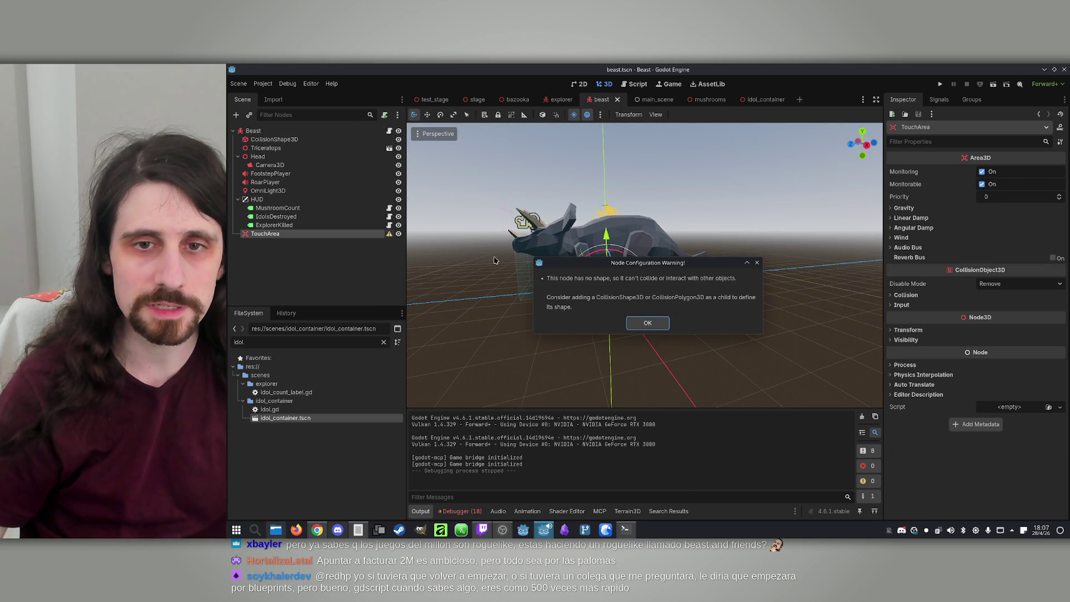
left_click(647, 323)
scroll(648, 323, "up", 5)
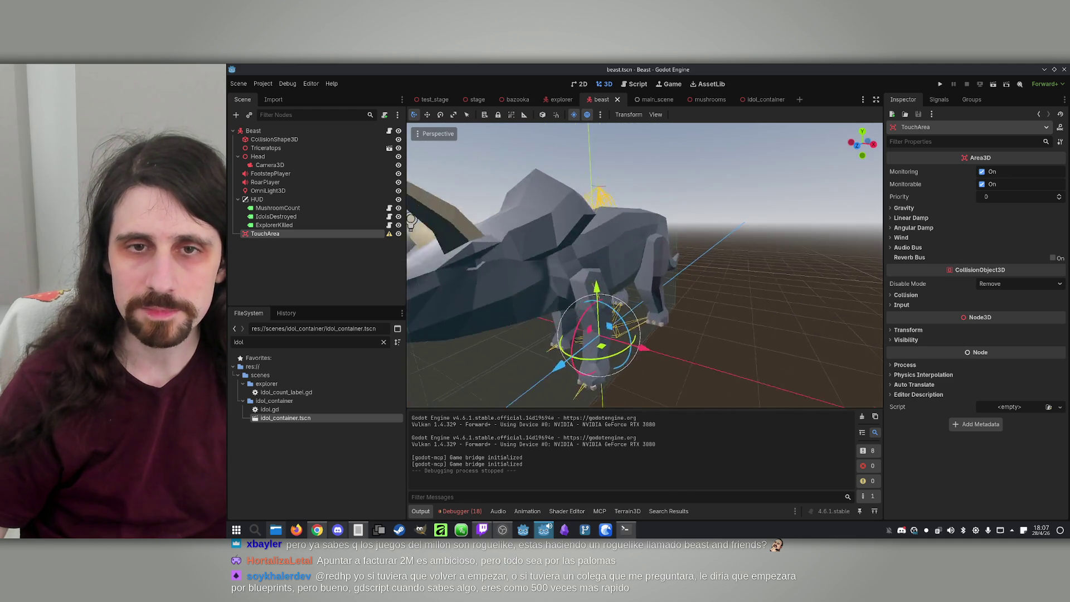
scroll(656, 261, "down", 3)
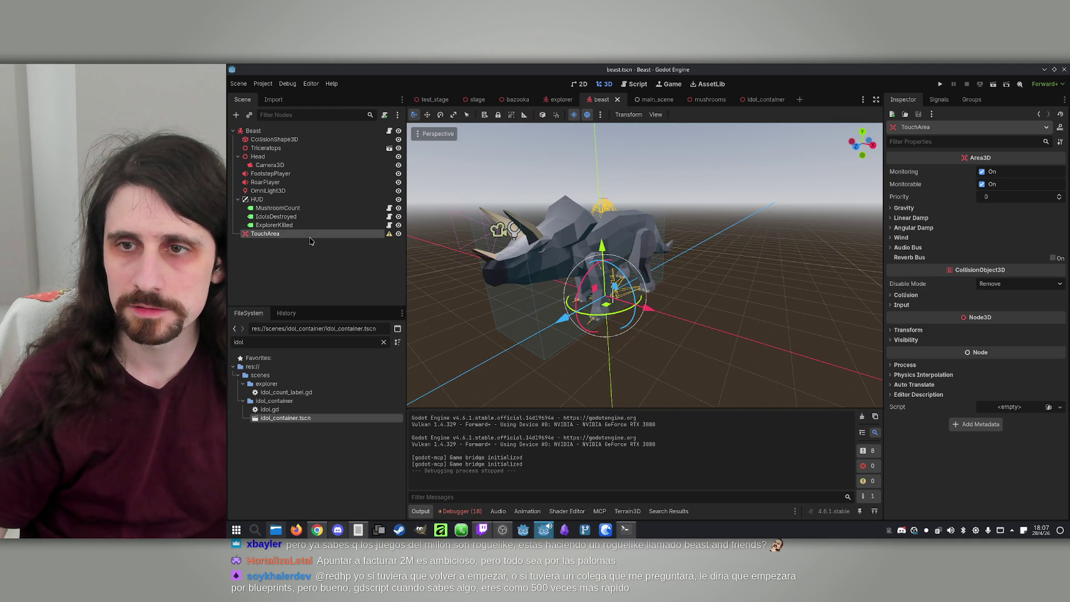
Step: Add a CollisionShape3D child under TouchArea and give it a New BoxShape3D
left_click(235, 116)
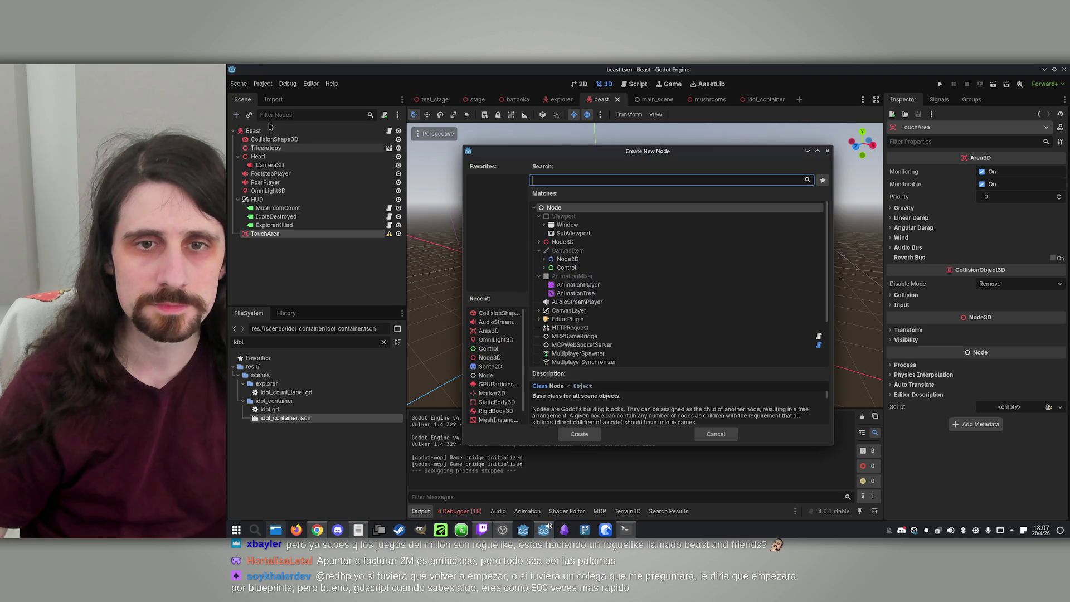
type("colli")
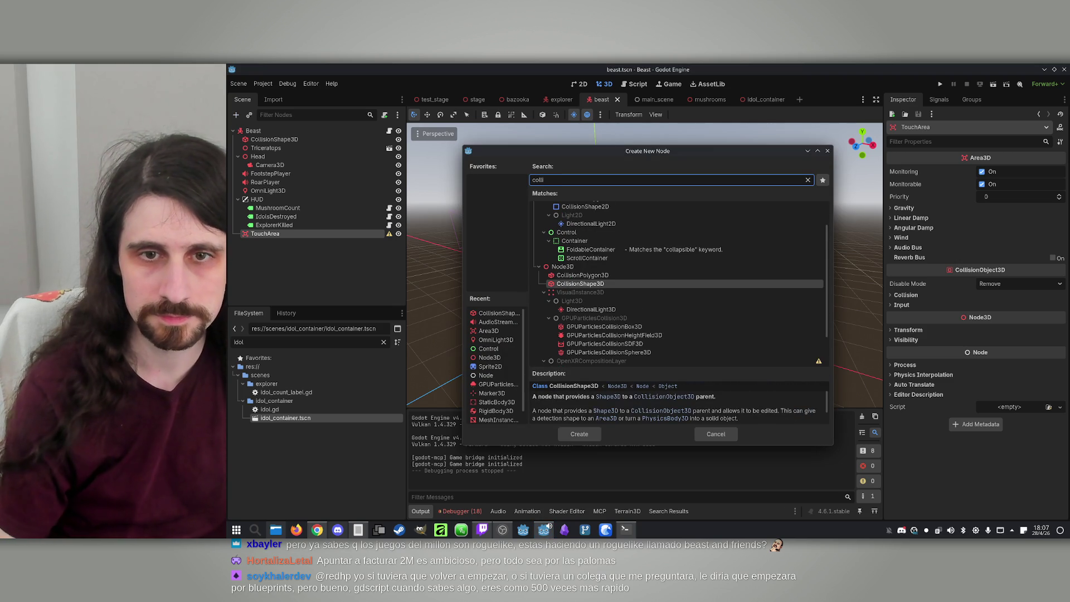
left_click(578, 284)
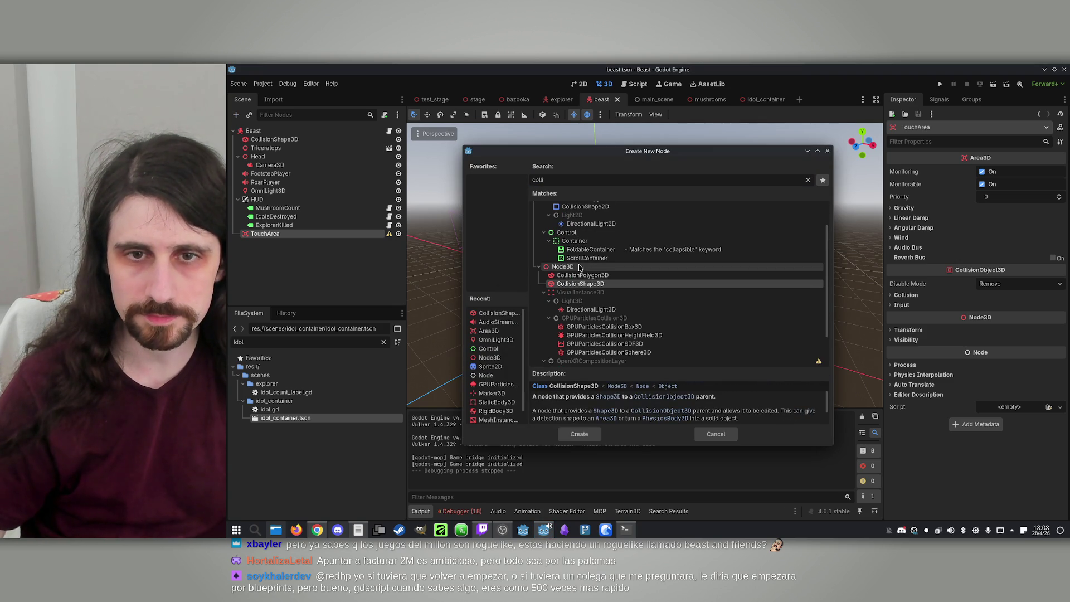
double_click(578, 285)
key("f")
scroll(645, 265, "down", 5)
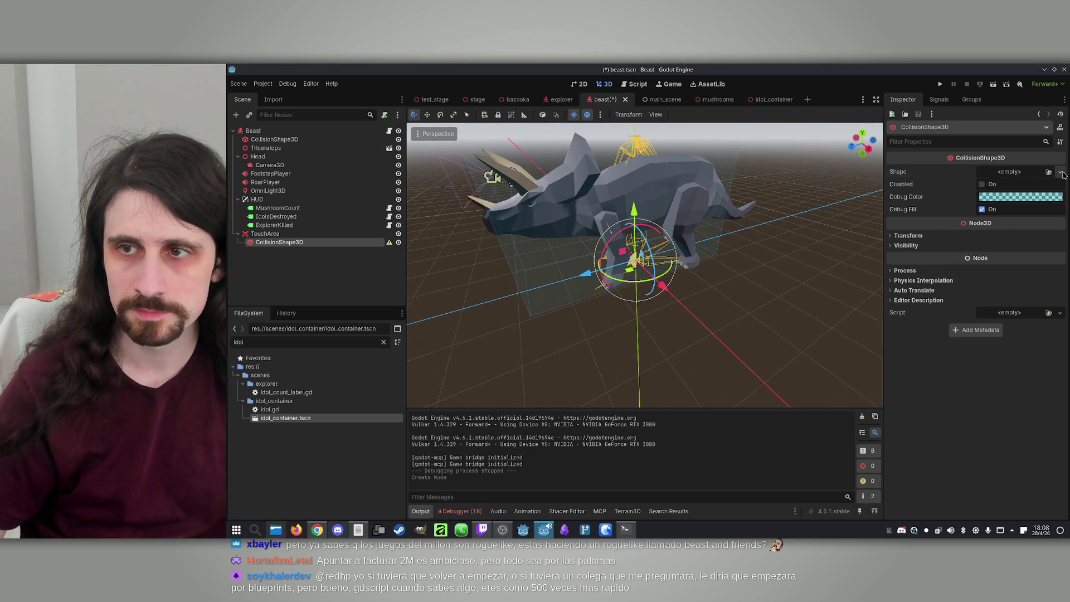
left_click(1062, 175)
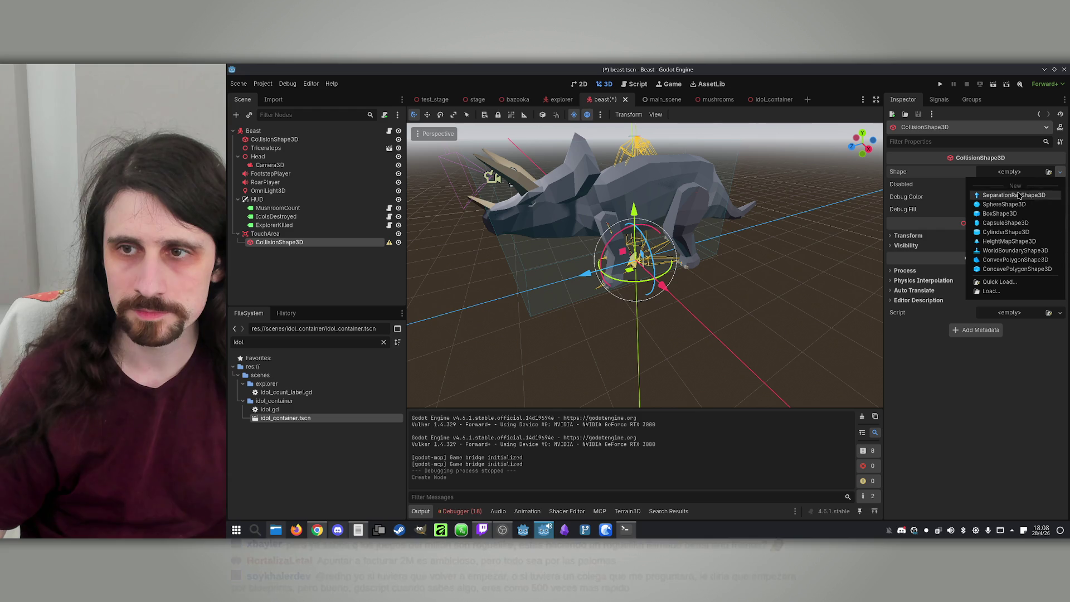
left_click(1011, 210)
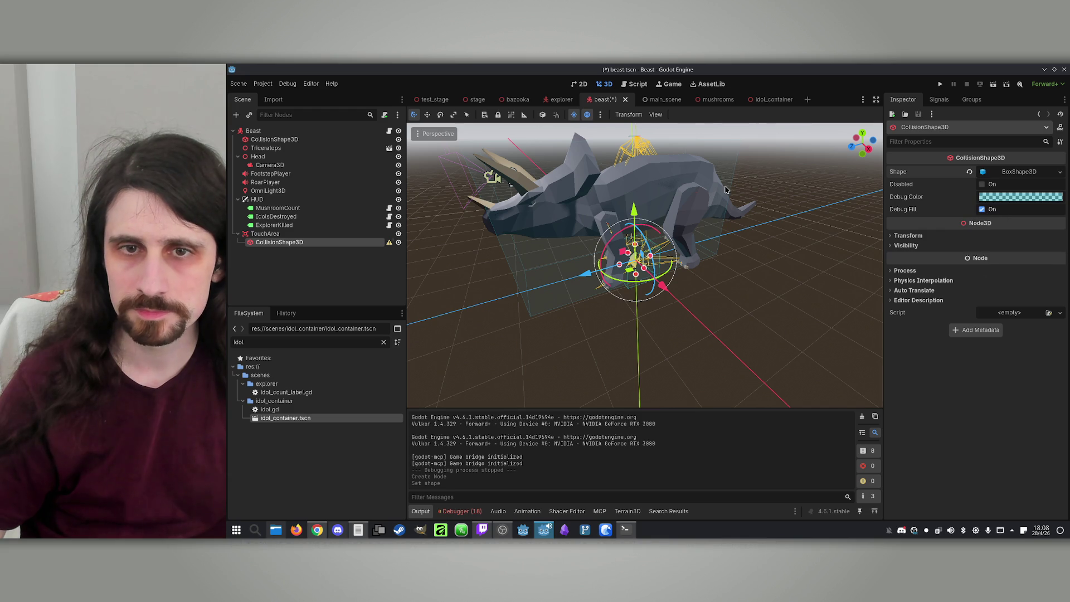
Step: Check TouchArea's collision layer and mask, then select the new box collision shape
left_click(552, 104)
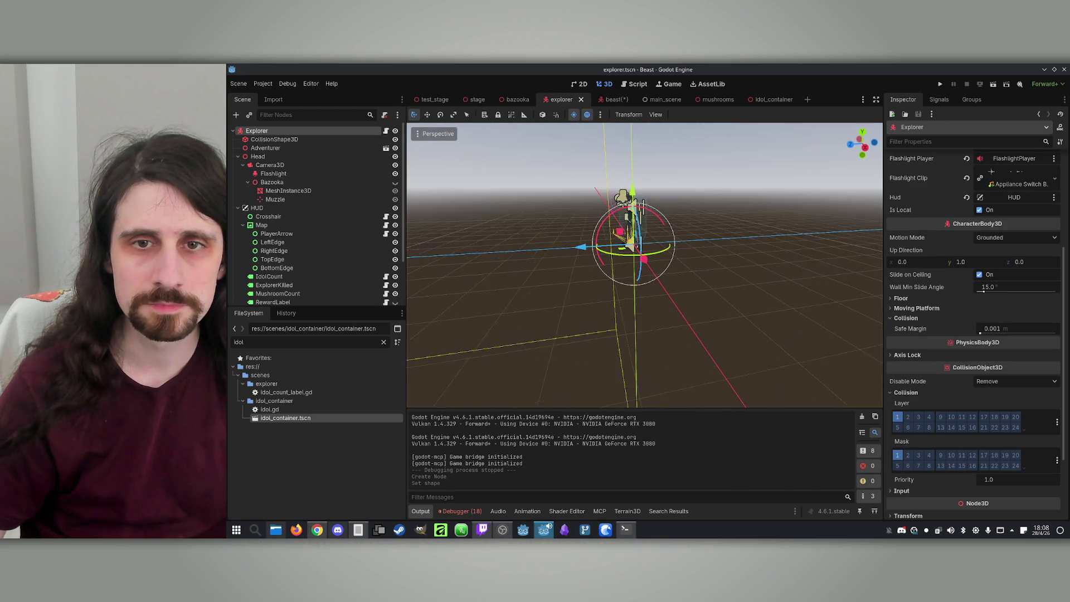
left_click(606, 99)
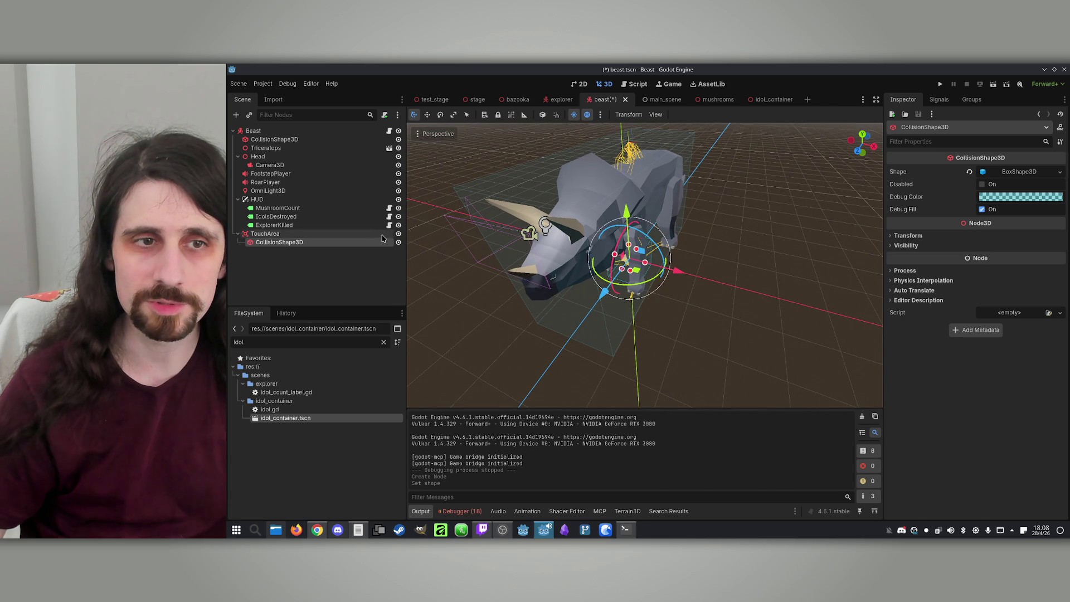
left_click(341, 235)
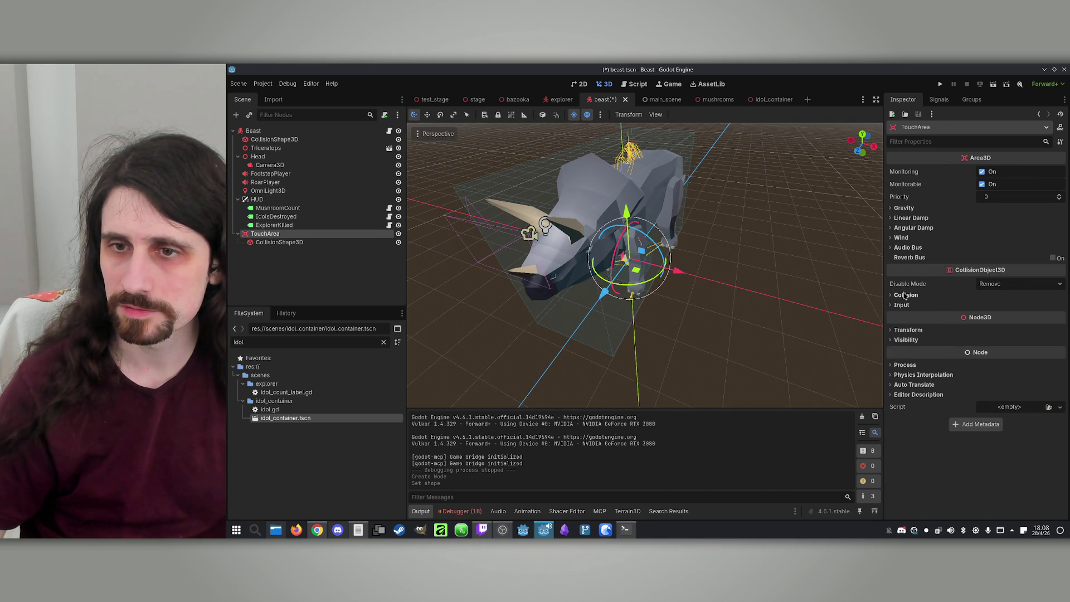
left_click(905, 296)
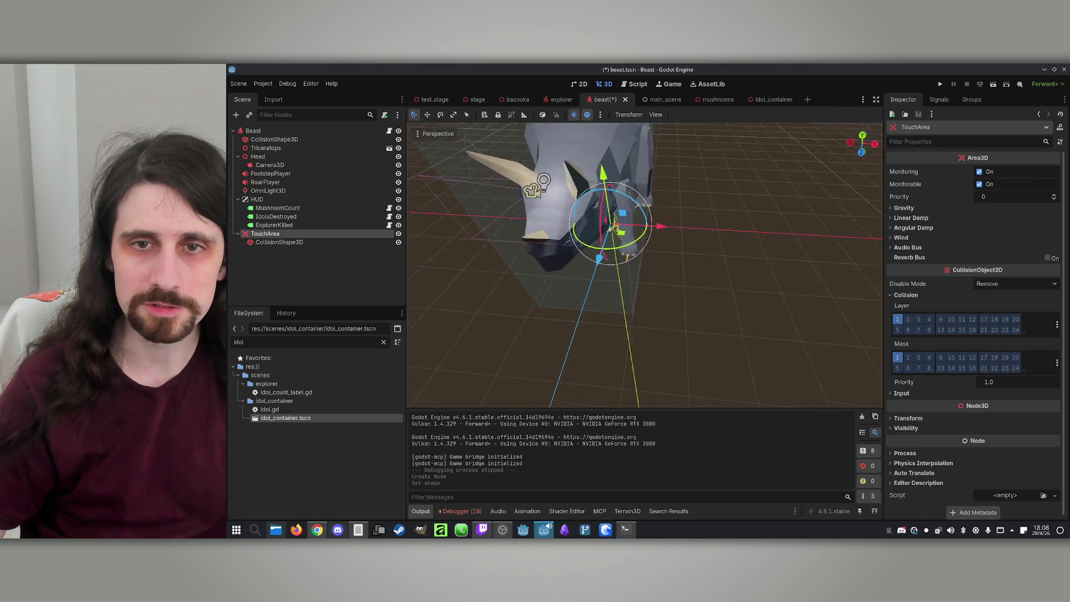
left_click(279, 242)
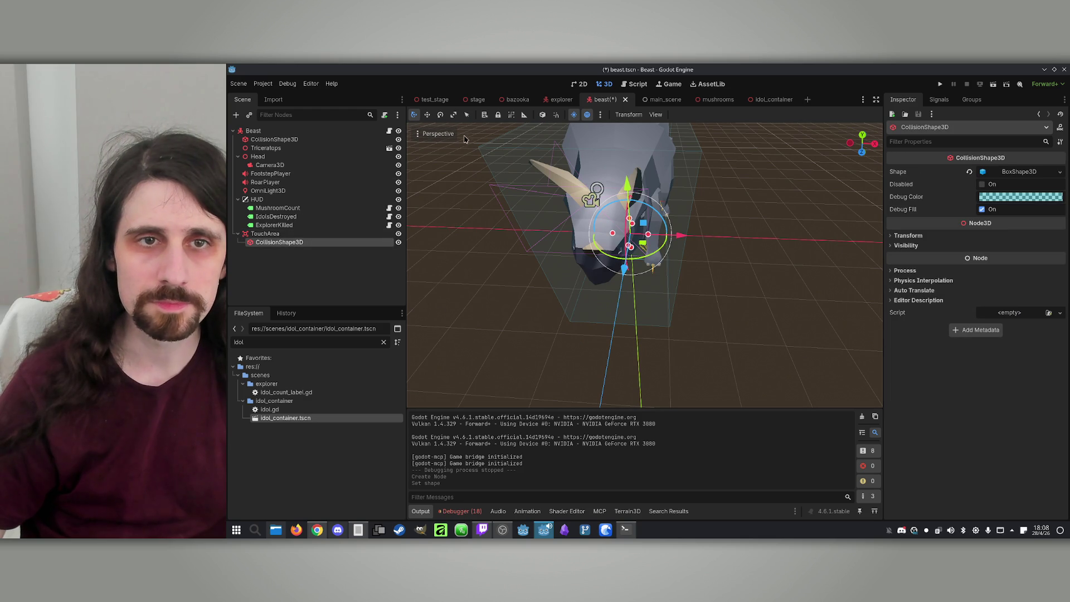
left_click(438, 133)
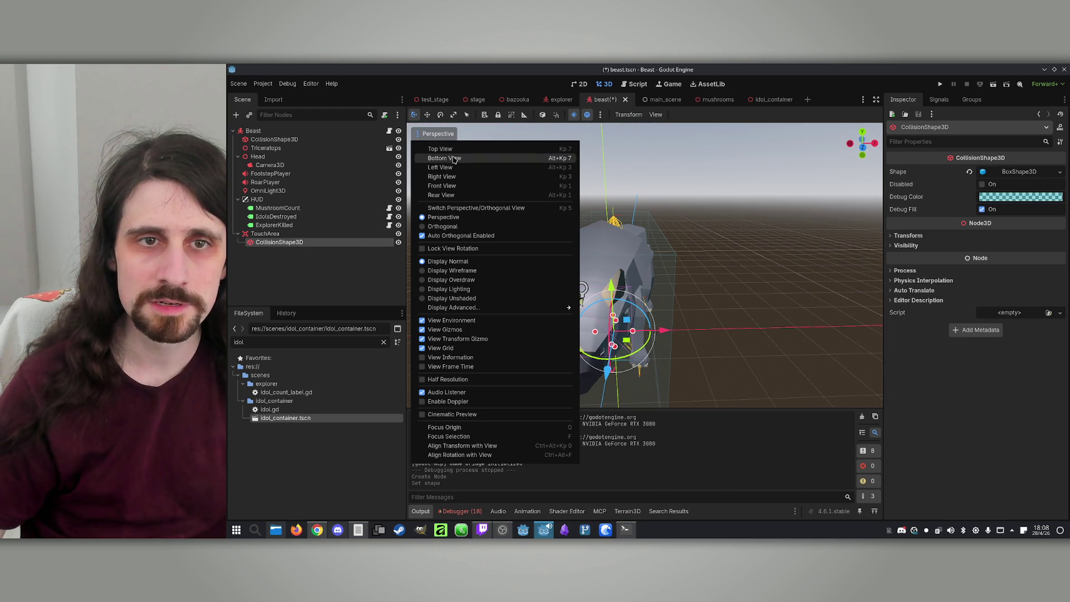
Step: From the top view, resize the box's length and width, undoing an accidental rotation
left_click(443, 148)
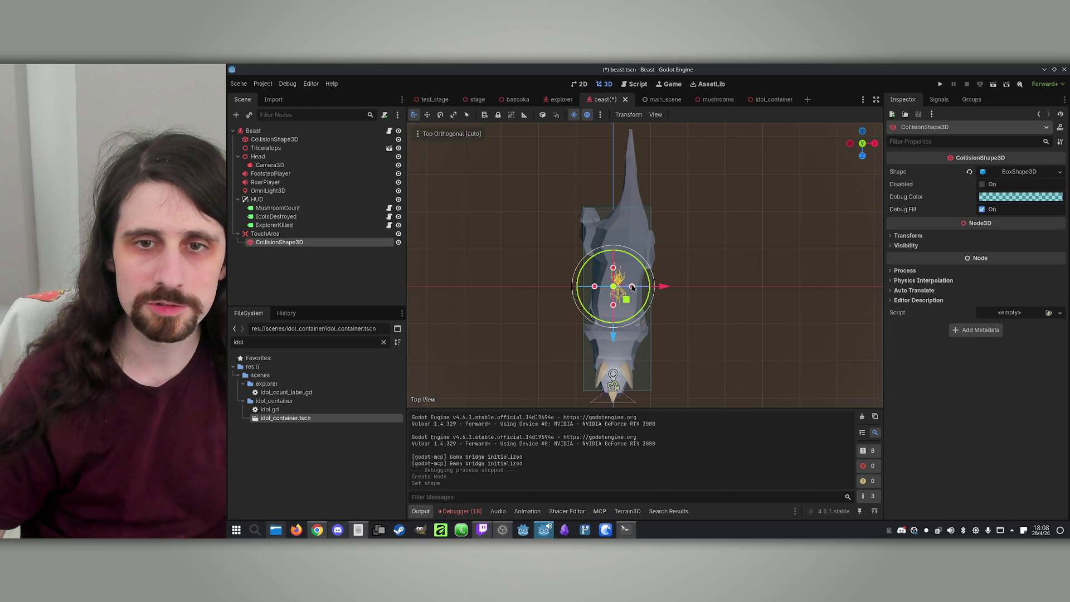
mouse_move(632, 287)
left_mouse_down()
mouse_move(671, 301)
mouse_move(652, 307)
left_mouse_up()
left_click_drag(597, 287, 583, 288)
key("ctrl+z")
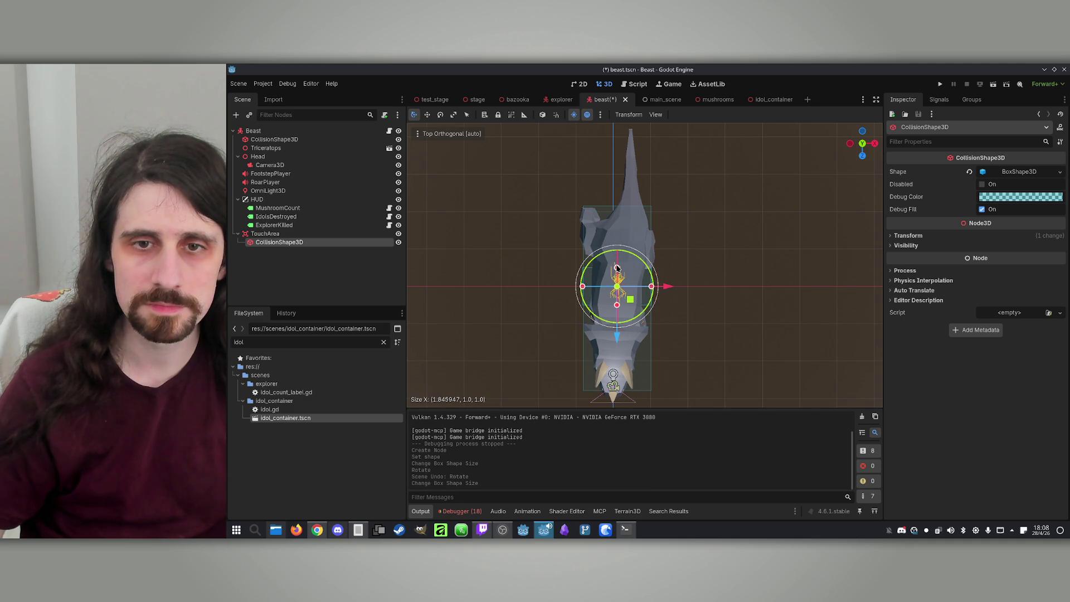
left_click_drag(622, 213, 625, 209)
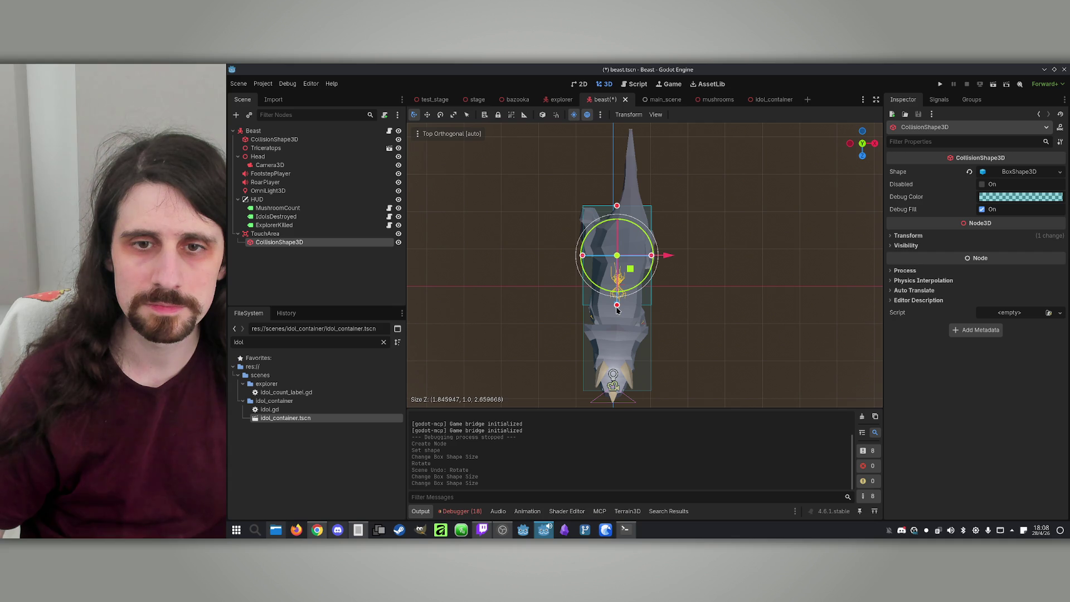
mouse_move(623, 369)
left_mouse_down()
mouse_move(624, 395)
mouse_move(622, 346)
left_mouse_up()
left_click_drag(617, 208, 617, 224)
mouse_move(653, 287)
left_mouse_down()
mouse_move(585, 286)
mouse_move(640, 286)
left_mouse_up()
Step: From the front view, stretch the box taller to wrap the beast's body (about 1.29 × 2.29 × 3.29)
left_click(451, 133)
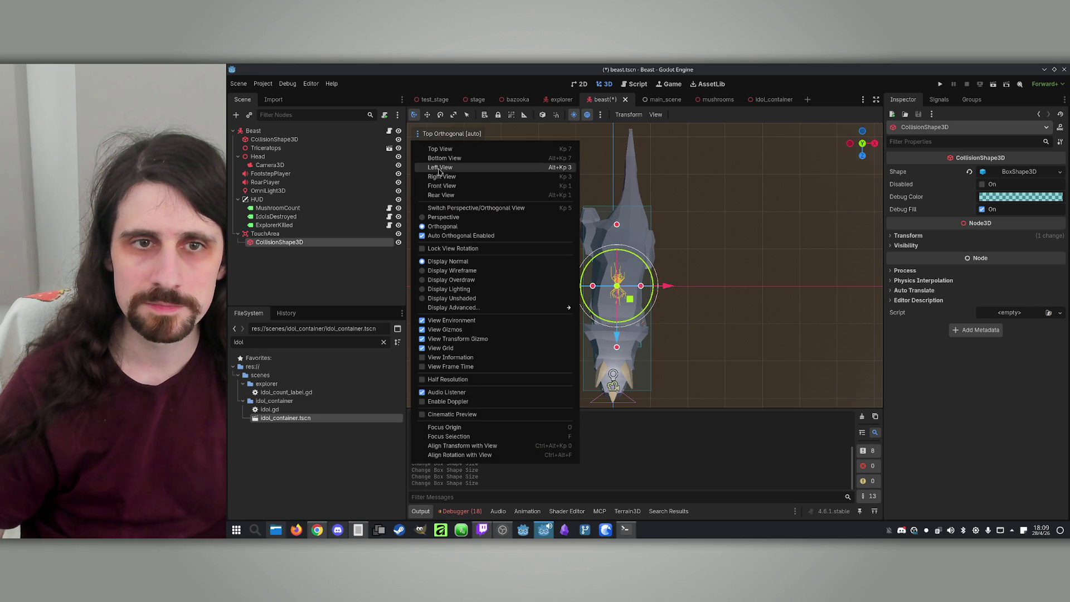
left_click(459, 187)
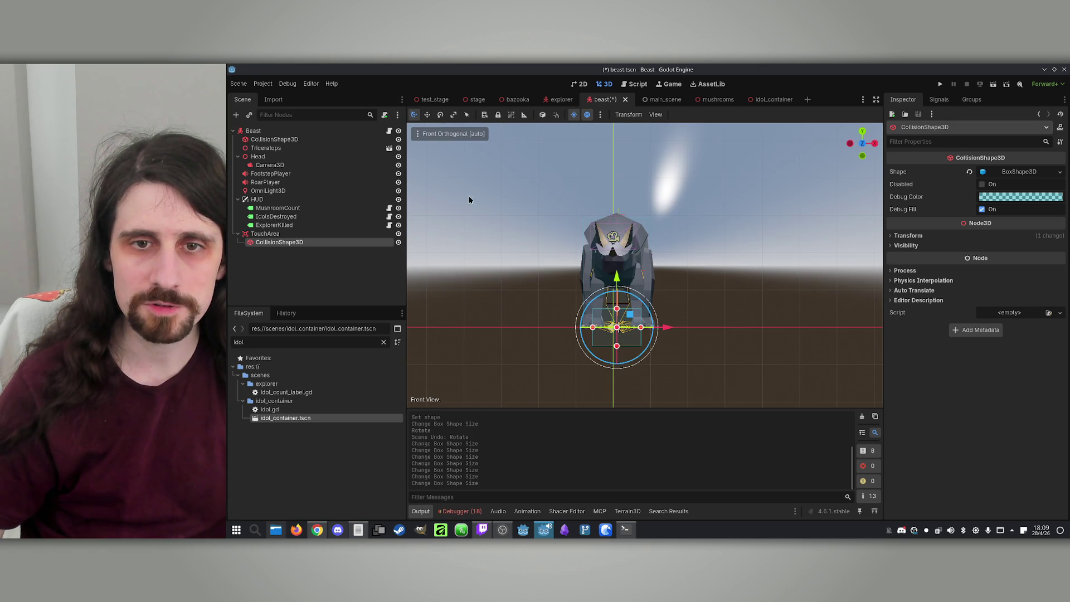
left_click_drag(617, 308, 617, 233)
left_click_drag(616, 348, 617, 321)
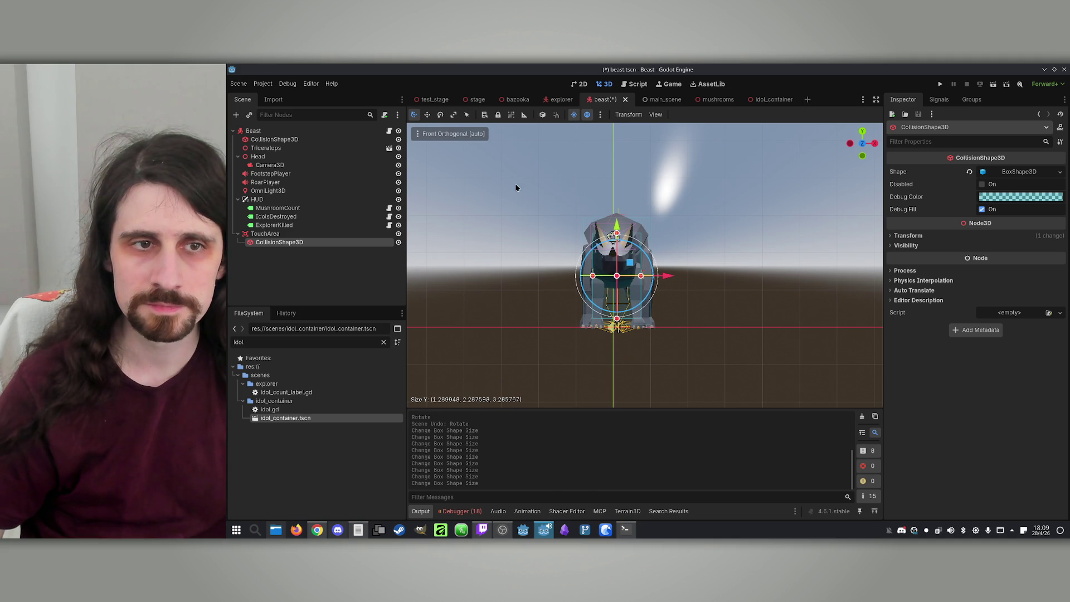
Step: Change the Beast root body's collision layer to layer 3
left_click(282, 131)
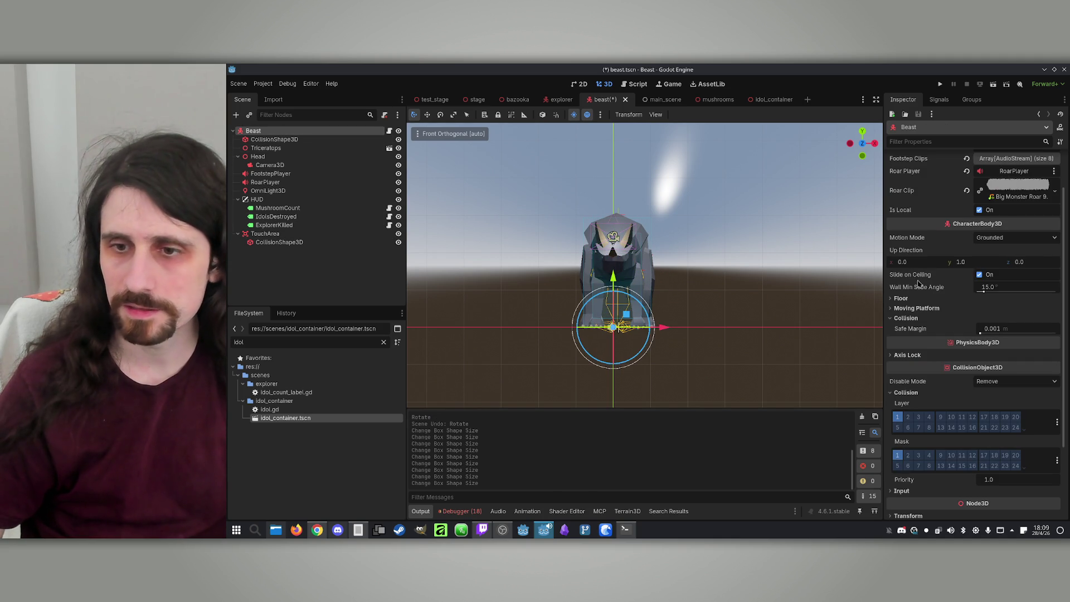
left_click(905, 418)
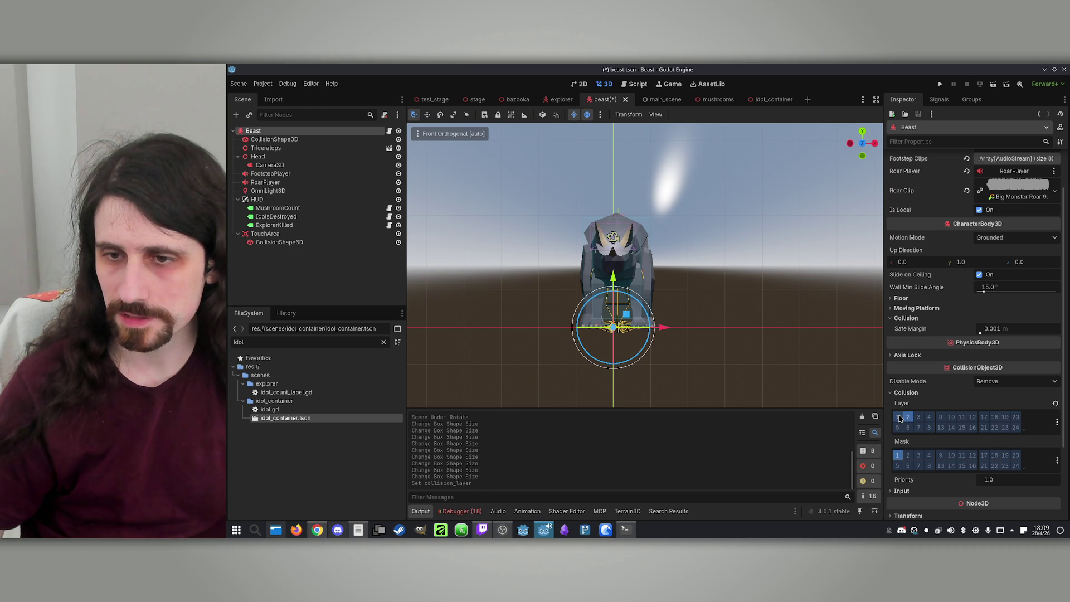
left_click(289, 243)
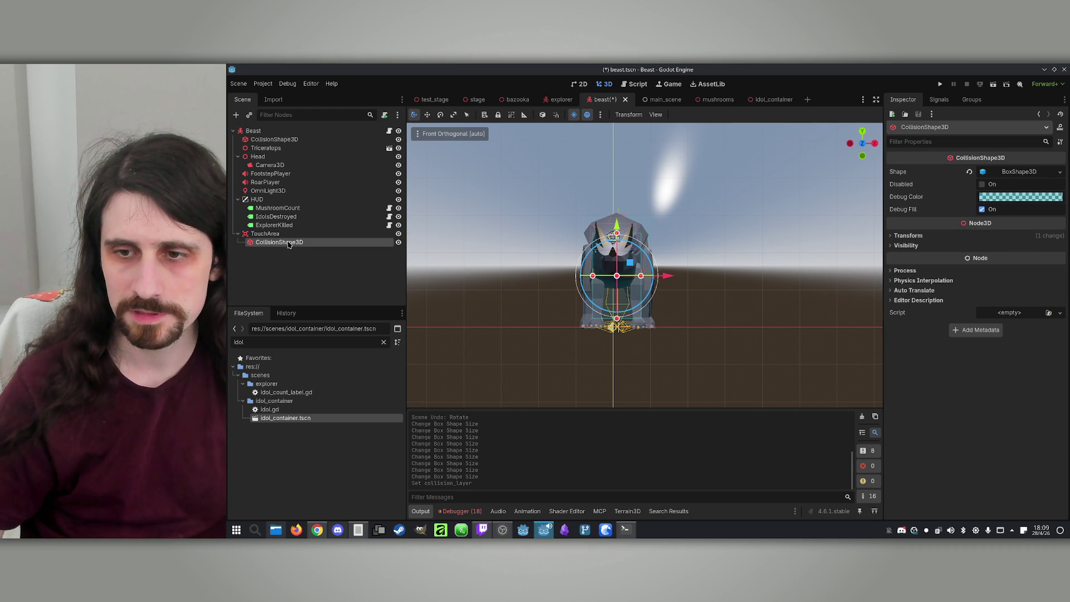
left_click(285, 235)
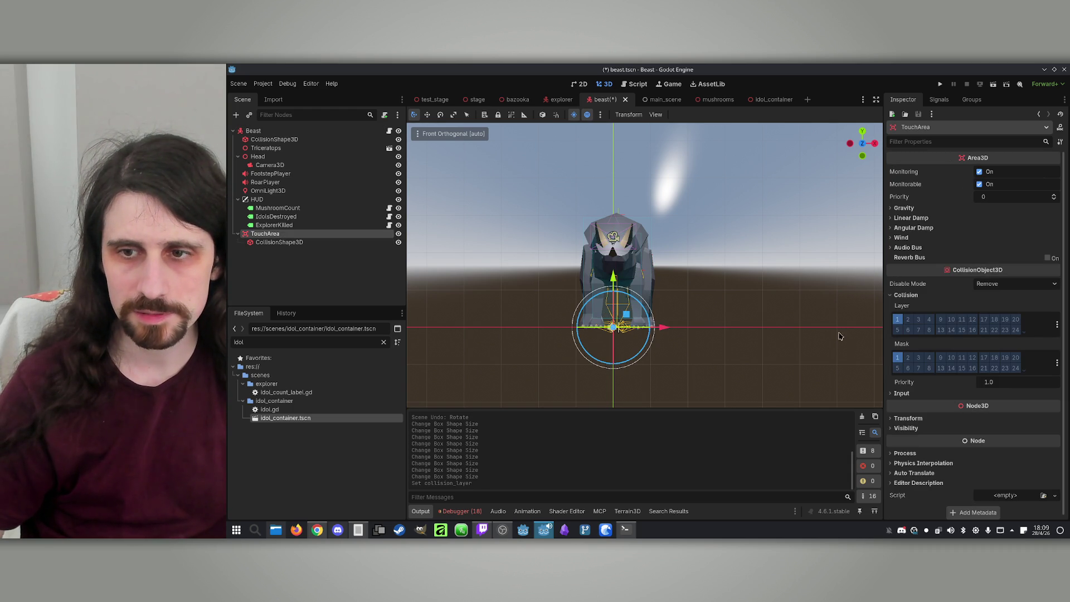
left_click(254, 132)
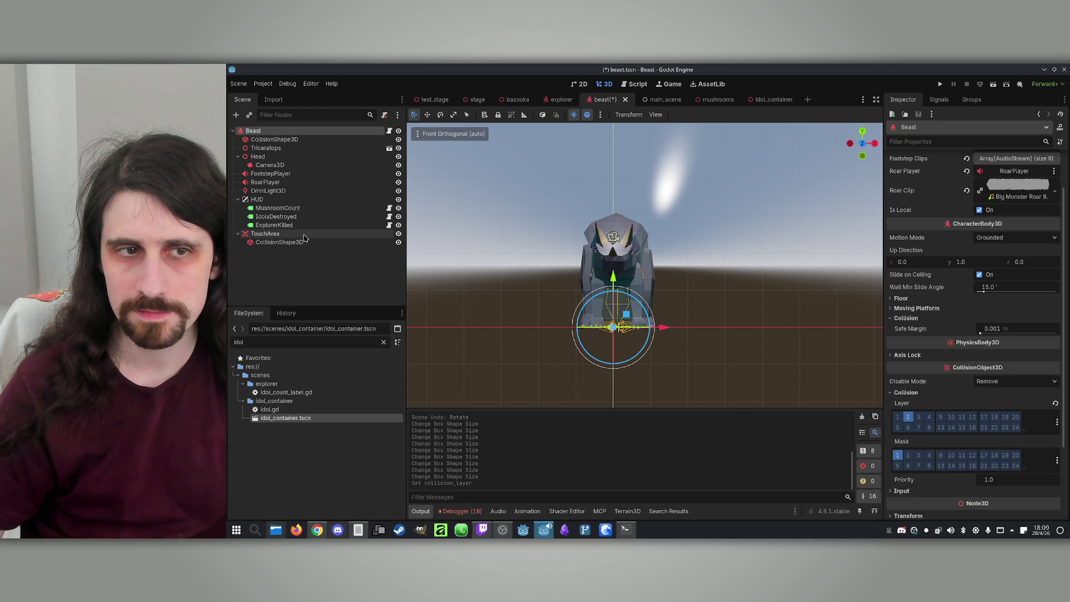
Step: Put the Explorer body on collision layer 2
left_click(553, 101)
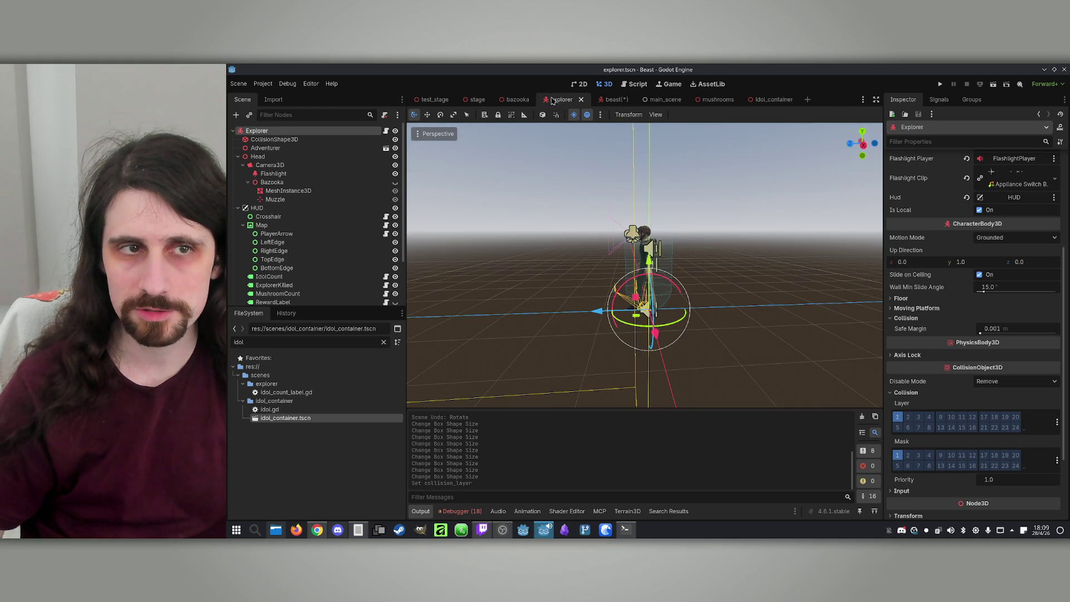
left_click(907, 416)
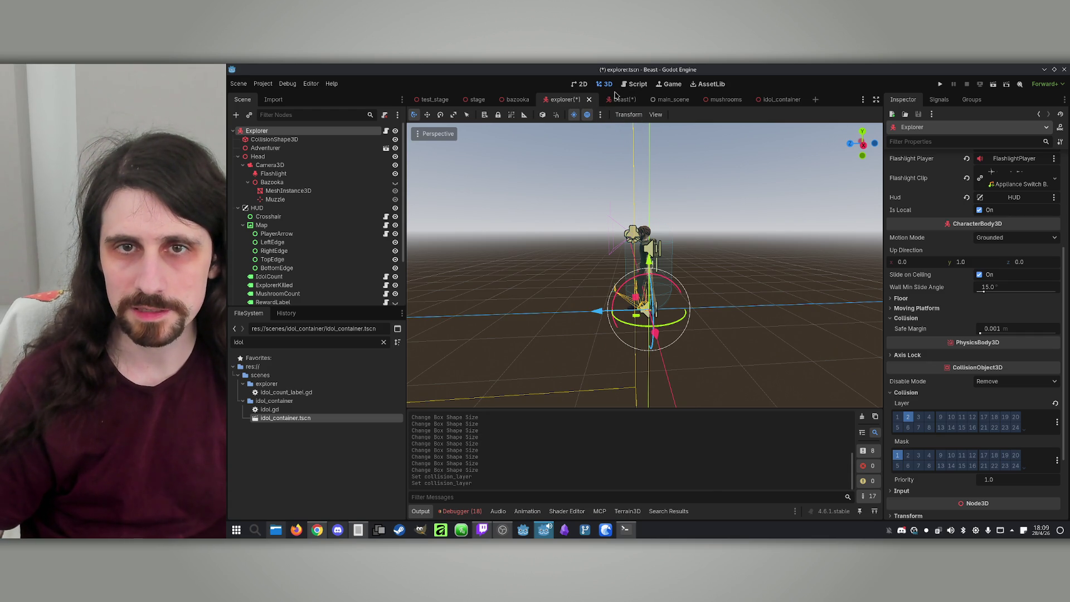
left_click(616, 98)
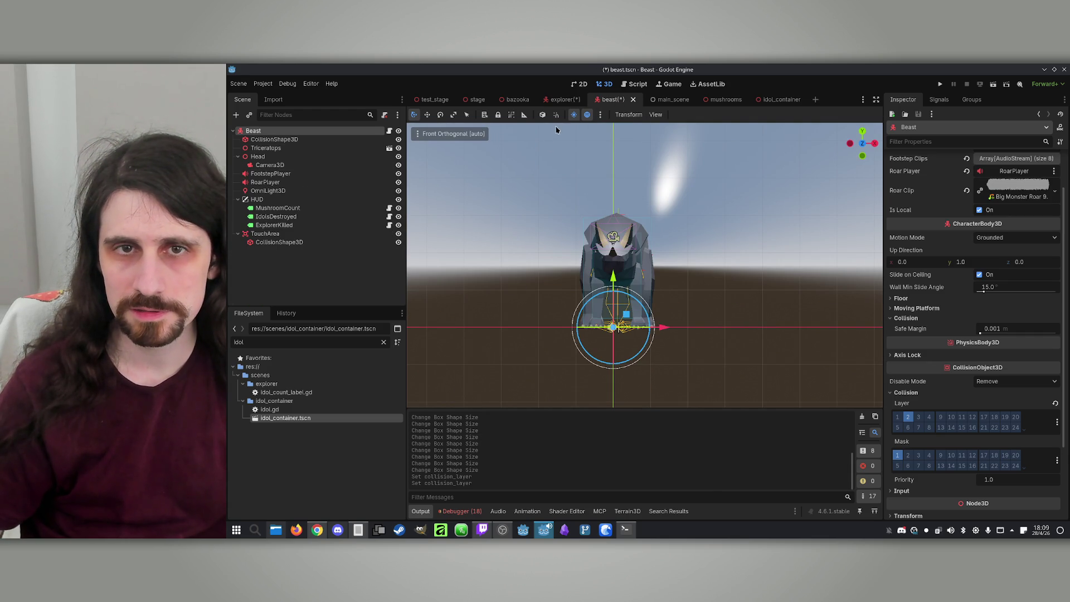
left_click(563, 100)
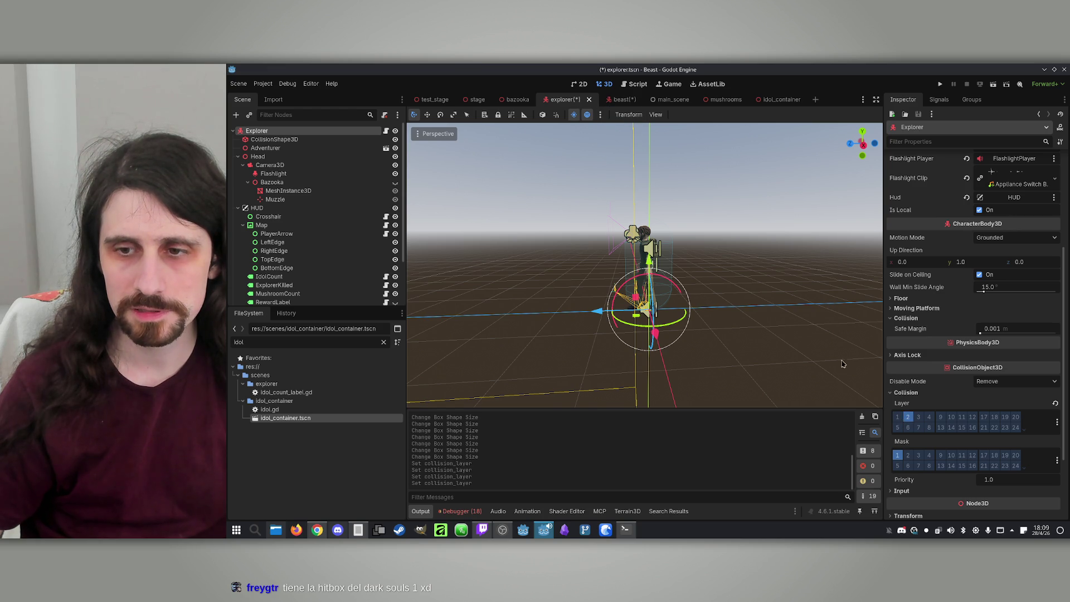
left_click(623, 100)
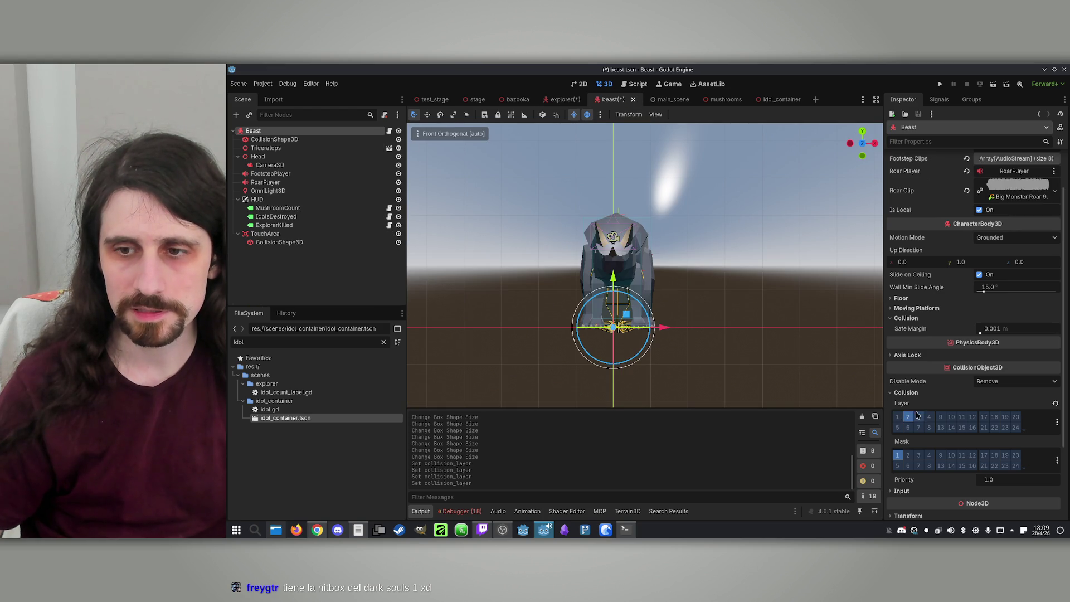
Step: Enable collision mask layer 2 on the Beast so it detects explorers
left_click(906, 455)
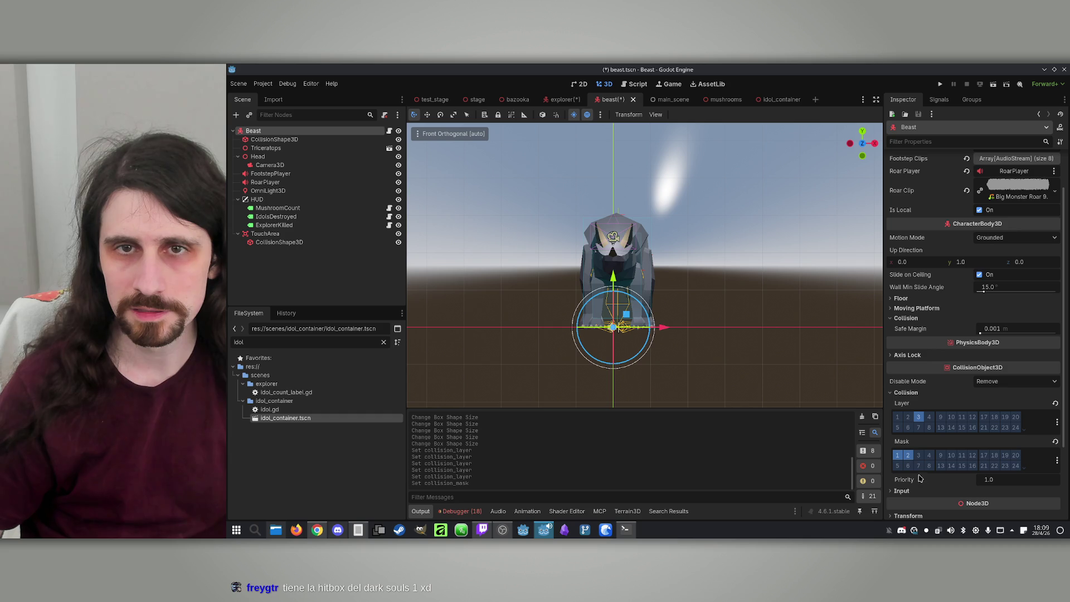
left_click(555, 99)
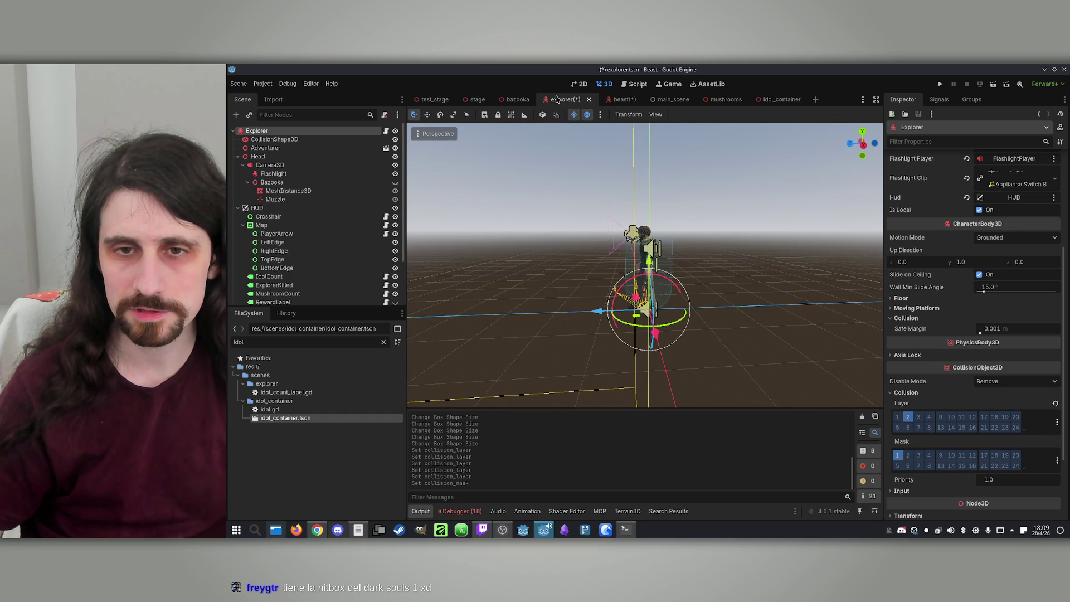
left_click(617, 100)
left_click_drag(617, 269, 620, 271)
scroll(620, 271, "up", 3)
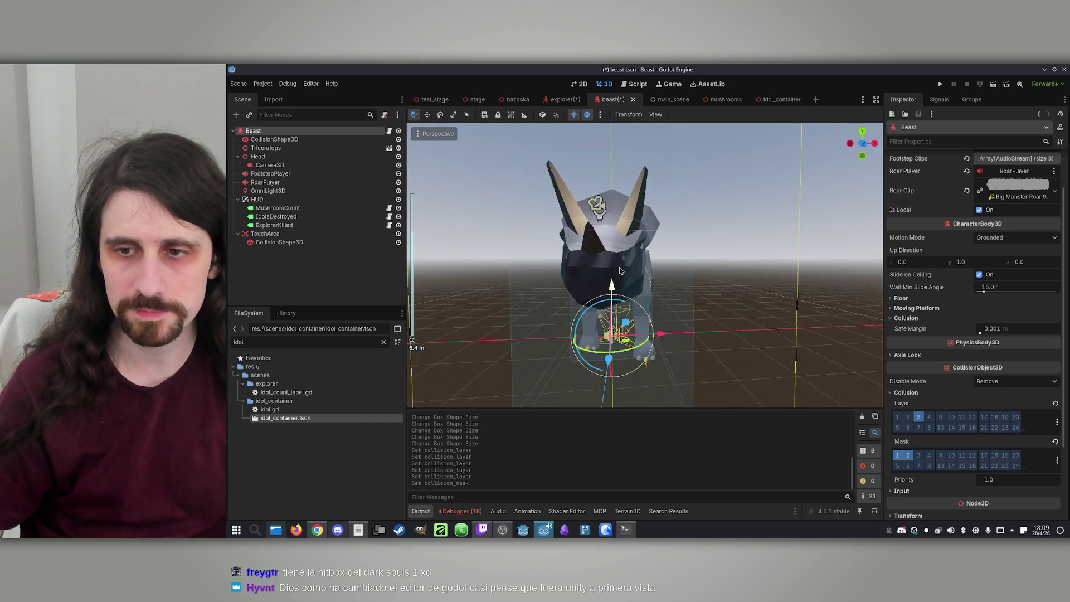
Step: Save beast.tscn and explorer.tscn
key("ctrl+s")
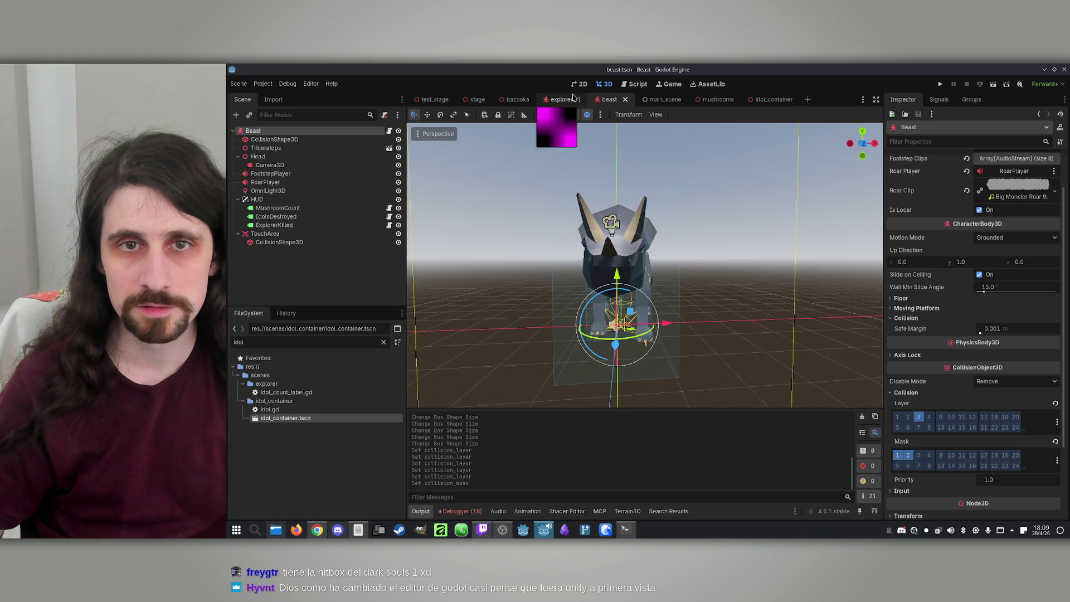
left_click(568, 99)
left_click(603, 100)
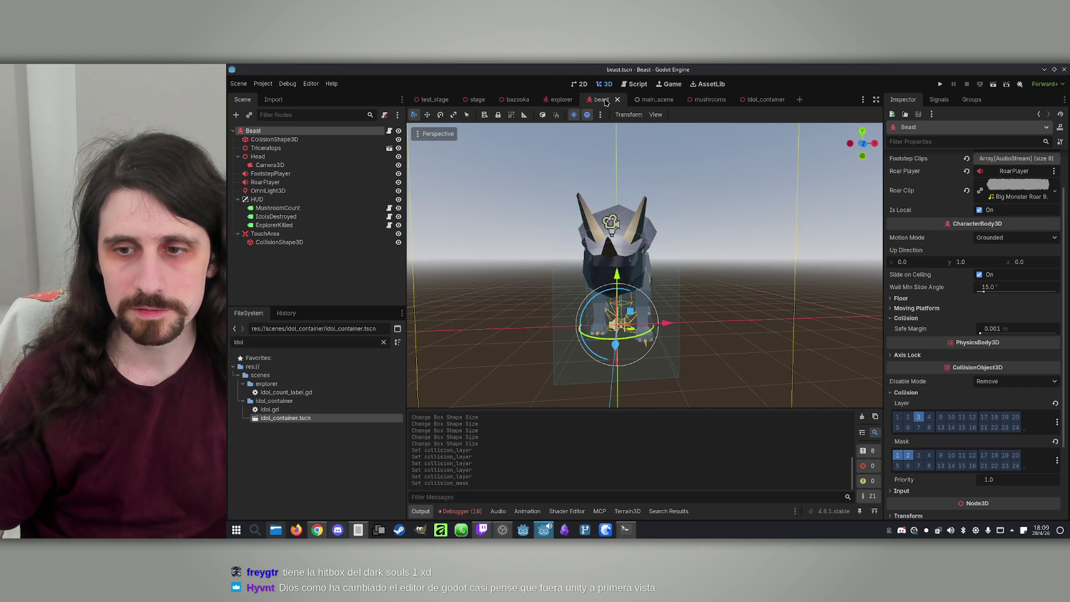
left_click(565, 100)
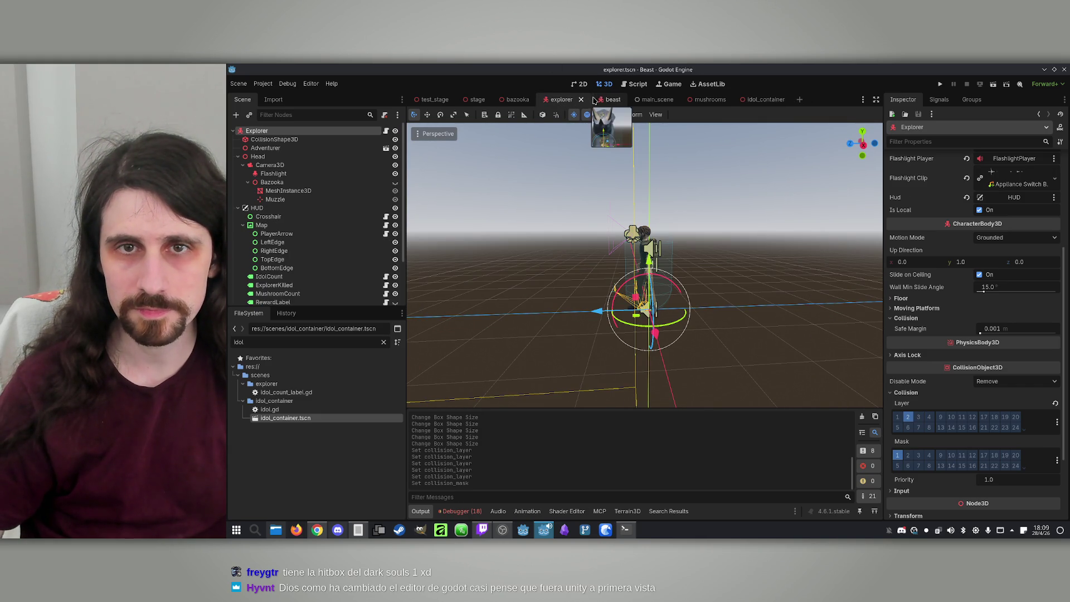
left_click(607, 100)
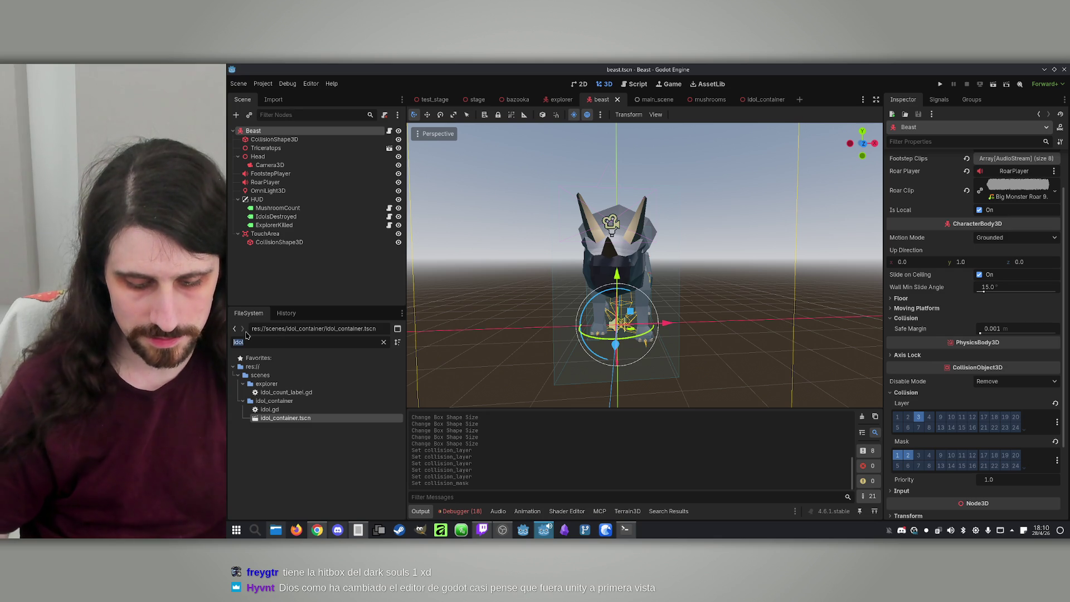
Step: Open rocket.tscn, enable Collision Mask bits 2 and 3, save and close it
type("rocker")
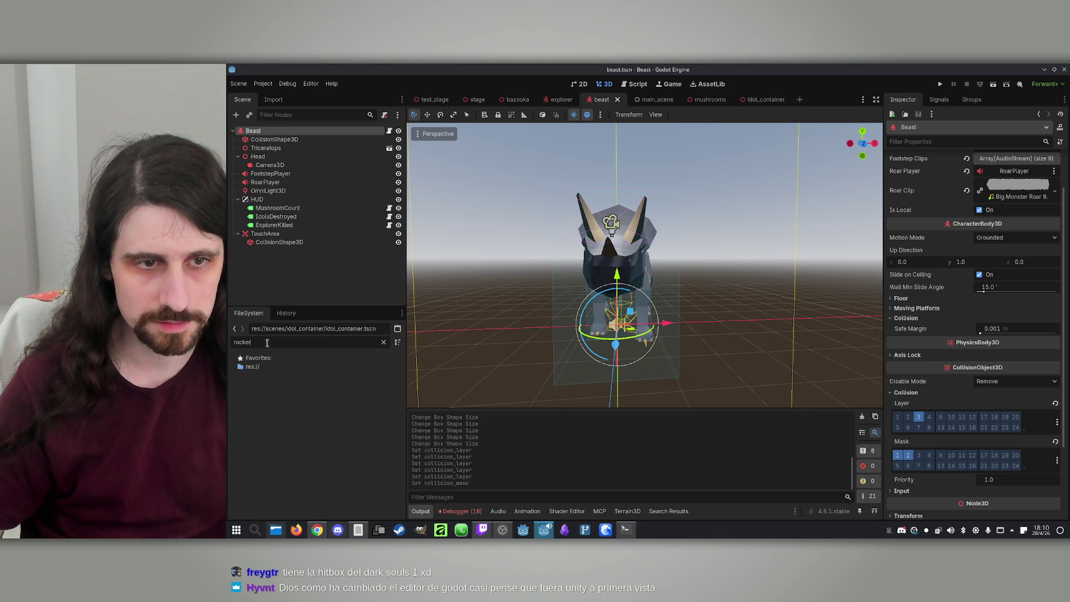
key("BackSpace")
type("t")
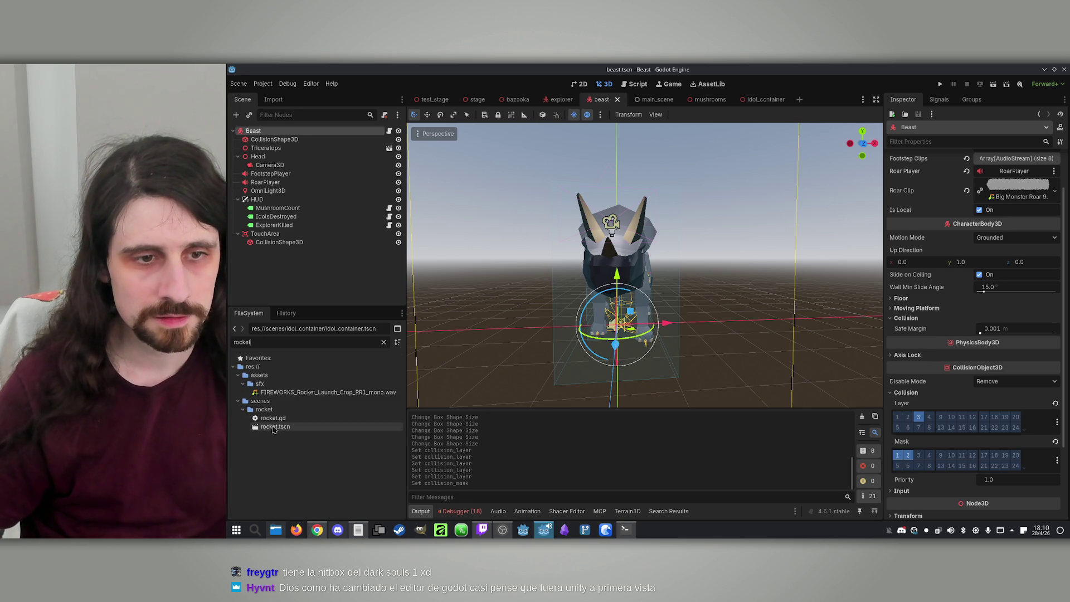
double_click(273, 429)
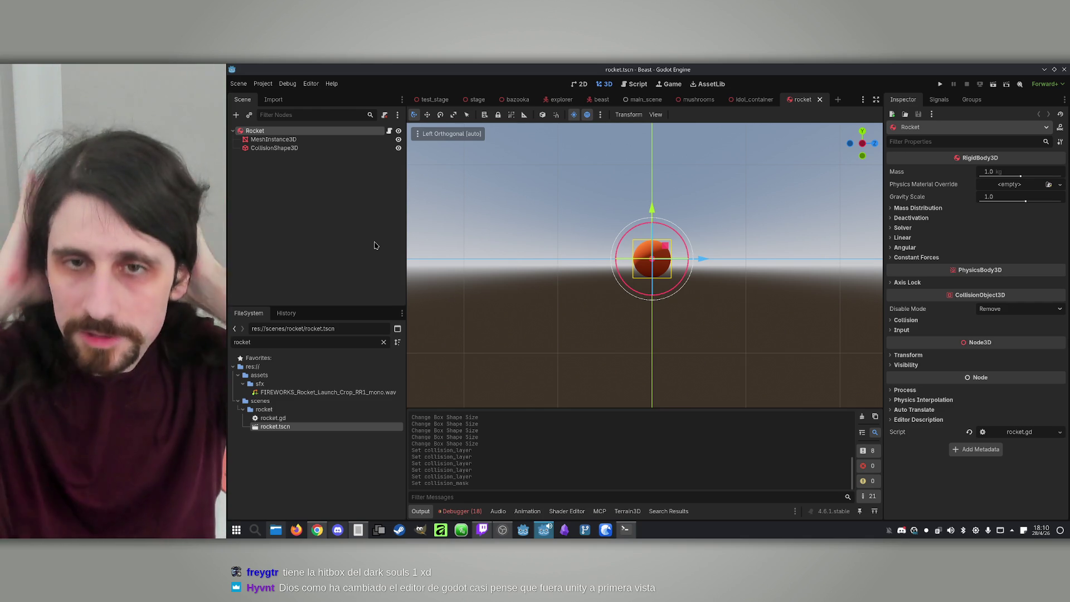
left_click(273, 147)
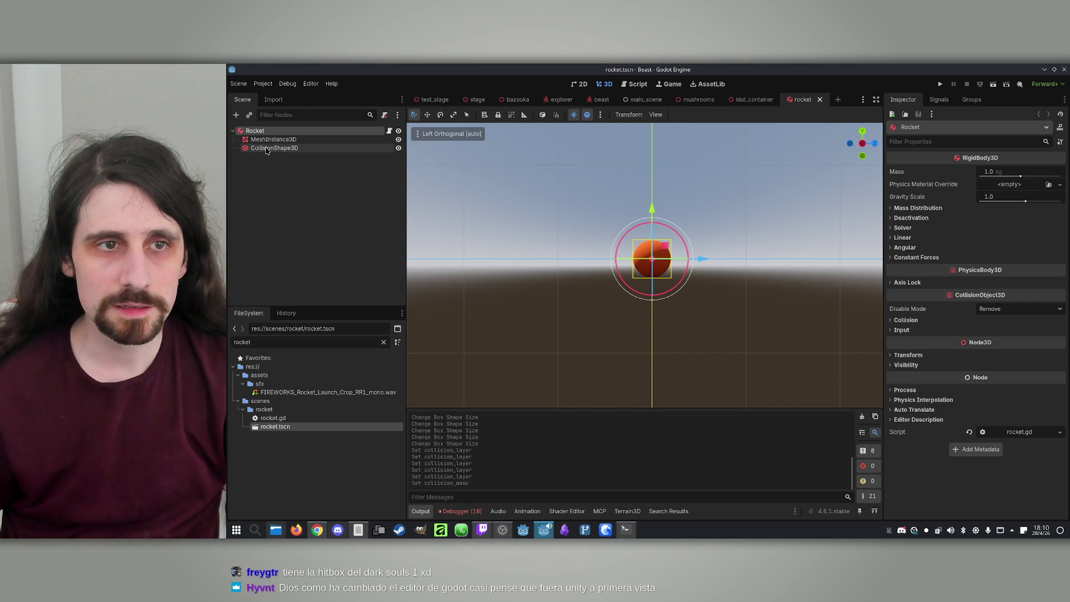
left_click(268, 131)
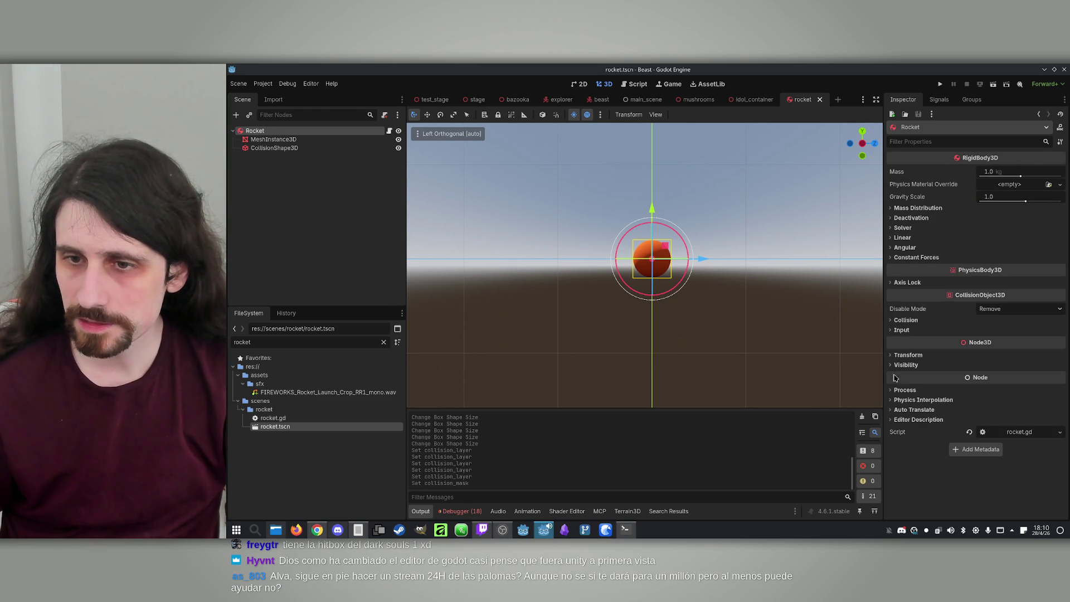
left_click(905, 320)
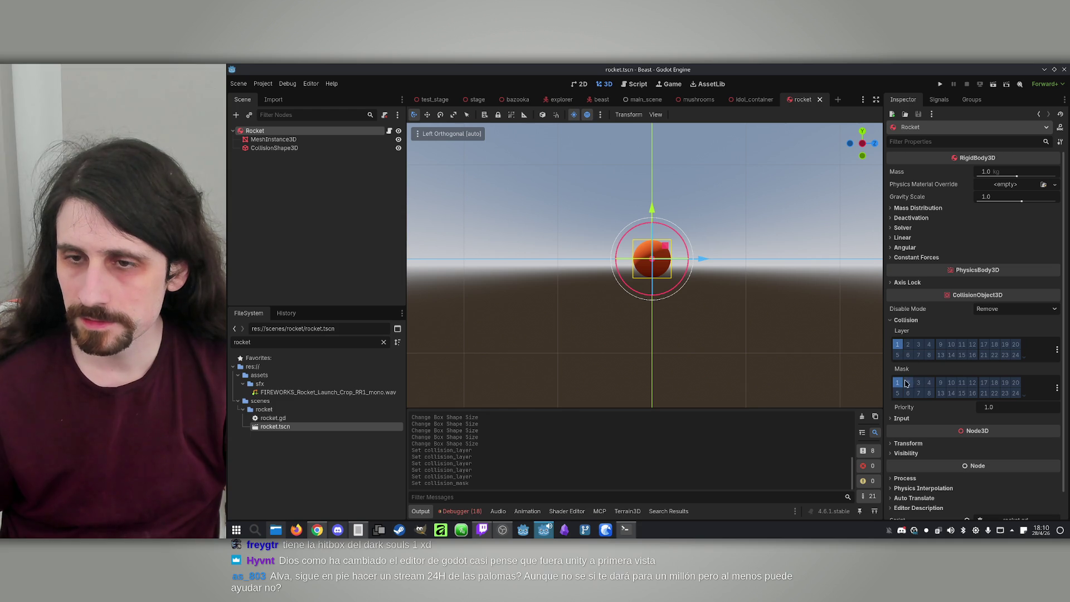
left_click(908, 382)
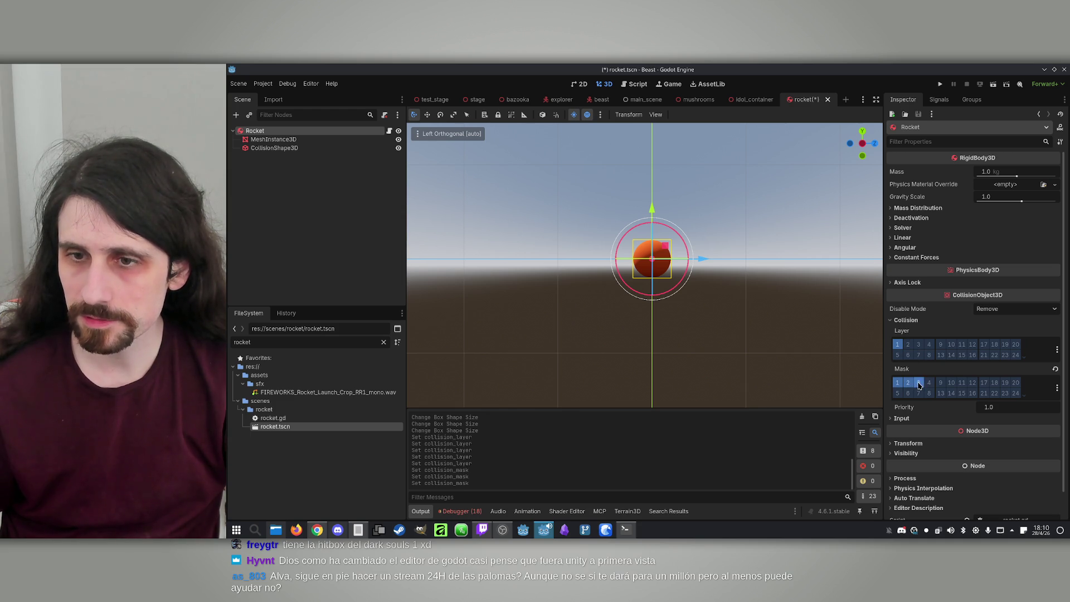
key("ctrl+s")
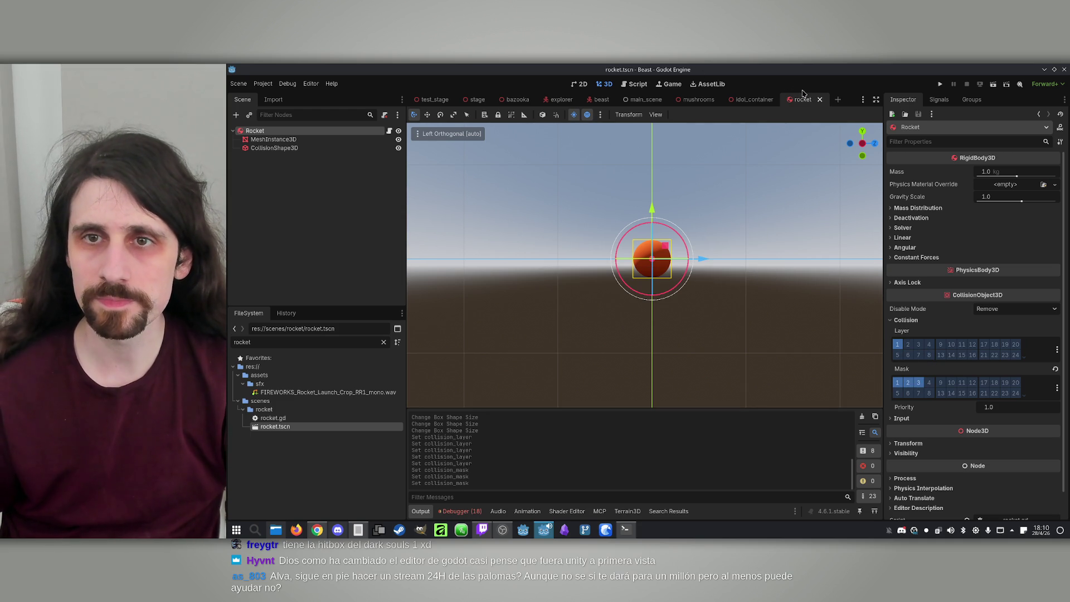
left_click(819, 99)
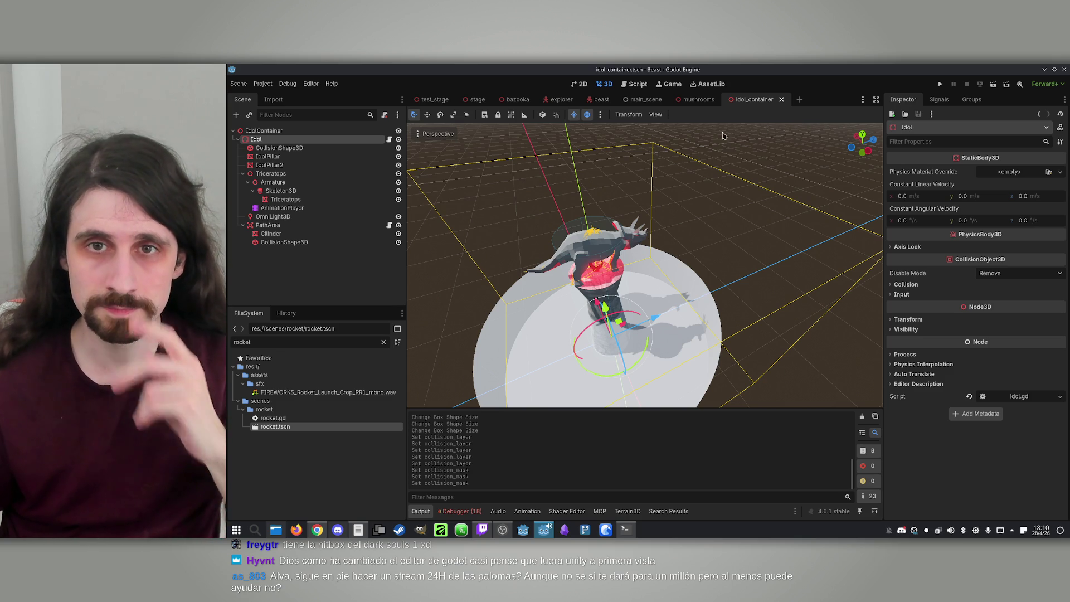
Step: Return to the beast scene and run the game
left_click(595, 98)
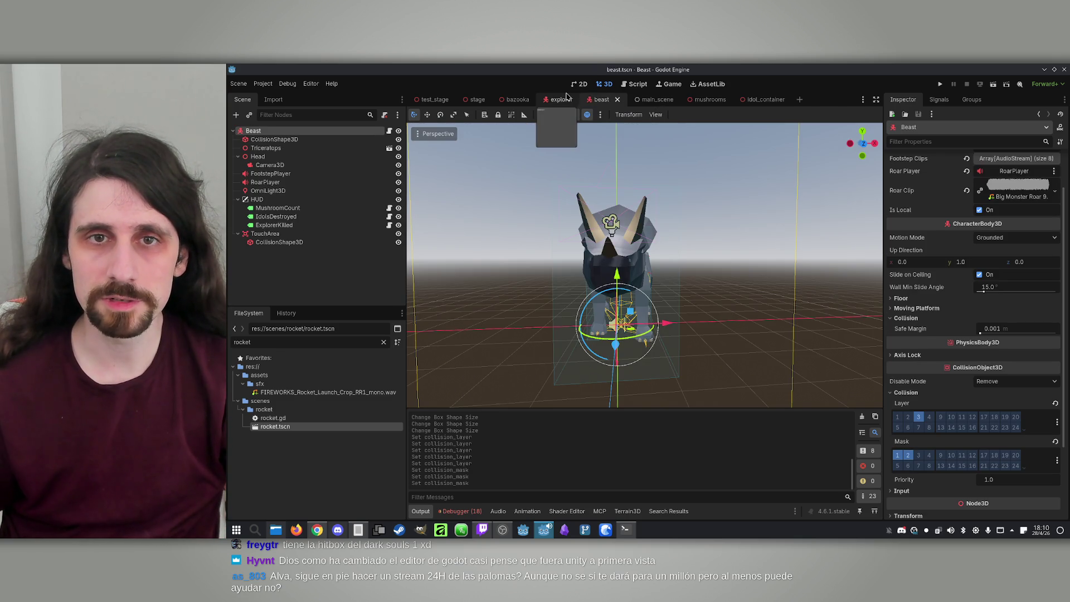
left_click(560, 99)
left_click(610, 100)
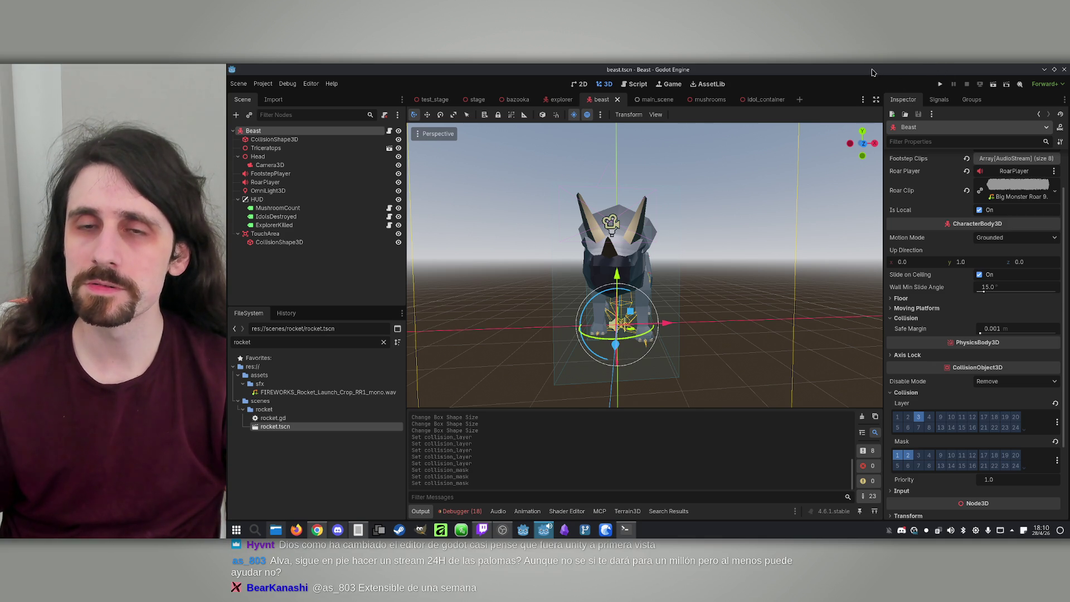
left_click(941, 84)
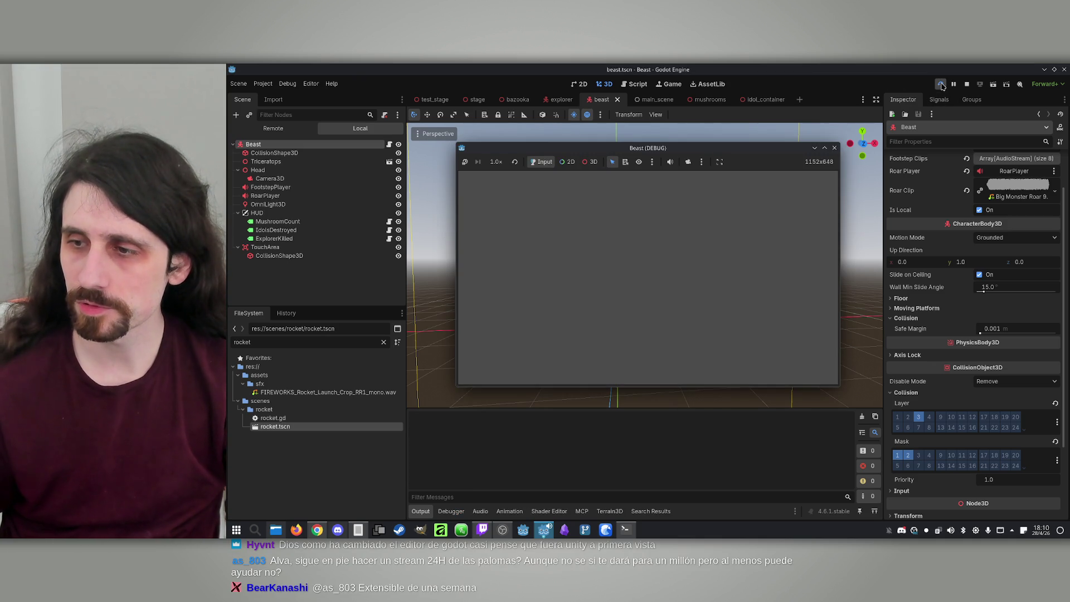
Step: Arrange both game windows, host and join over IP, and start with the host as Beast
left_click_drag(675, 162, 886, 170)
left_click_drag(734, 149, 522, 154)
left_click(497, 349)
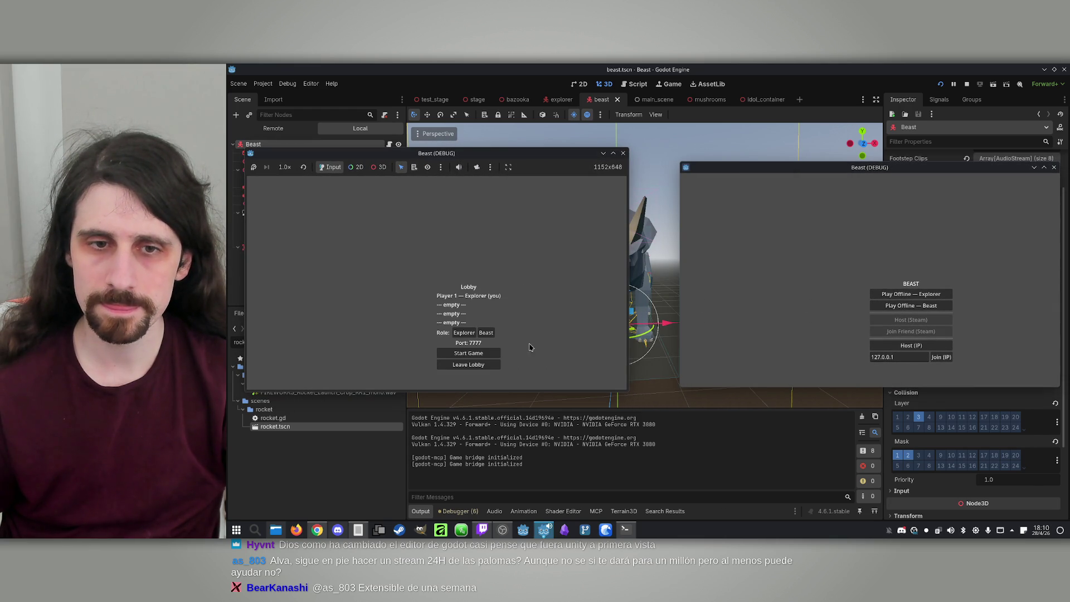
left_click(942, 357)
left_click(486, 333)
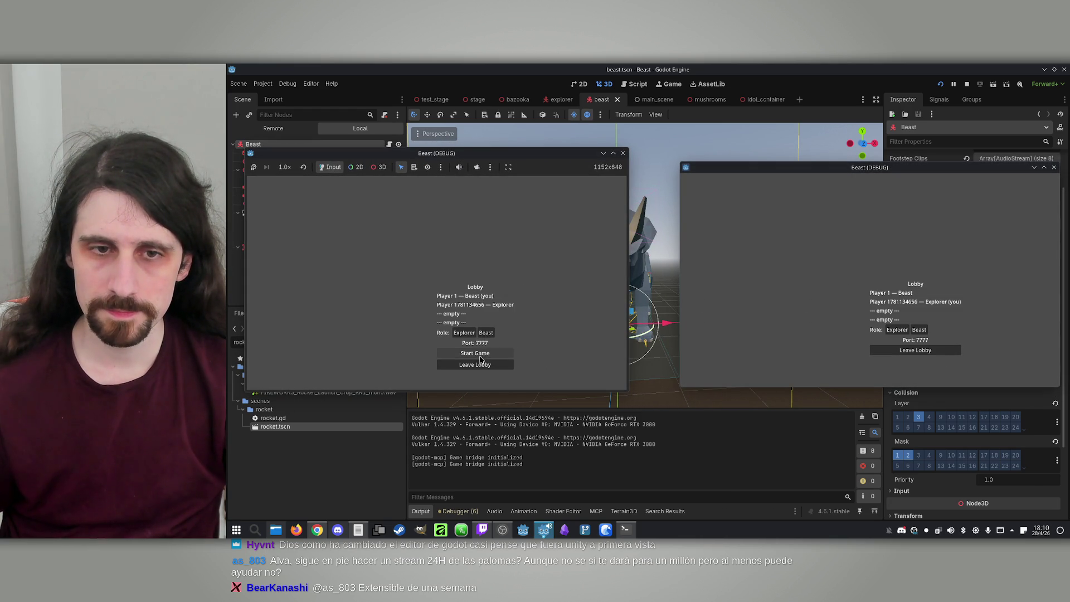
left_click(475, 353)
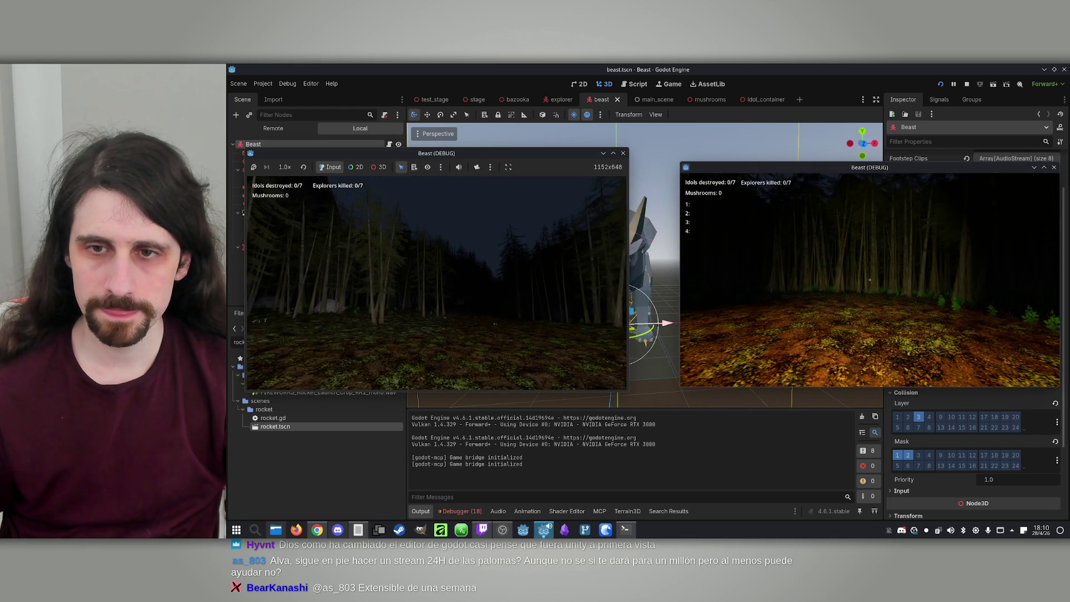
Step: Play the collision-layer test match, then stop the running game
key("super")
key("Escape")
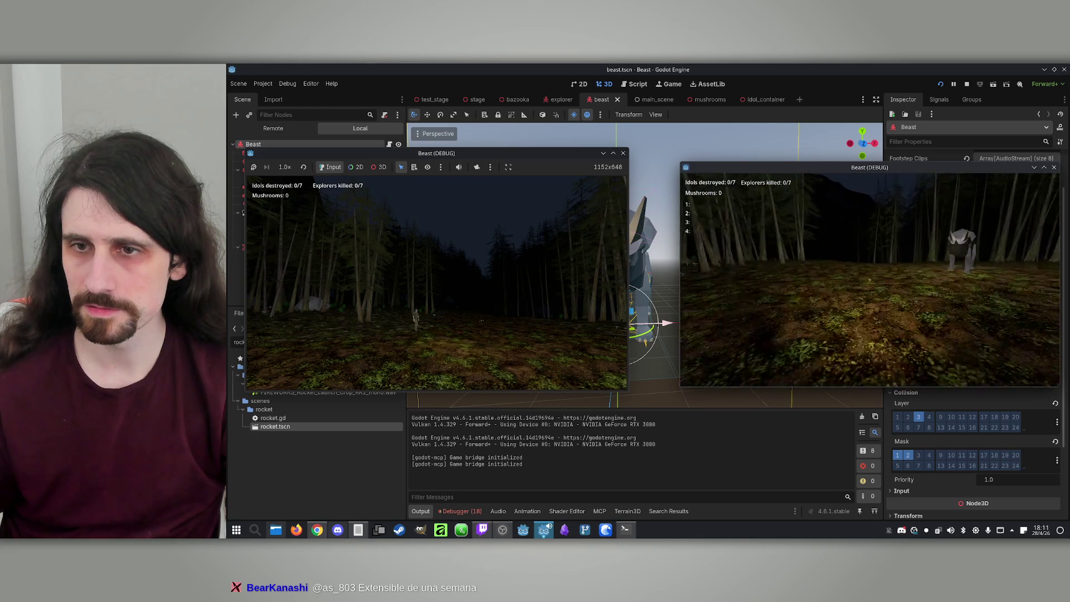
key("super")
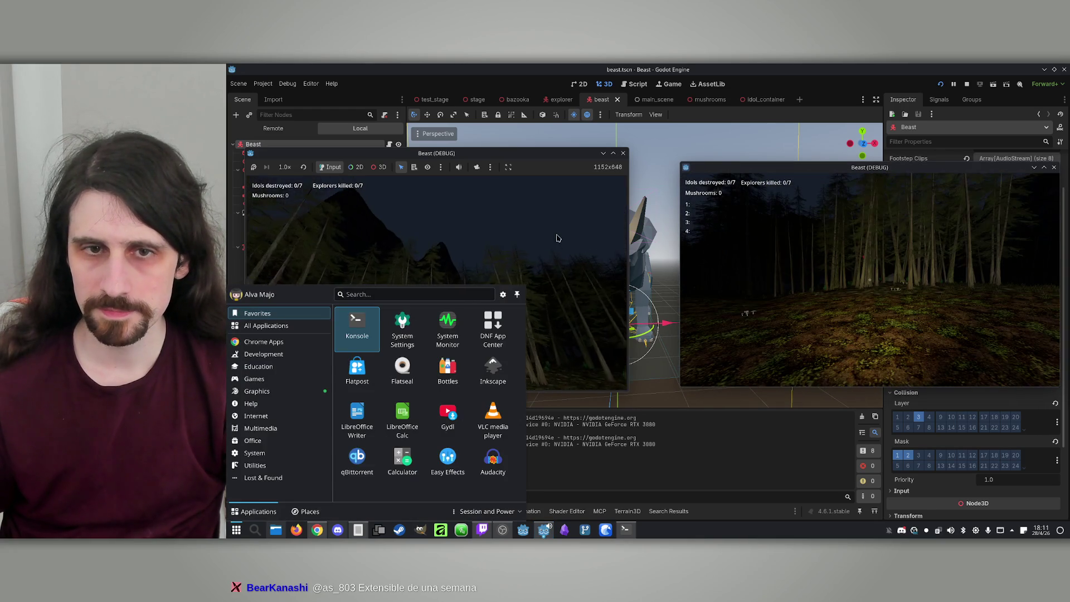
key("super")
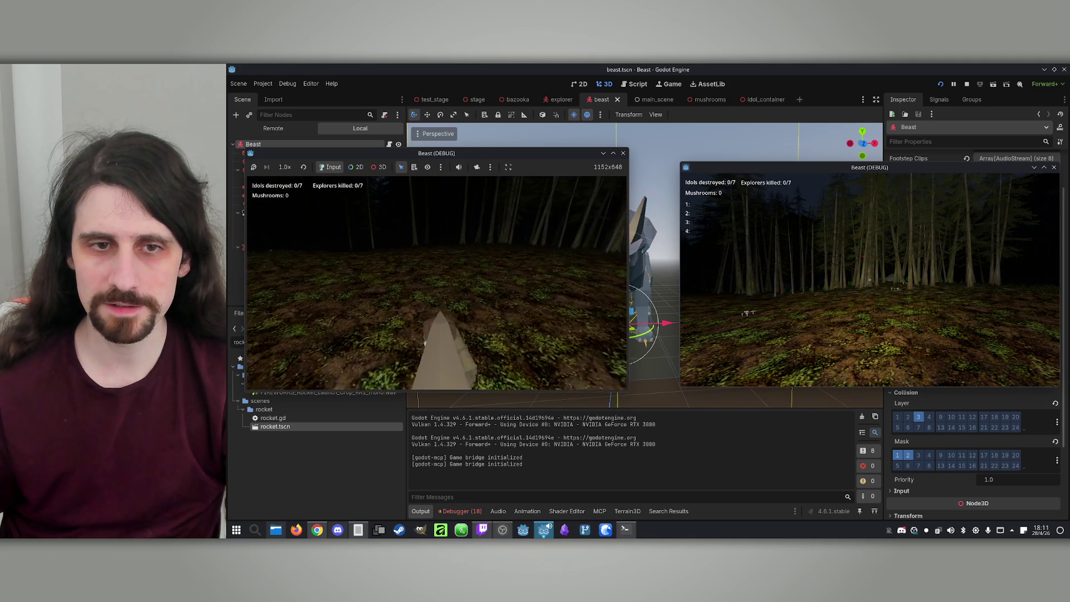
key("super")
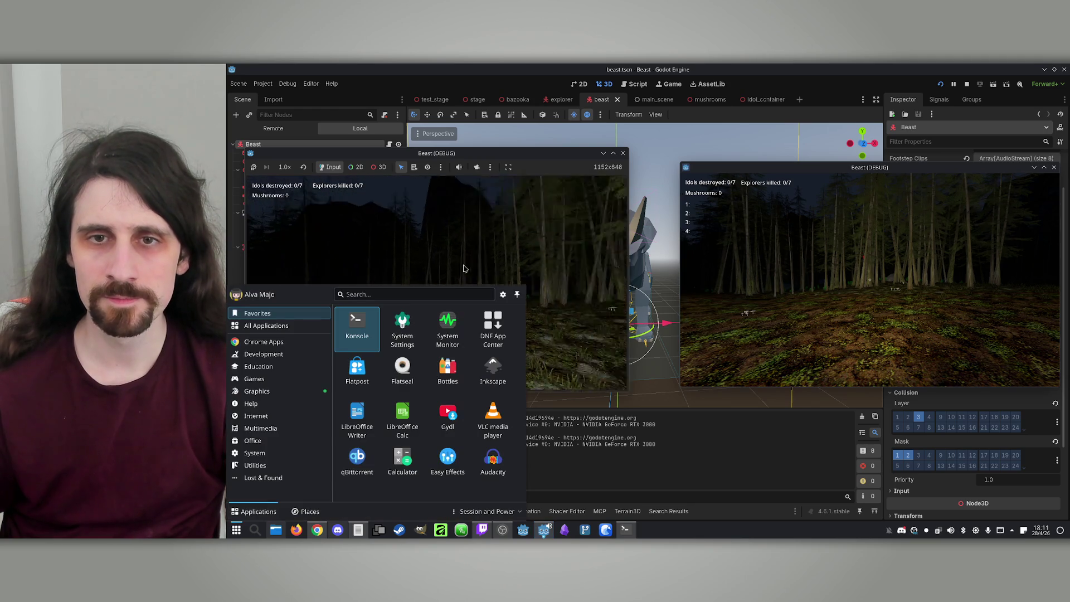
left_click(966, 84)
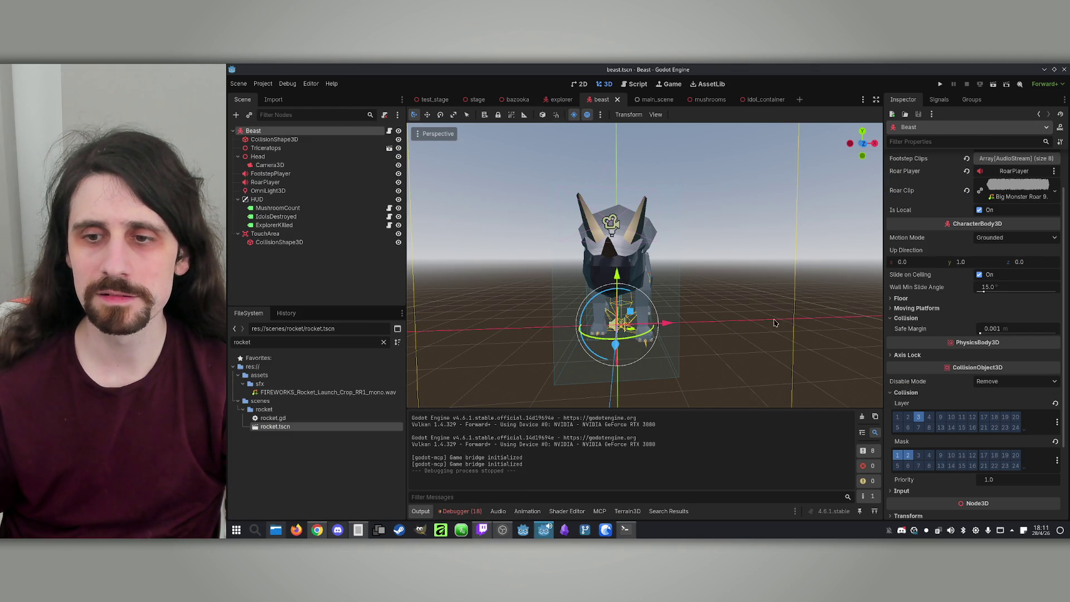
Step: Move the Beast's TouchArea from collision layer 1 to layer 4
left_click(553, 101)
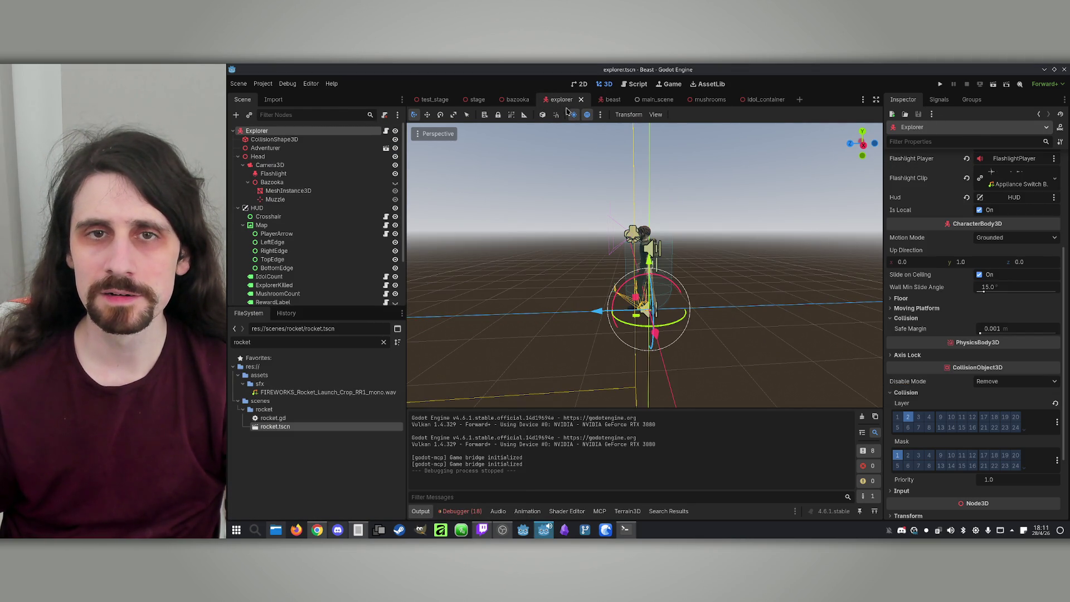
left_click(607, 101)
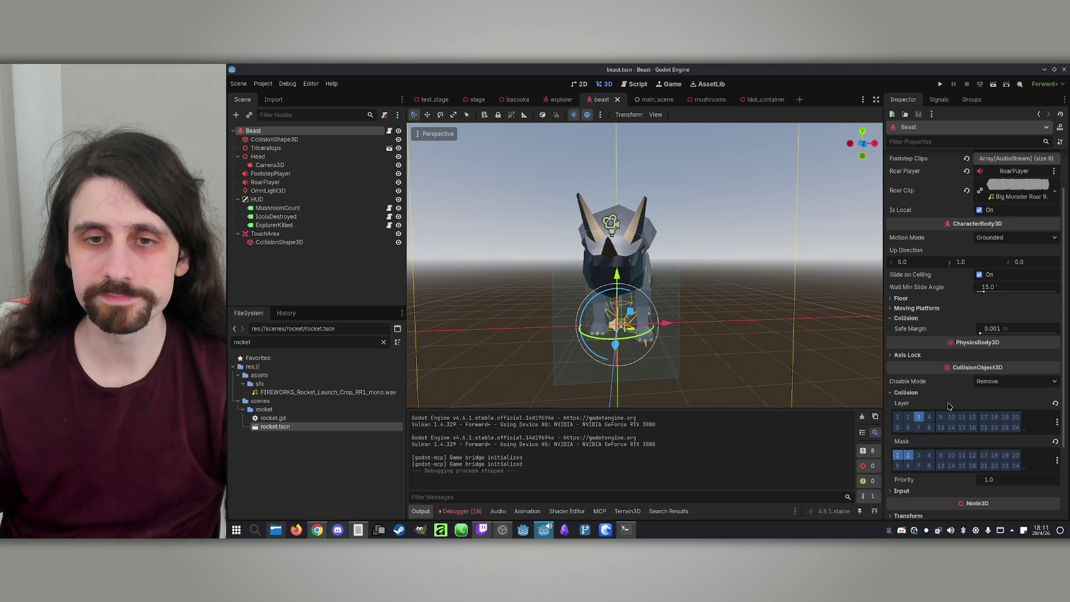
left_click(298, 236)
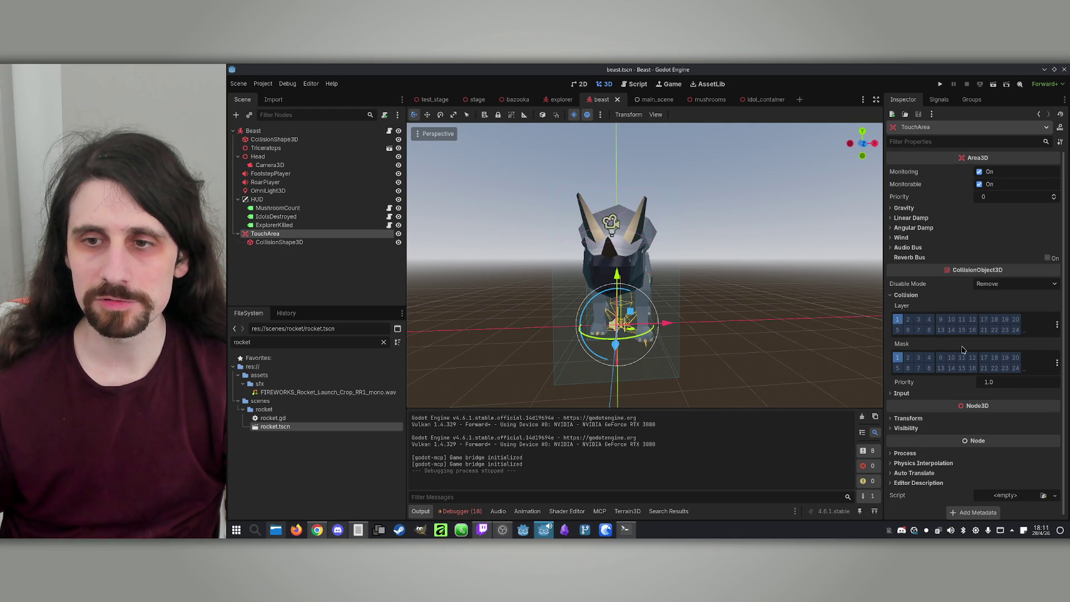
left_click(928, 320)
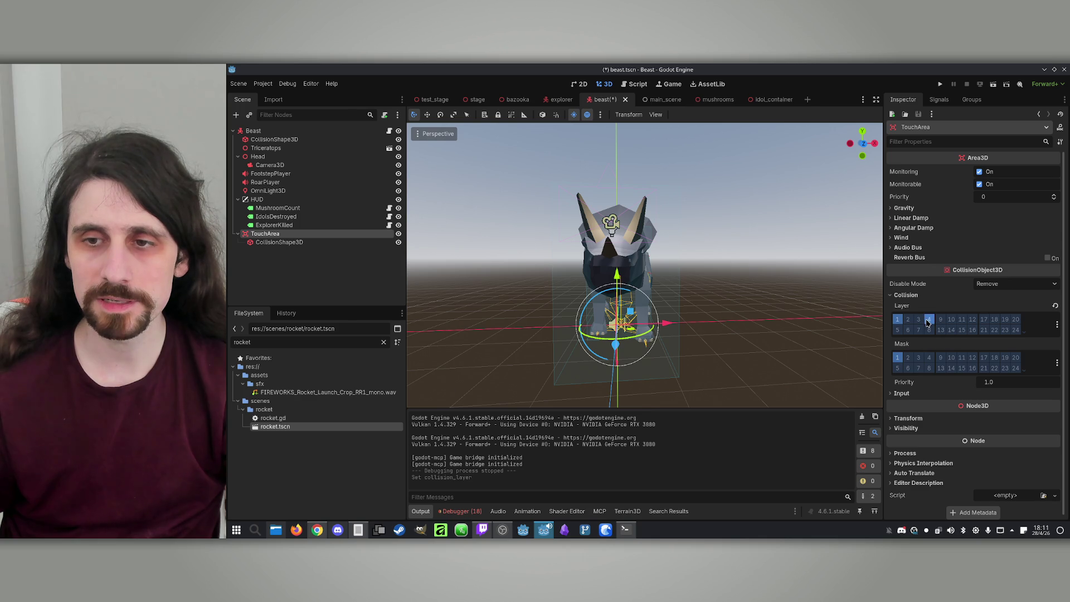
left_click(897, 320)
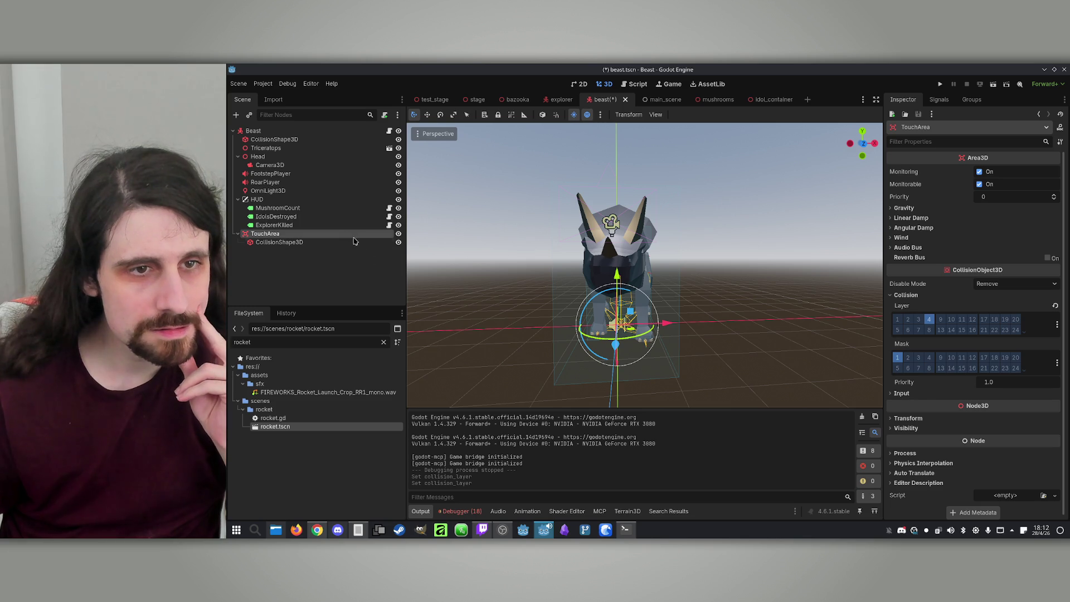
left_click(342, 225)
left_click(342, 233)
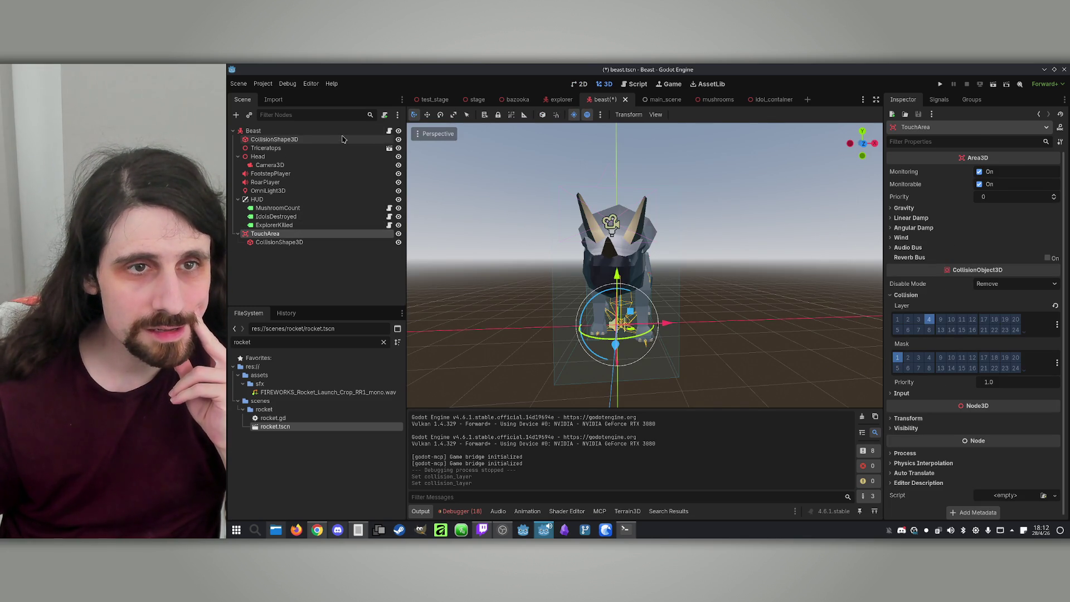
left_click(376, 132)
Step: Open and scroll through the Beast's script beast.gd
left_click(390, 132)
scroll(693, 212, "down", 20)
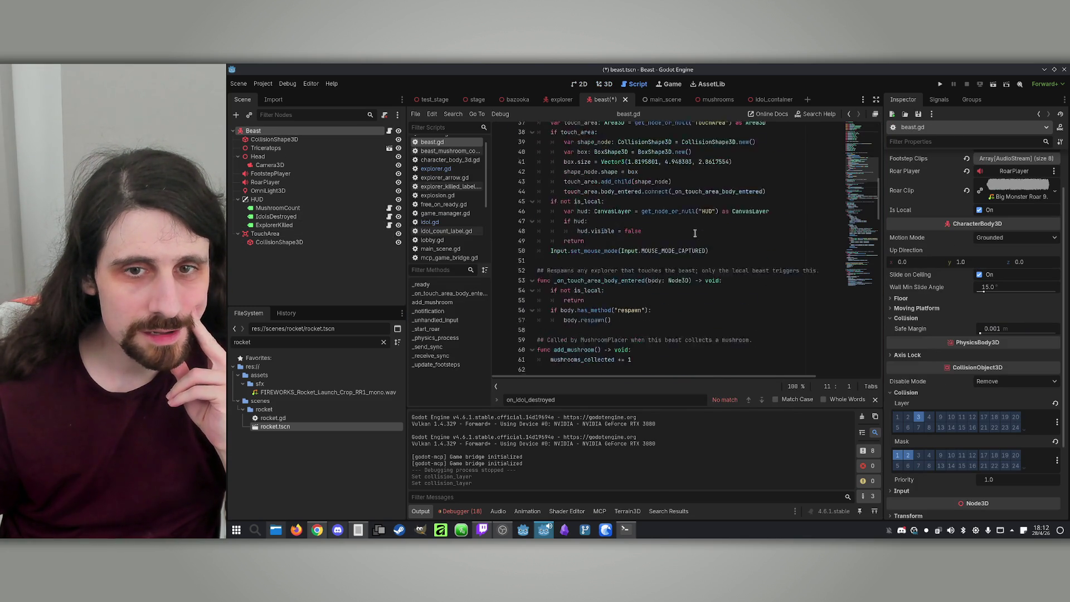
scroll(693, 211, "down", 9)
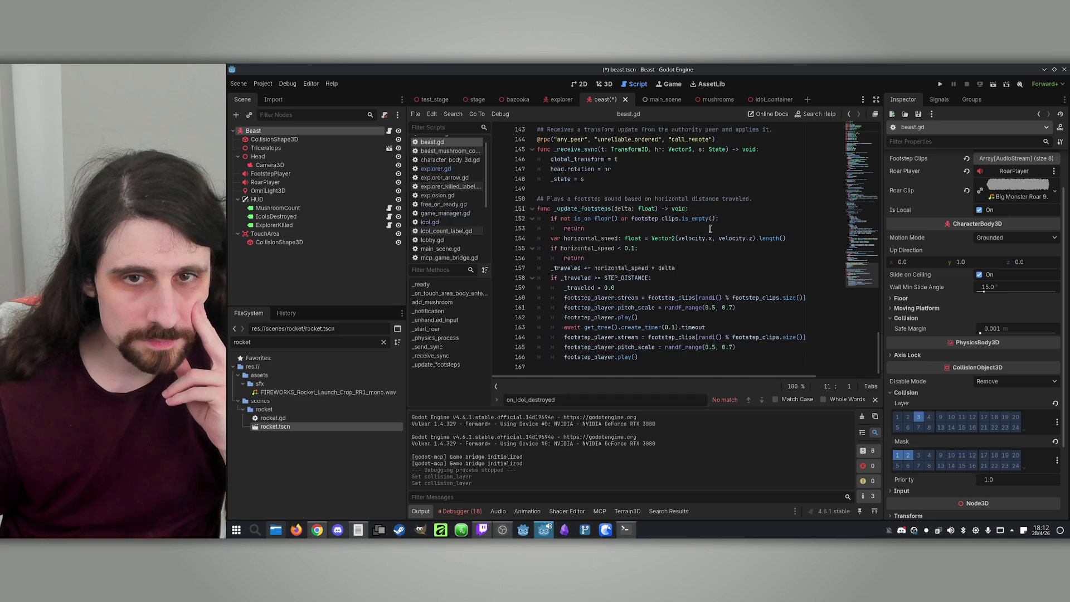
scroll(710, 229, "up", 11)
scroll(714, 225, "up", 20)
Step: Search all project files for 'respawn' from explorer.gd and open the beast.gd line 52 match
left_click(558, 100)
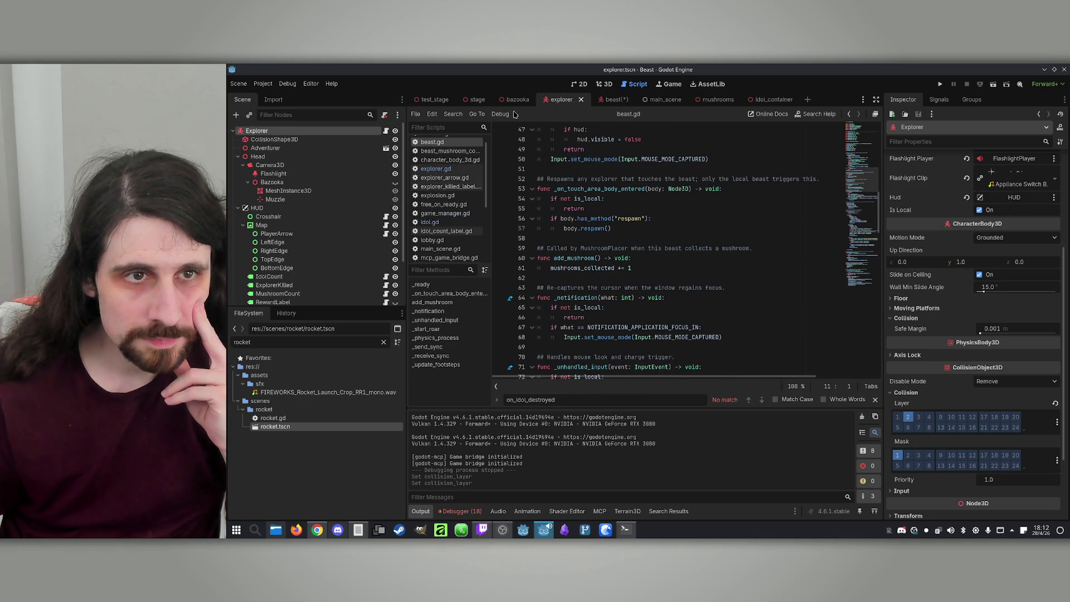
left_click(384, 131)
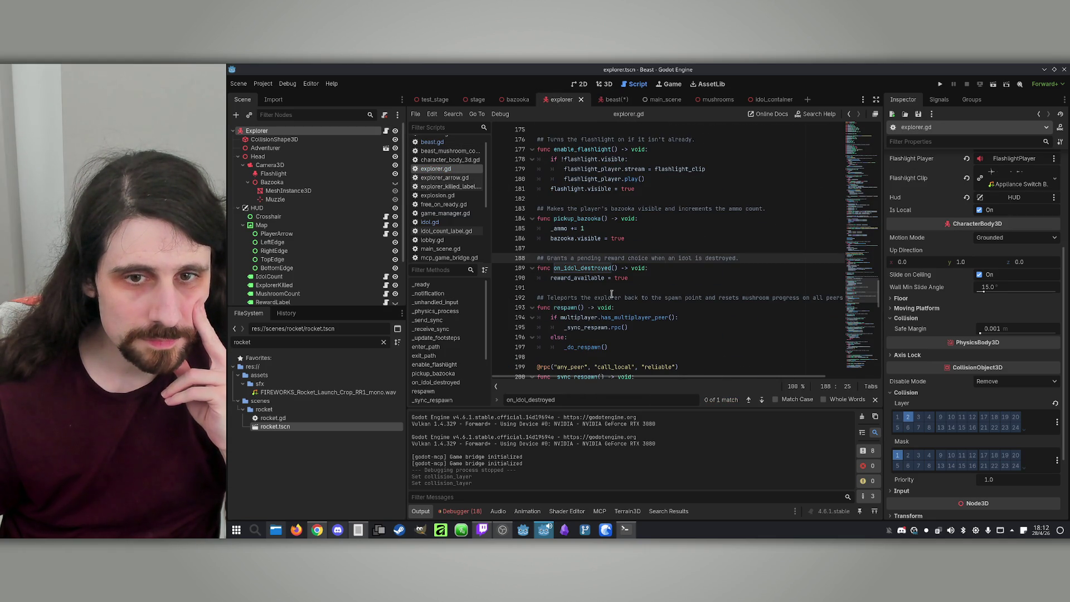
double_click(566, 307)
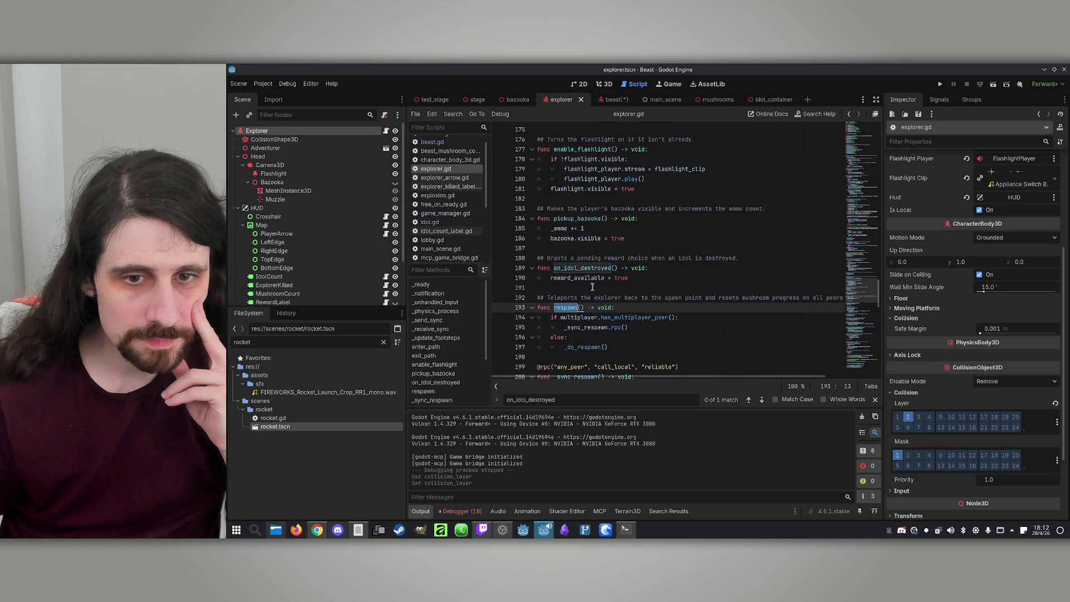
left_click(452, 114)
left_click(469, 169)
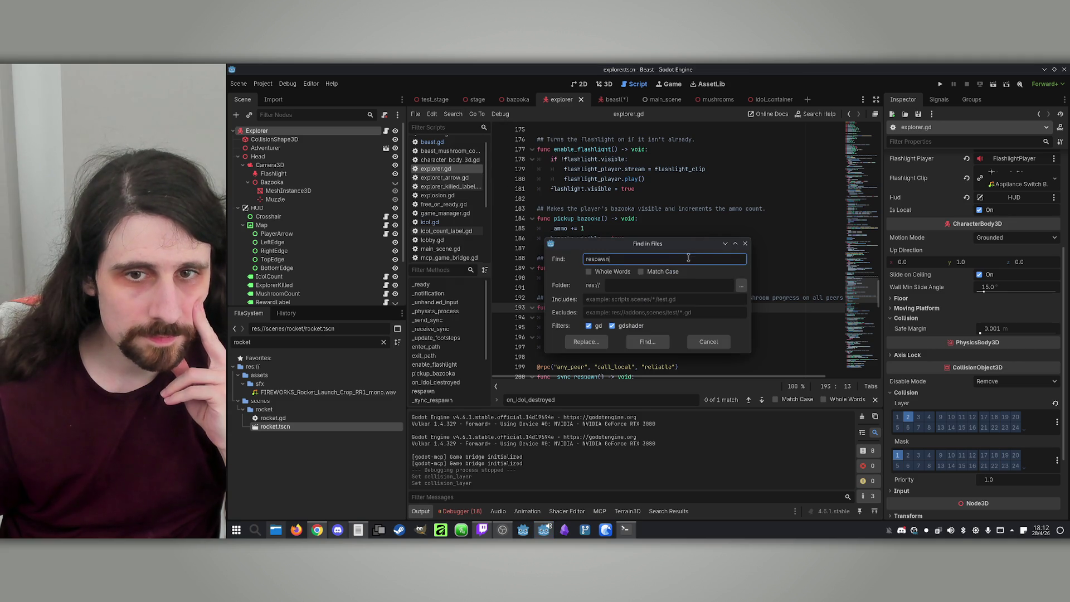
left_click(646, 341)
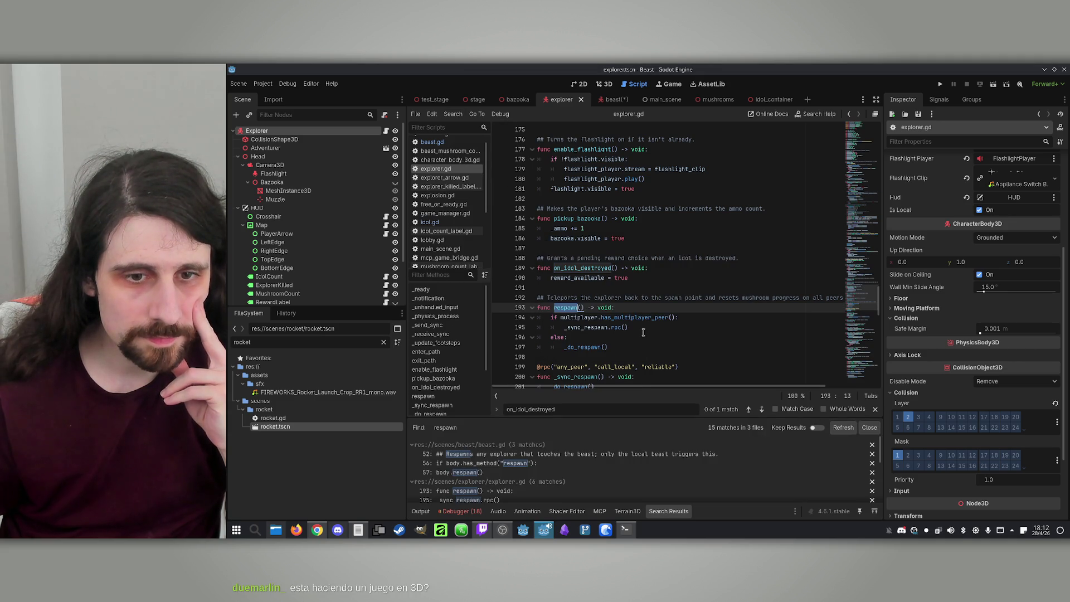
left_click(545, 456)
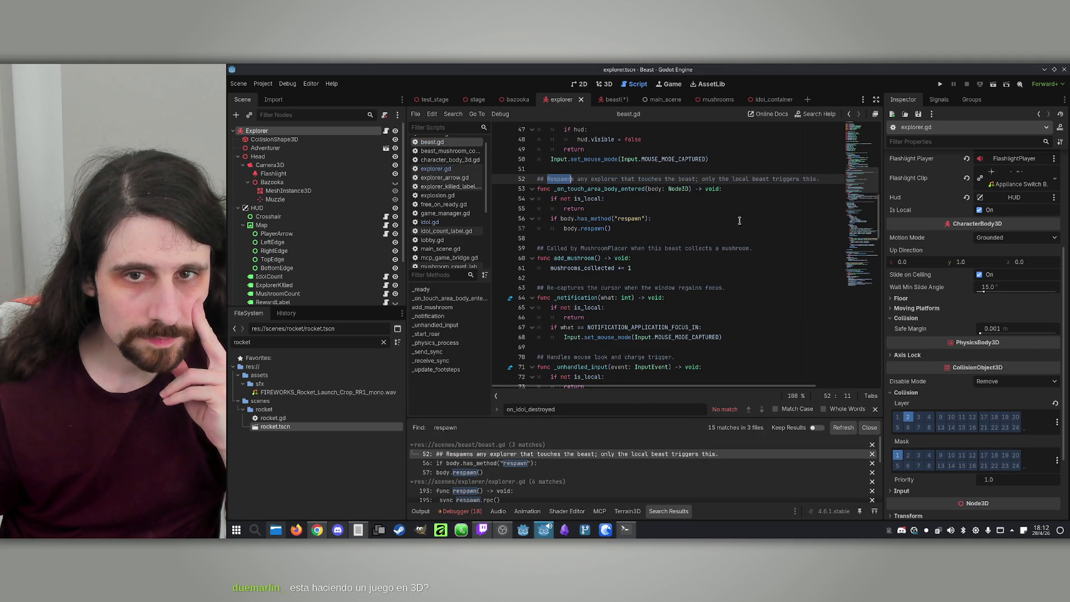
left_click(623, 194)
scroll(686, 229, "up", 15)
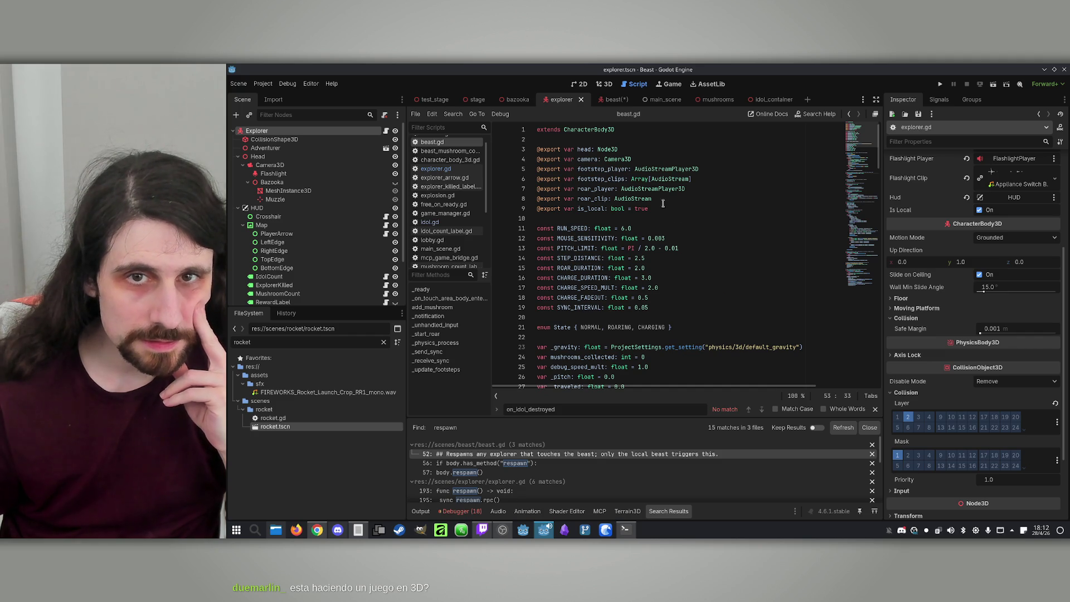
left_click(603, 99)
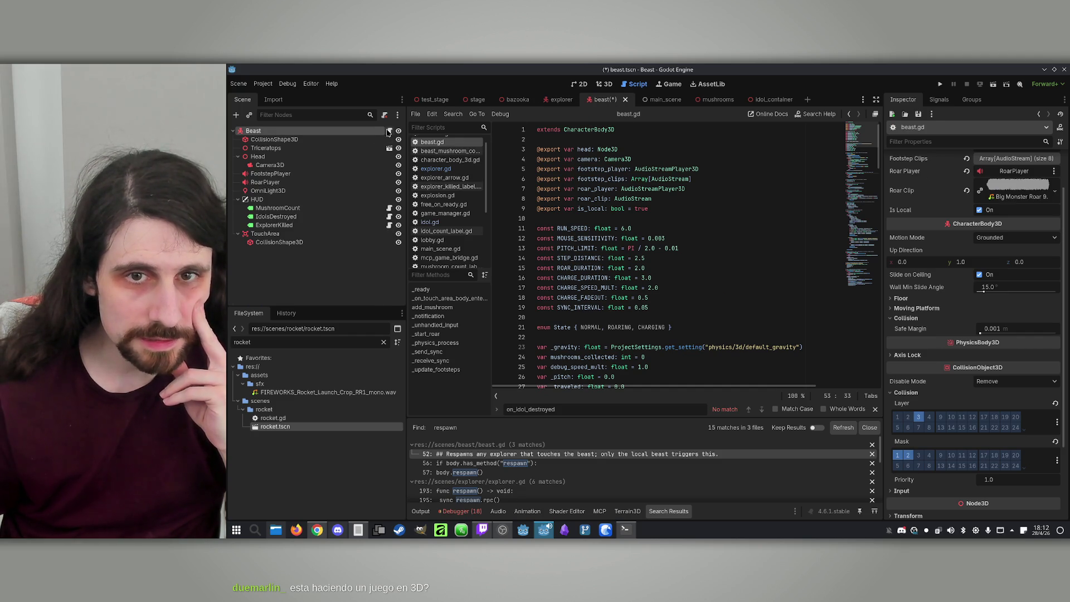
Step: Find where beast.gd connects touch_area to _on_touch_area_body_entered in _ready
left_click(281, 139)
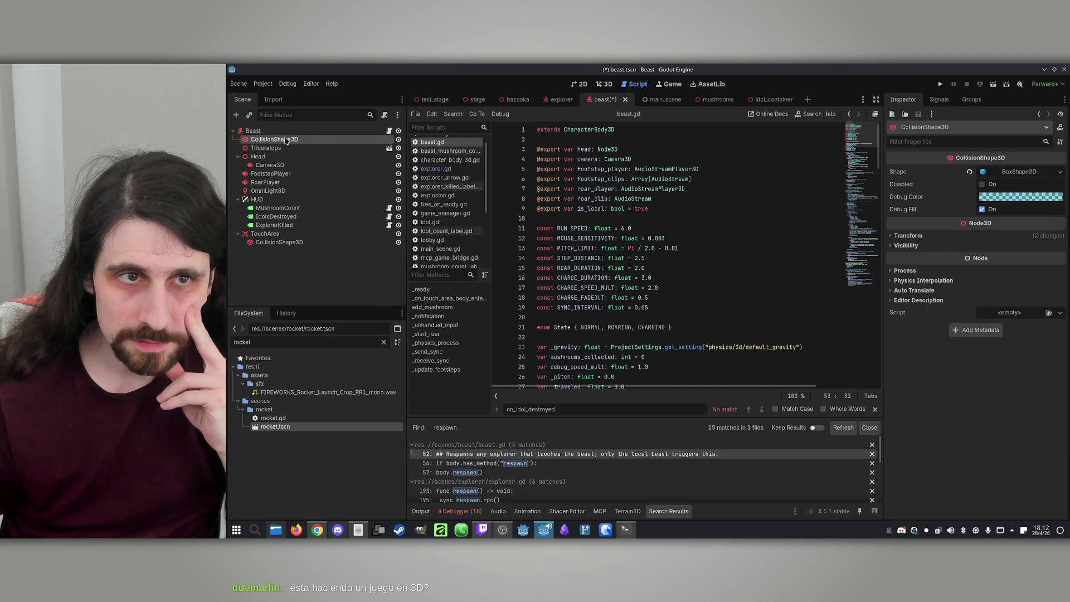
left_click(286, 132)
scroll(678, 231, "down", 14)
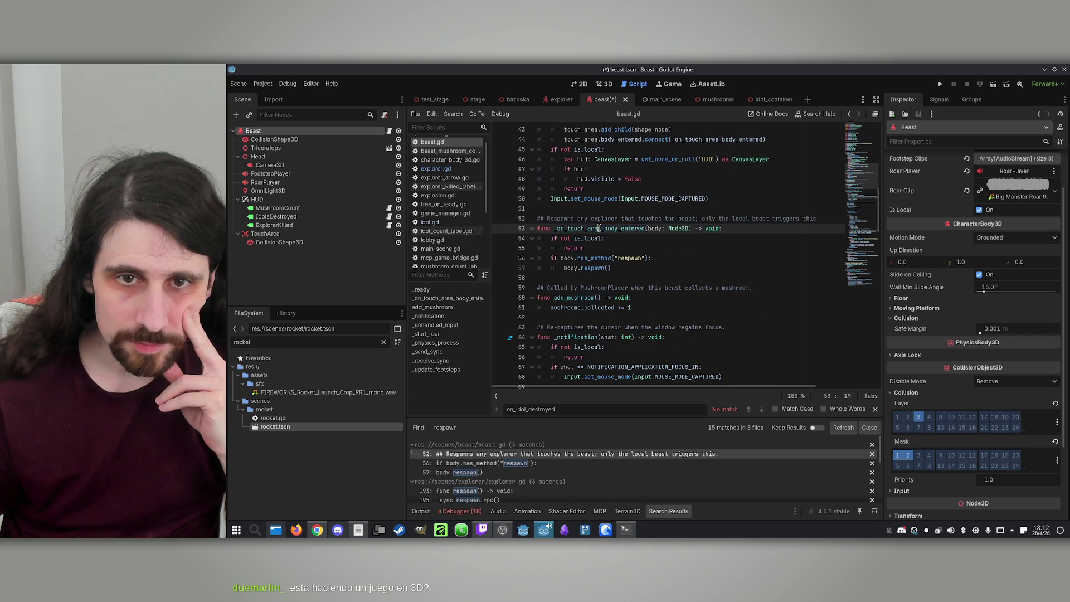
key("ctrl+f")
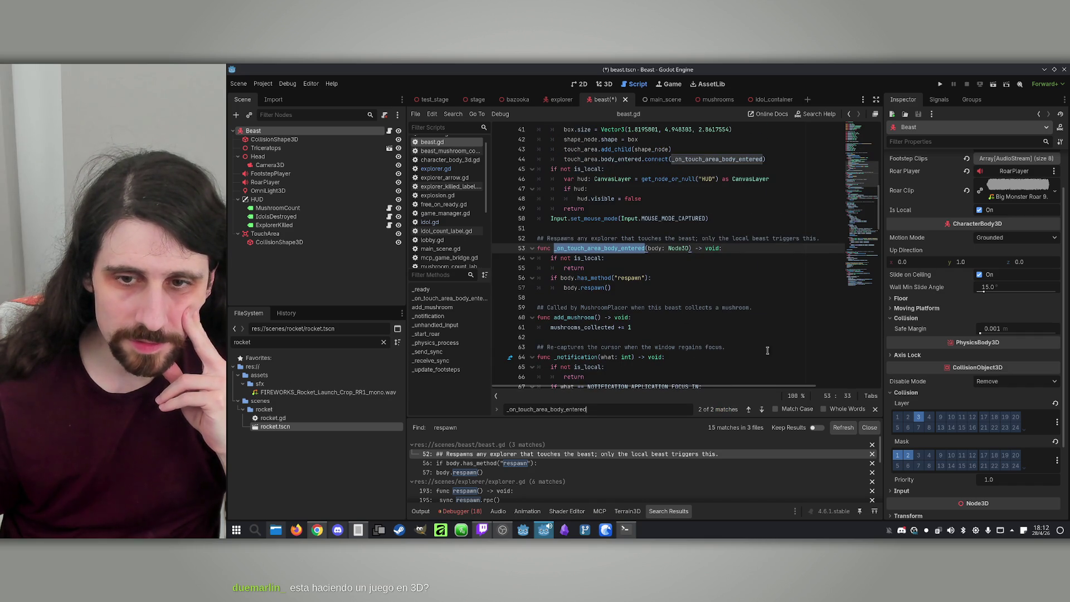
left_click(749, 410)
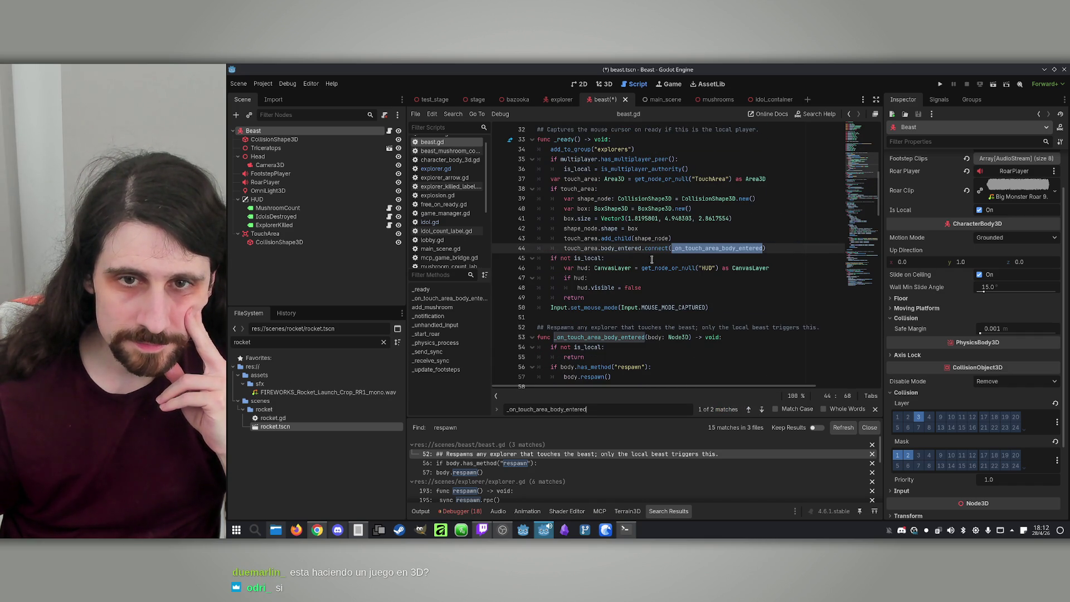
double_click(582, 252)
scroll(612, 254, "up", 5)
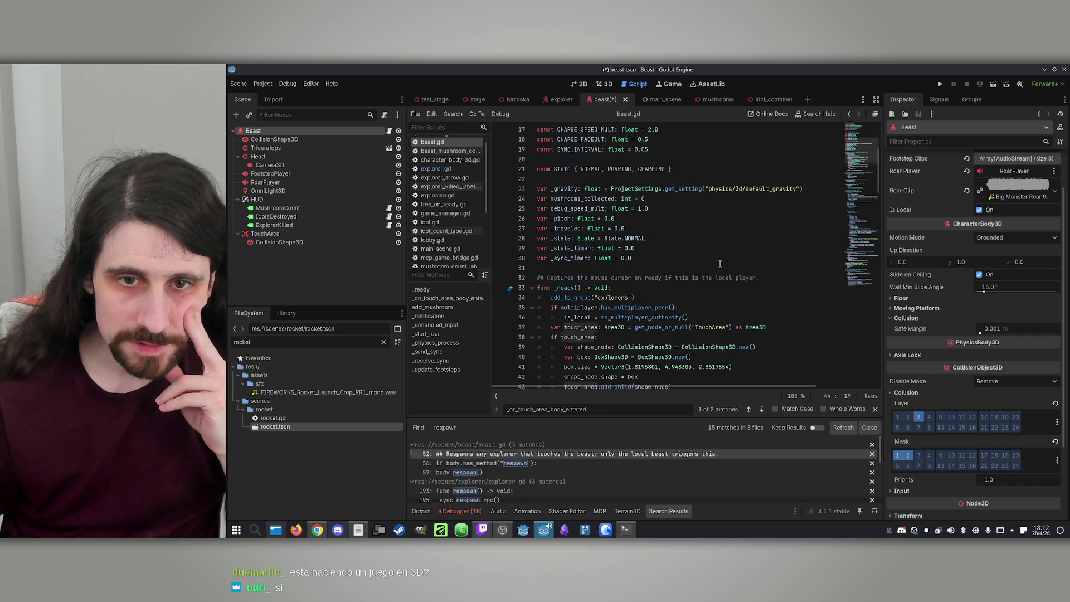
scroll(719, 262, "down", 2)
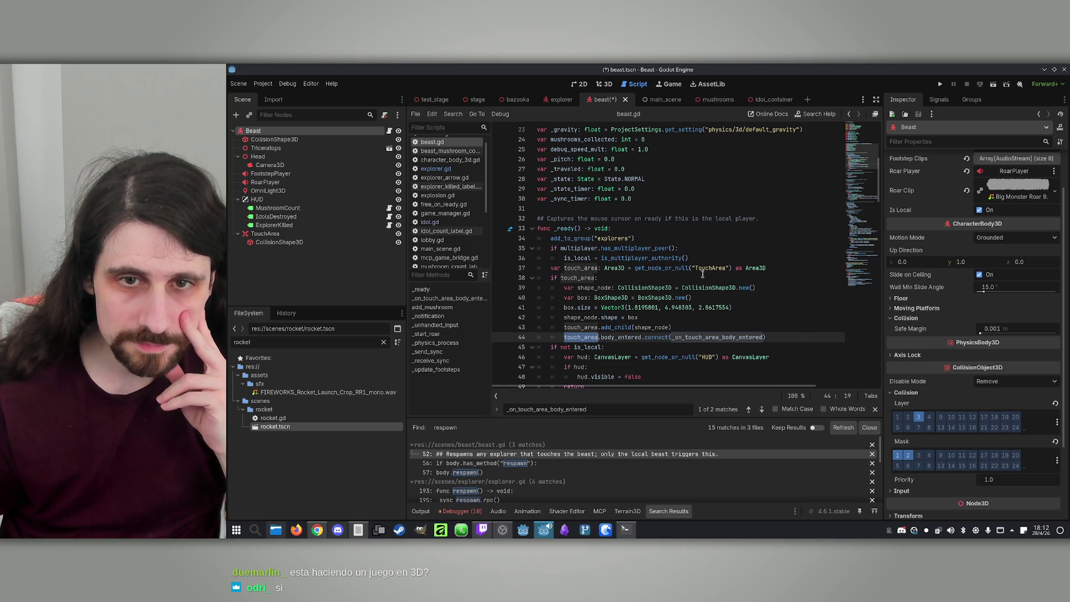
left_click(568, 270)
scroll(632, 305, "up", 7)
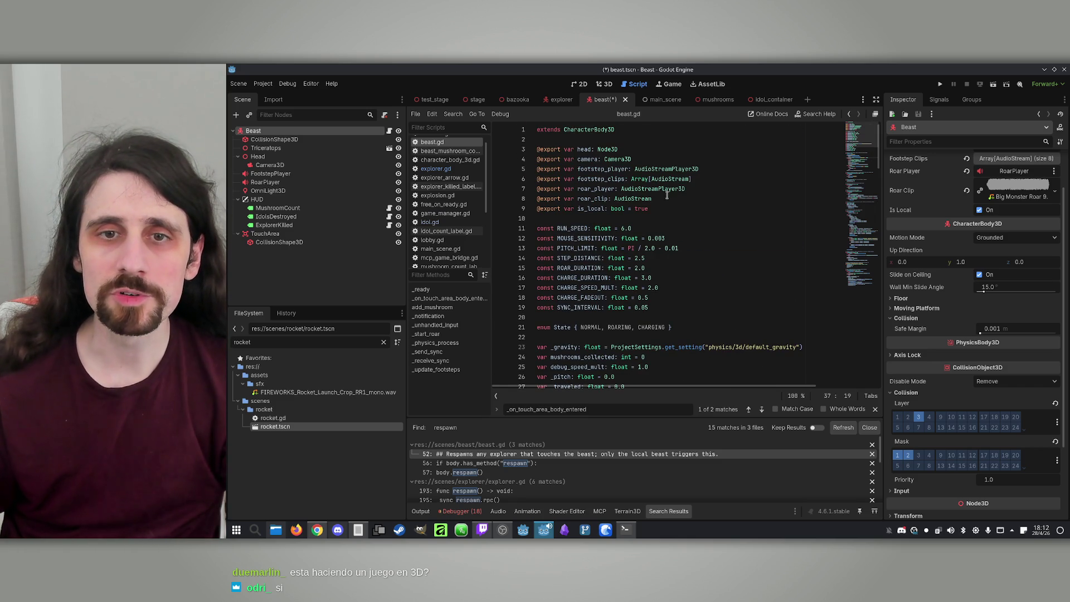
left_click_drag(631, 159, 537, 159)
key("ctrl+alt+Down")
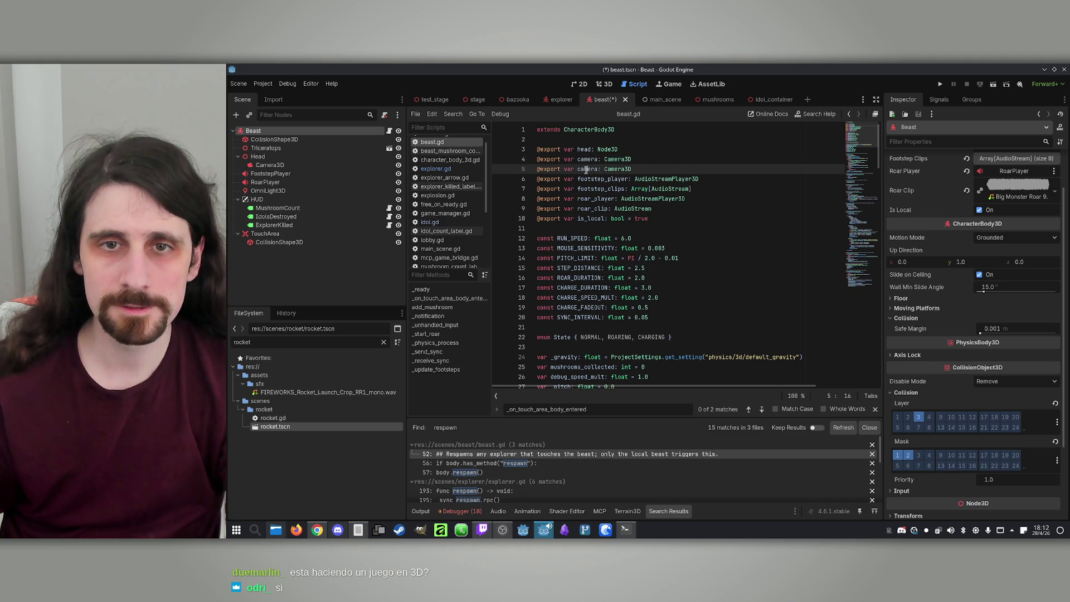
Step: Turn the copied line into an exported 'touch_area' variable of type Area3D
double_click(587, 169)
type("touch_ar")
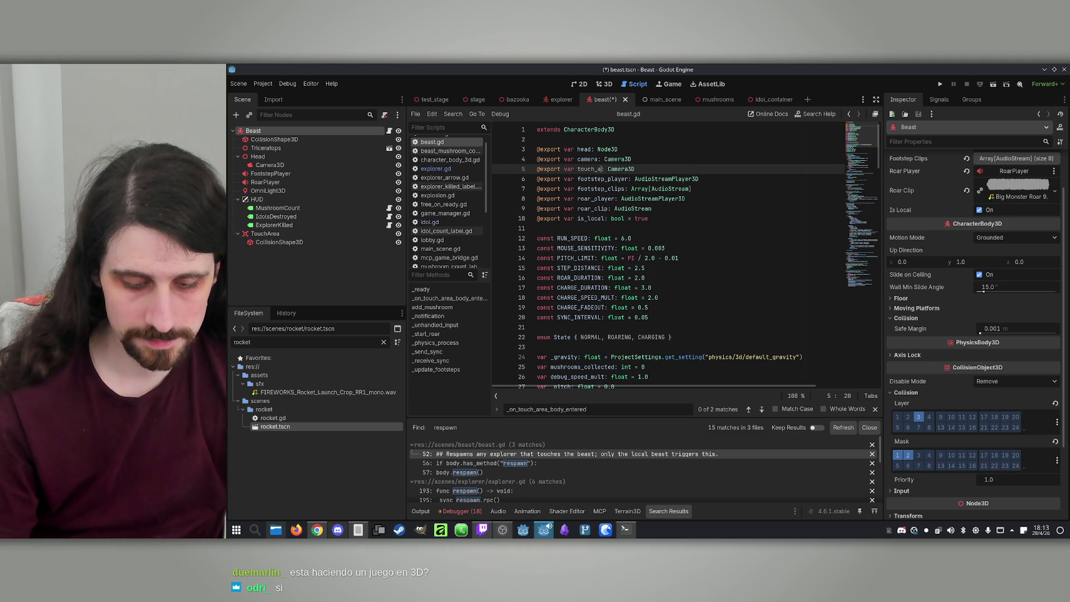
type("a")
double_click(631, 169)
type("T")
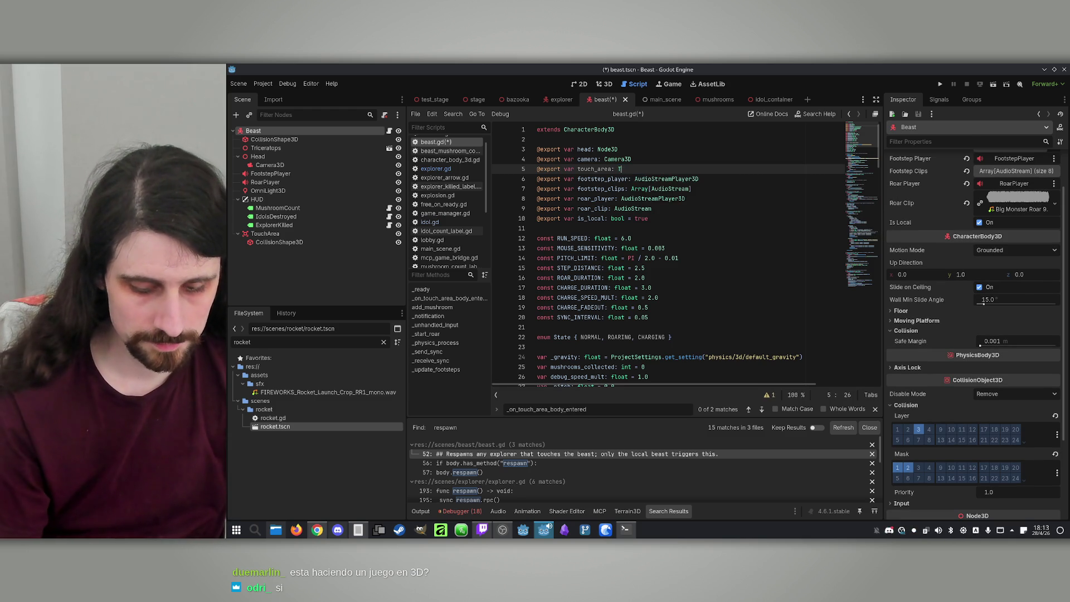
key("BackSpace")
type("Area")
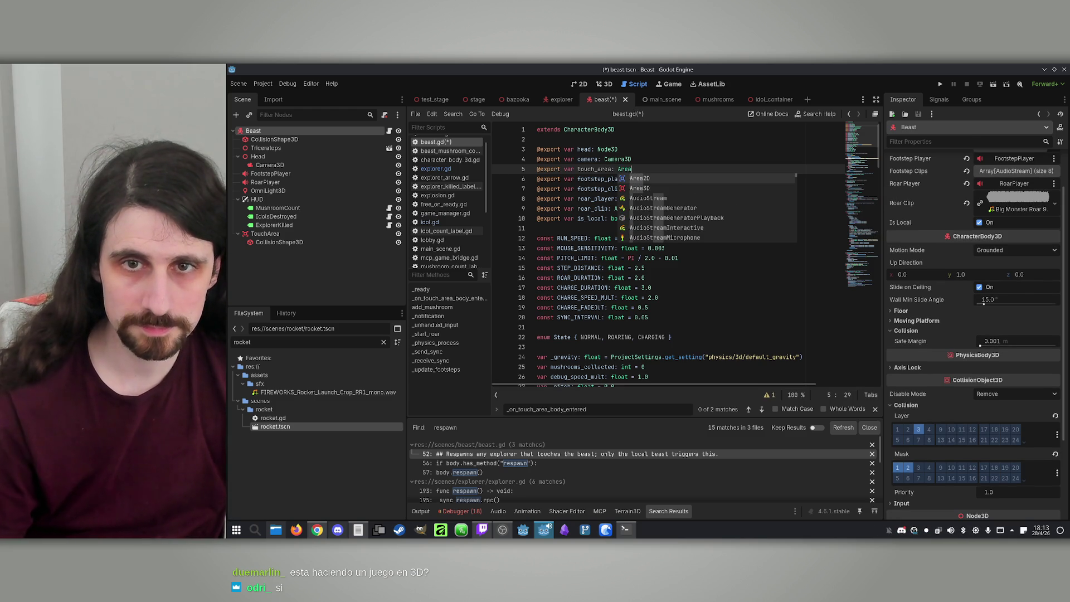
key("Return")
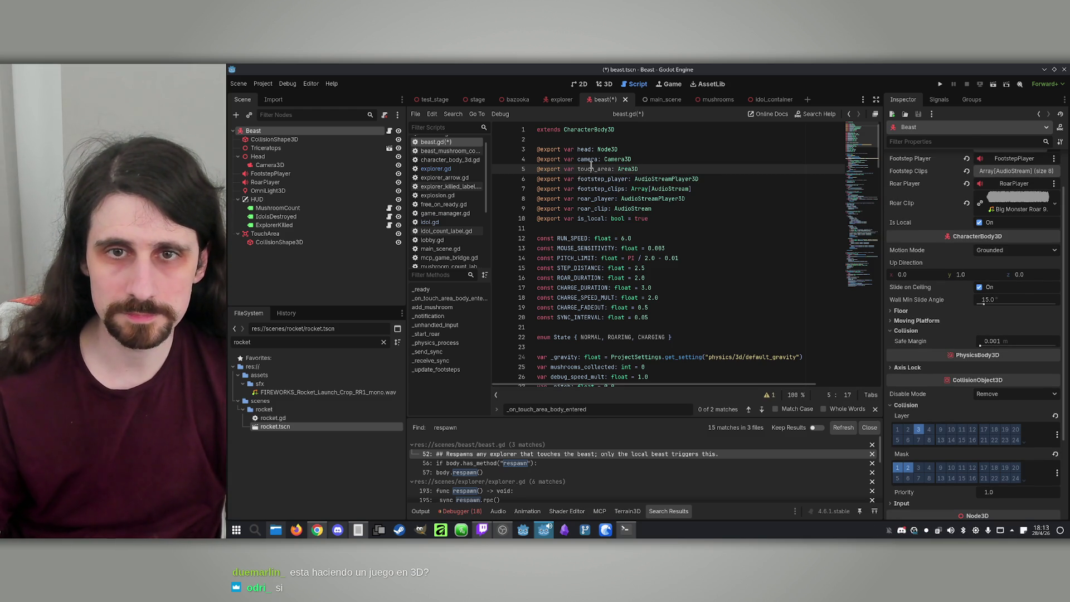
Step: Delete the local TouchArea lookup and assign the TouchArea node to the beast's Touch Area field
scroll(668, 212, "down", 7)
scroll(588, 294, "down", 1)
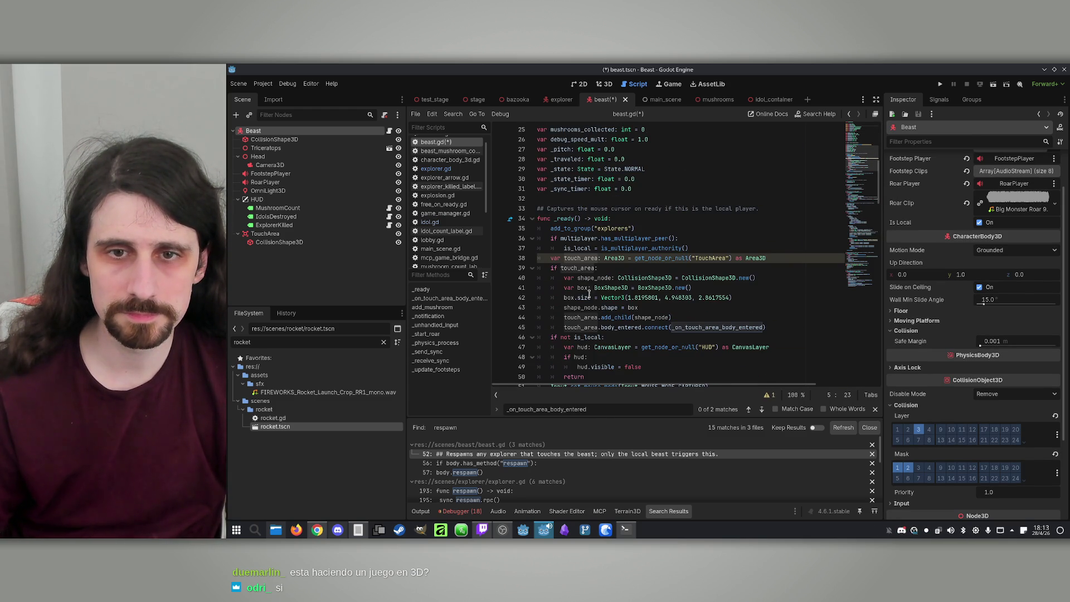
left_click_drag(766, 259, 552, 258)
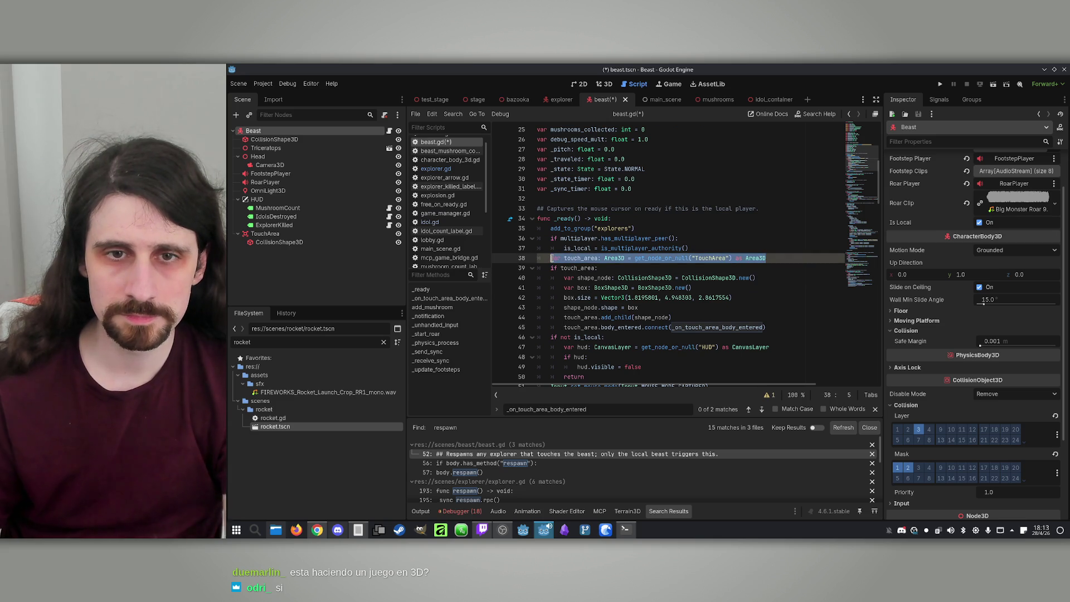
key("BackSpace")
key("BackSpace")
key("BackSpace")
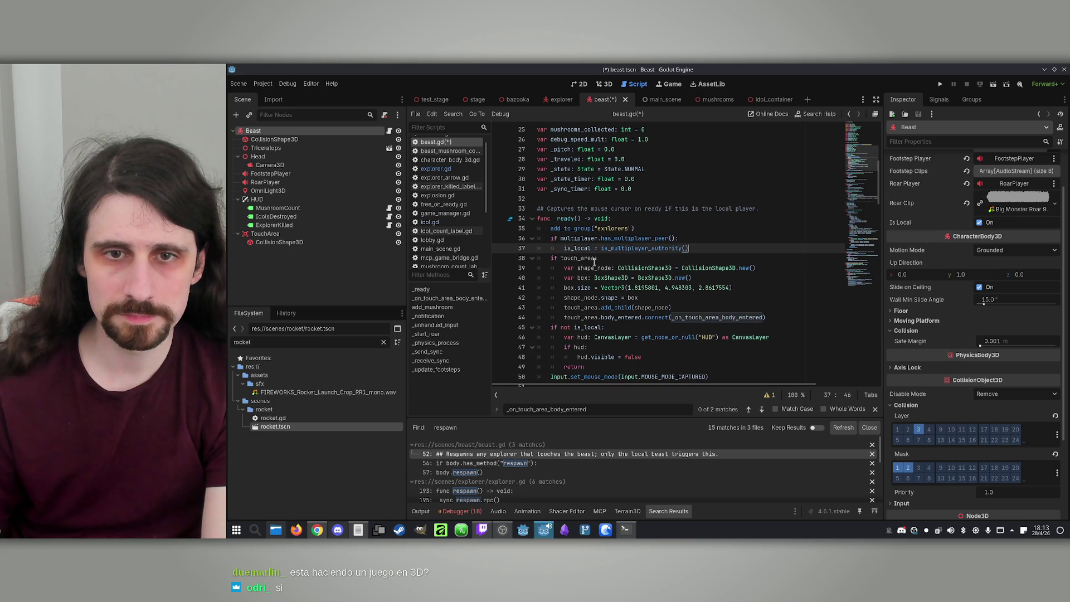
left_click(610, 258)
left_click(274, 140)
left_click(254, 131)
mouse_move(265, 234)
left_mouse_down()
mouse_move(418, 230)
mouse_move(1005, 171)
mouse_move(1002, 156)
mouse_move(1001, 185)
left_mouse_up()
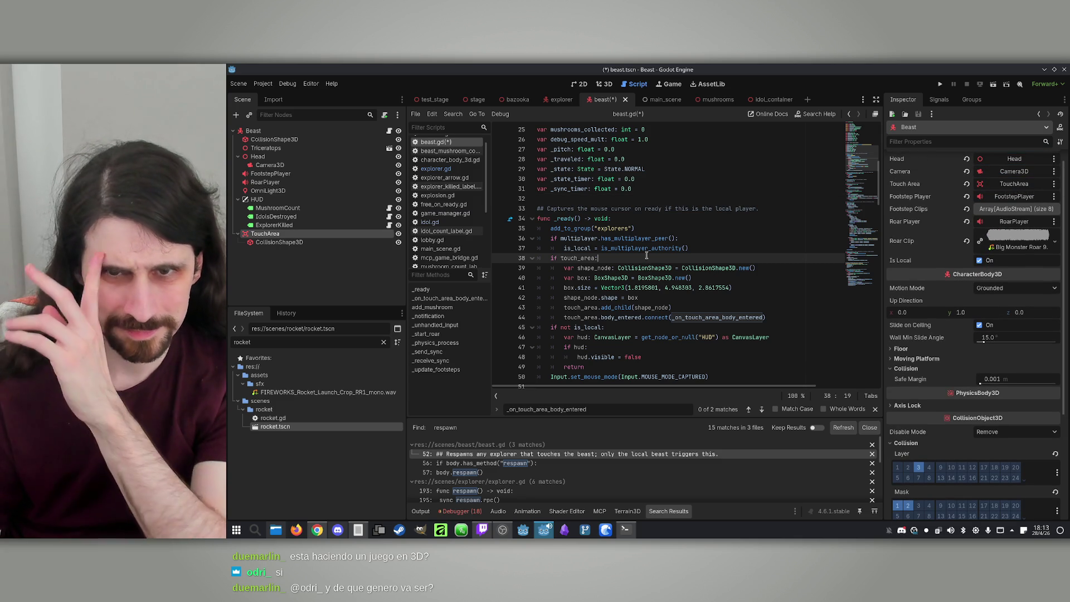
Step: Remove the runtime box collision-shape 'if touch_area' block from _ready
scroll(708, 263, "down", 1)
scroll(708, 263, "up", 1)
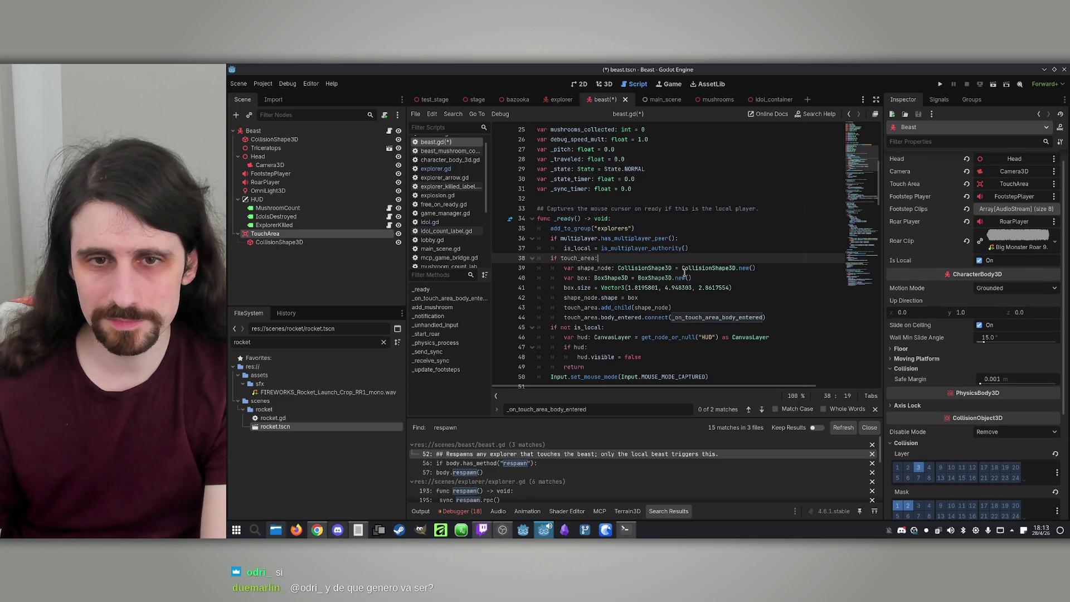
left_click(645, 299)
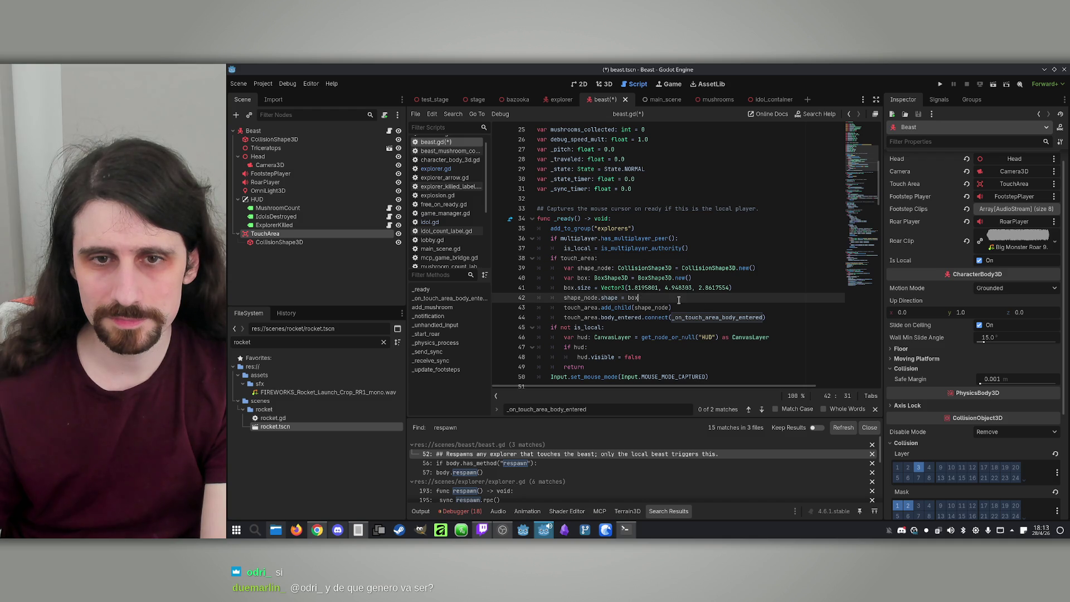
left_click_drag(528, 291, 467, 270)
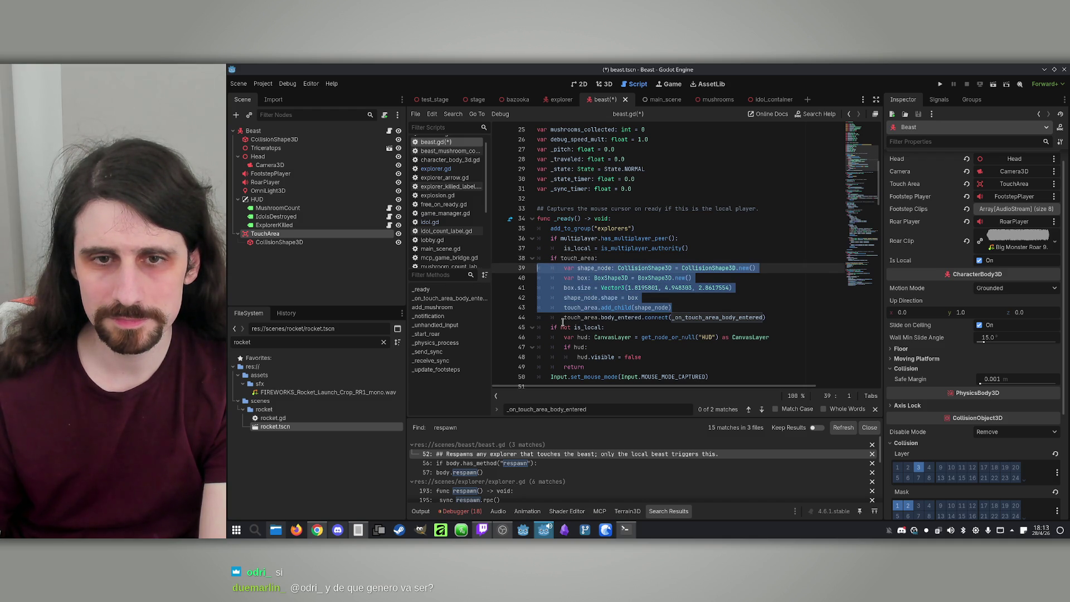
left_click_drag(564, 318, 552, 261)
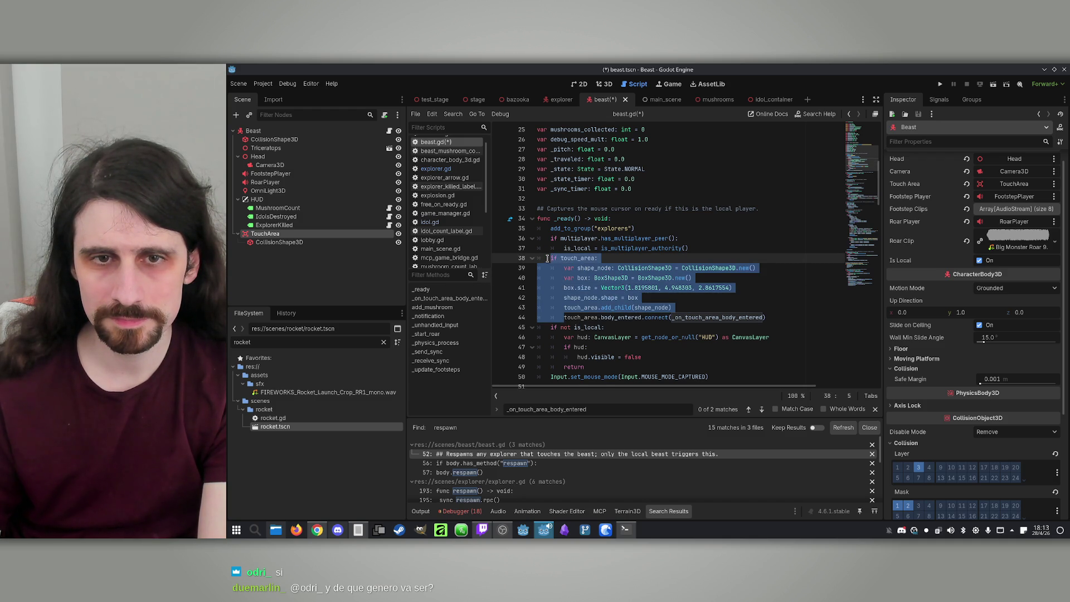
key("BackSpace")
Step: Tidy the lines after the body_entered connect call and save the scene and script
key("Return")
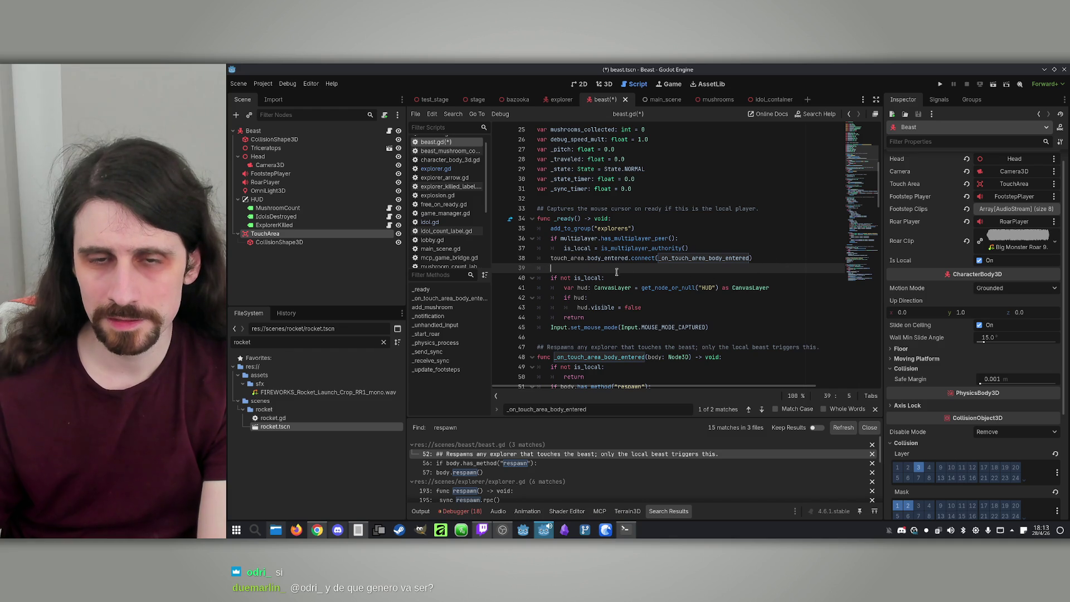
double_click(611, 258)
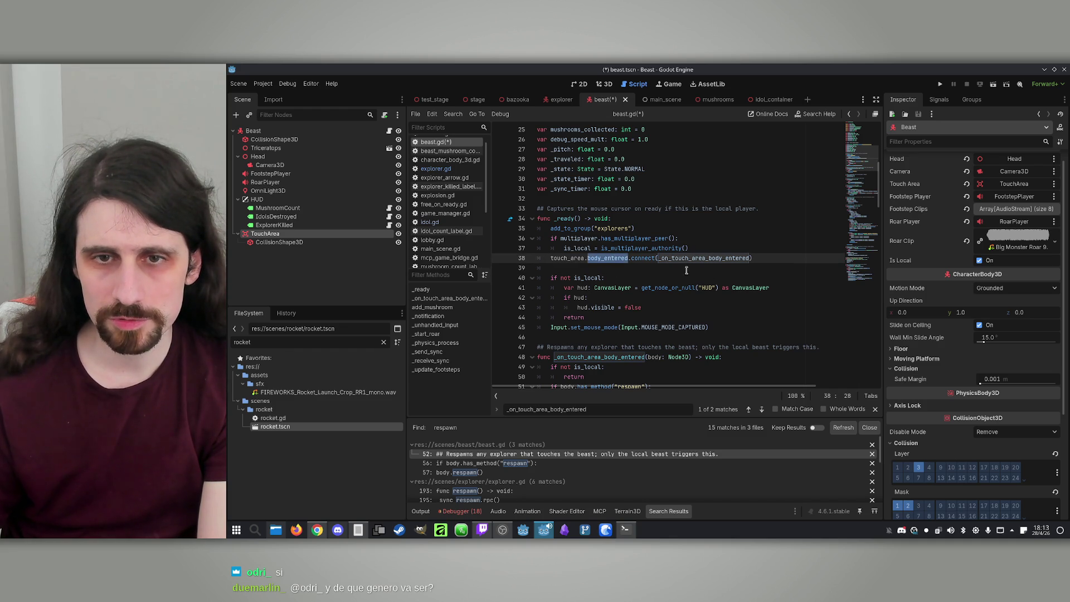
left_click(682, 269)
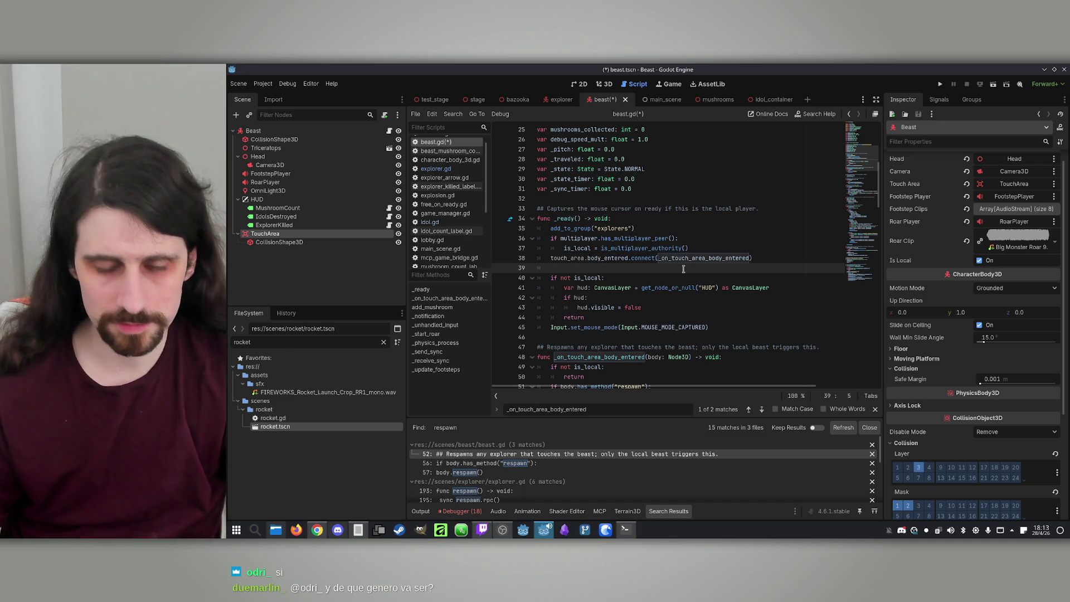
key("ctrl+s")
left_click(274, 225)
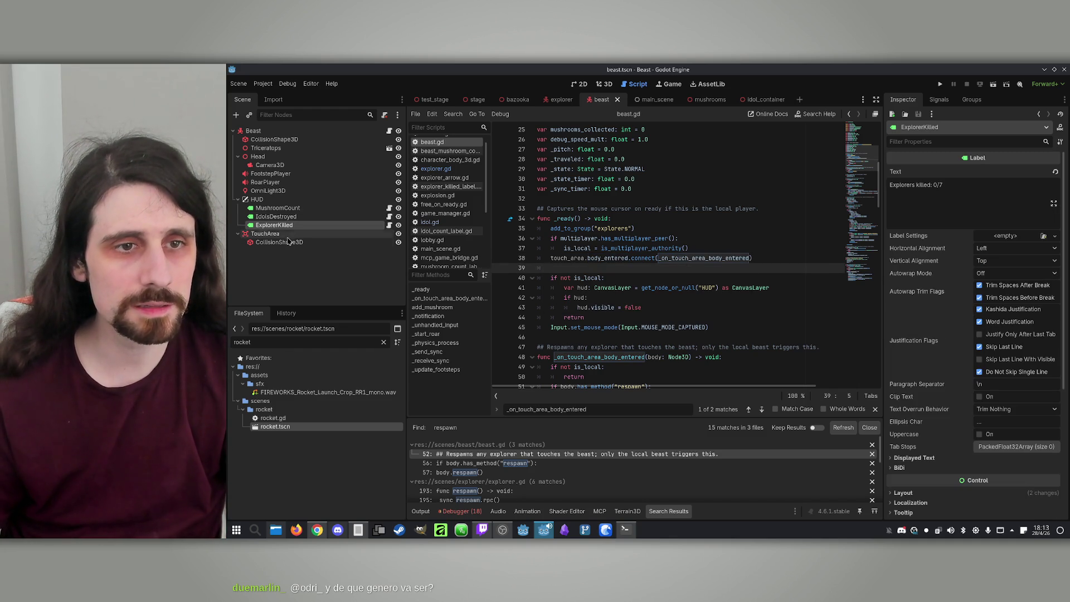
Step: Take TouchArea off collision layer 4, switch its mask from layer 1 to layer 2, and save
left_click(282, 234)
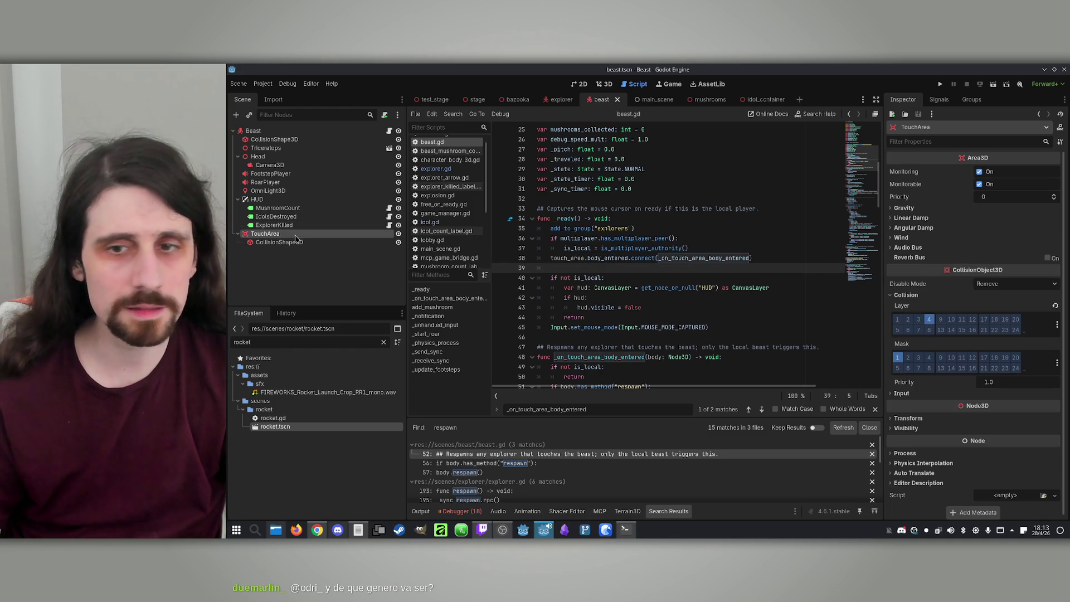
left_click(929, 319)
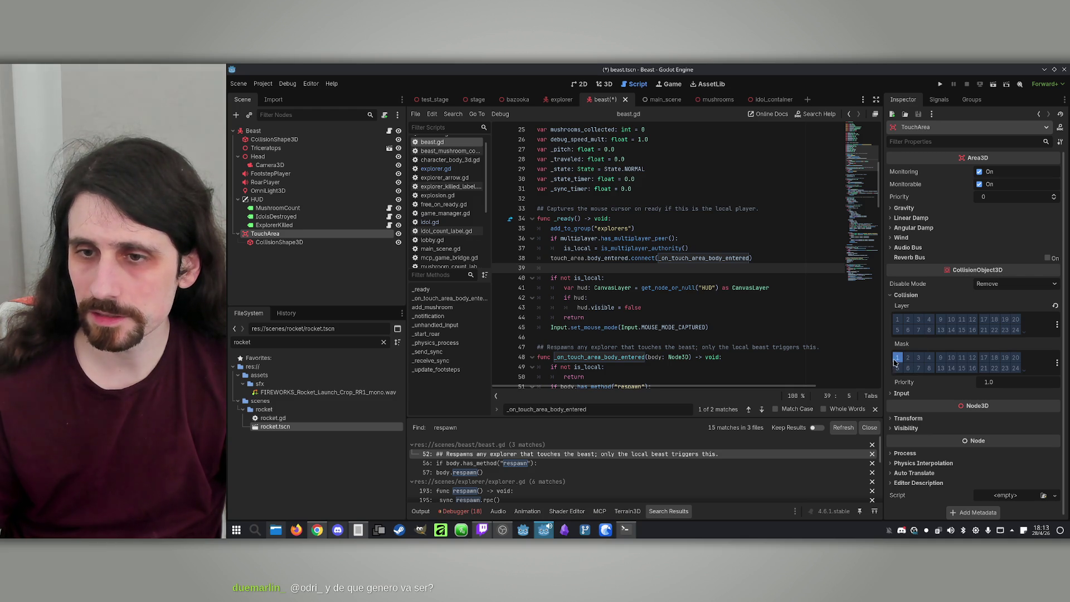
left_click(722, 230)
key("ctrl+s")
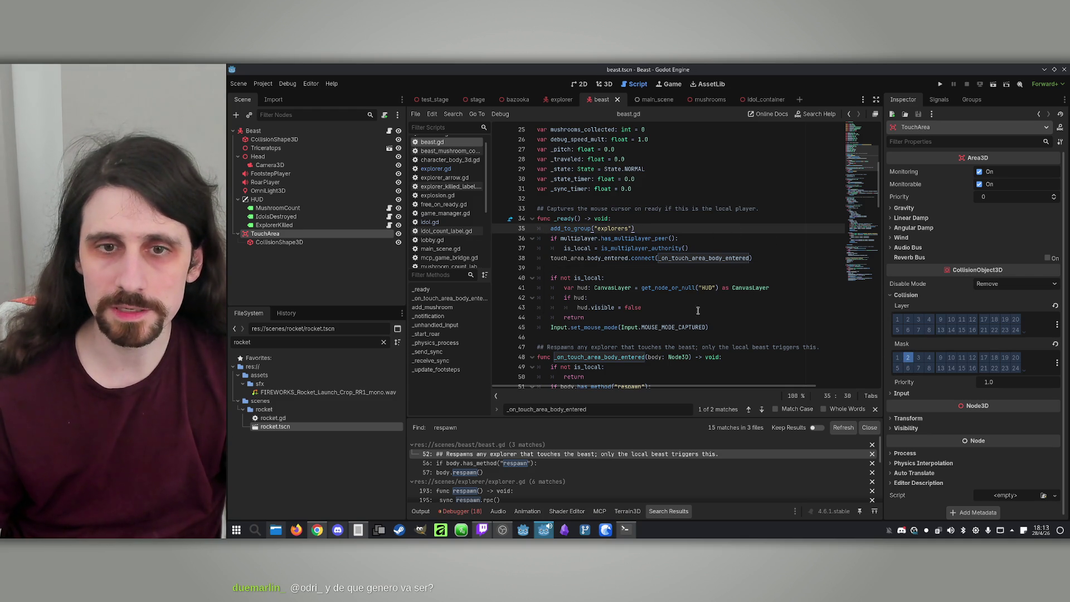
Step: Review the touch handler's has_method check and respawn call in beast.gd
scroll(674, 345, "down", 1)
double_click(700, 226)
scroll(667, 310, "down", 2)
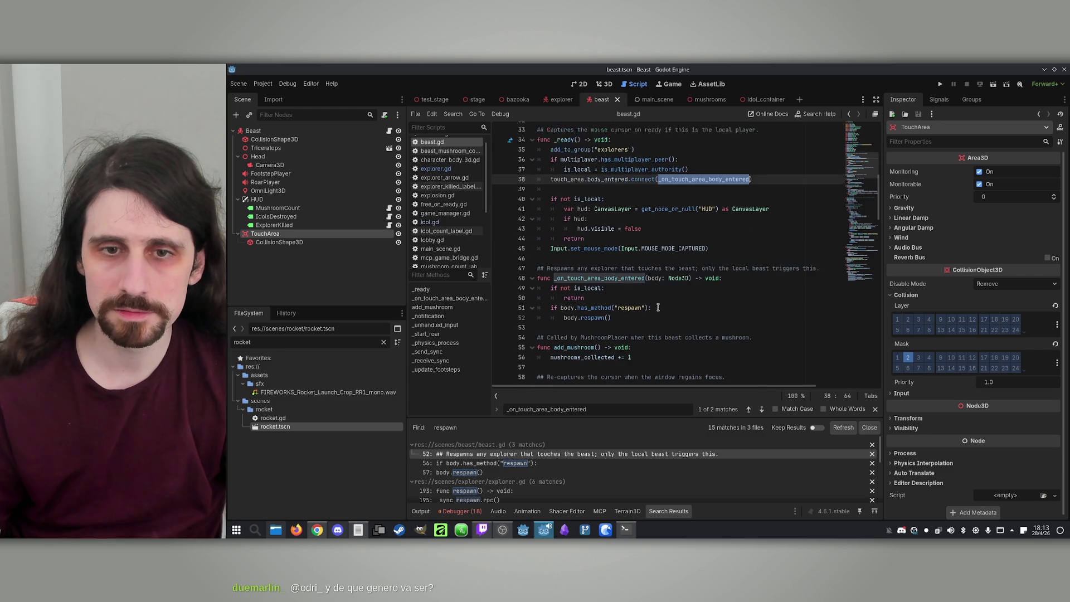
left_click(624, 287)
left_click(600, 298)
left_click(649, 307)
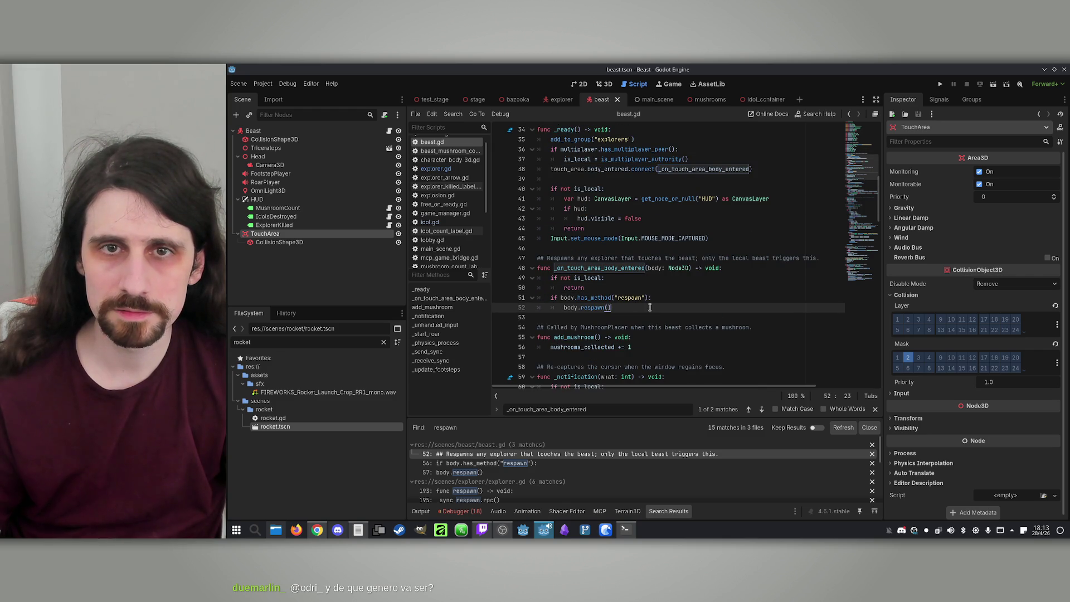
left_click(656, 296)
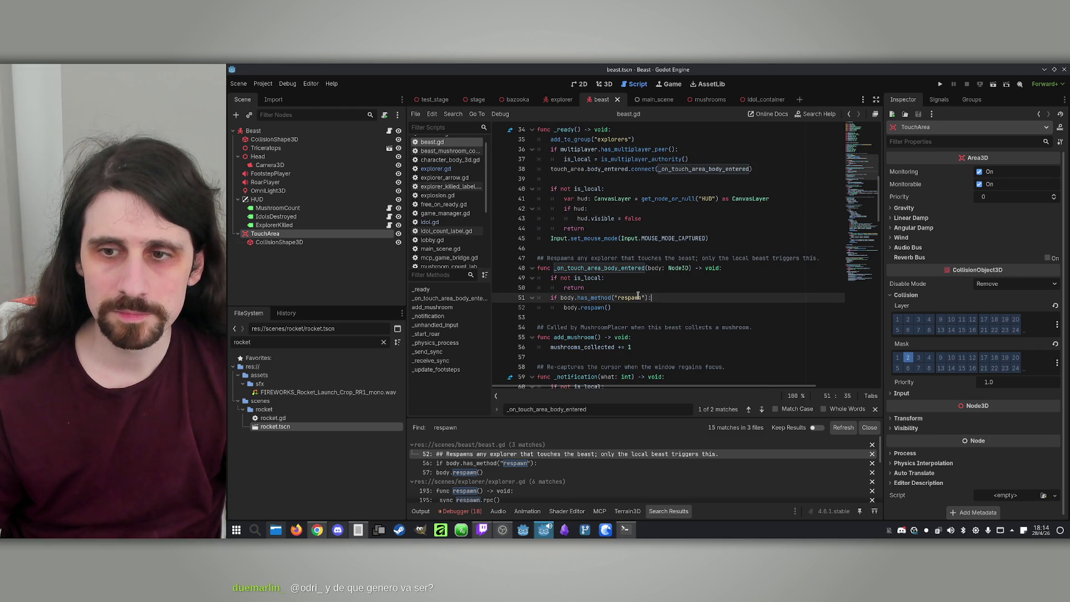
scroll(585, 195, "up", 3)
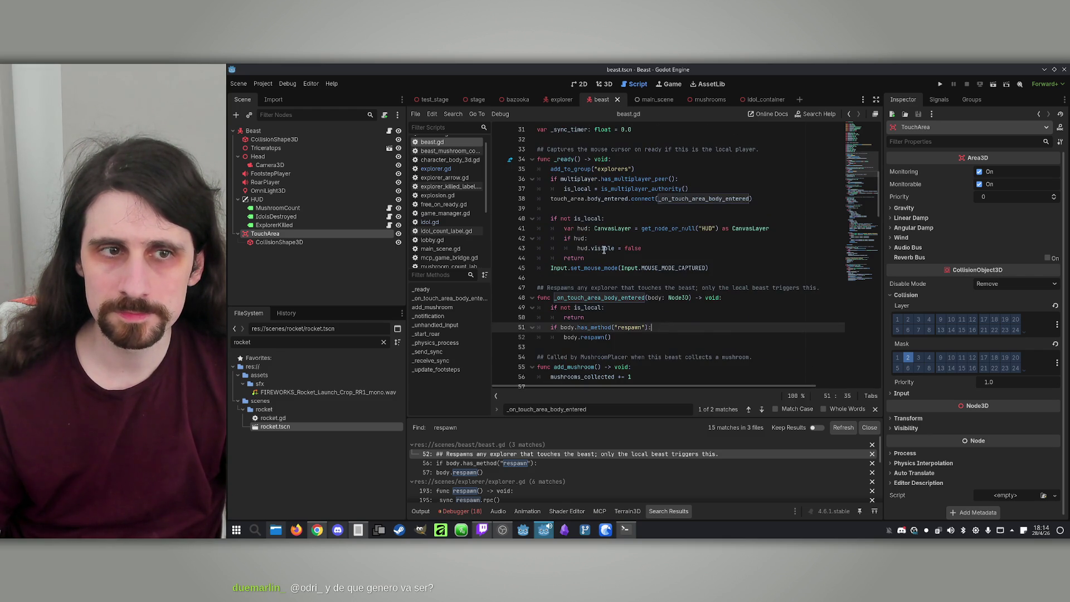
Step: Reselect the Beast root node and launch the game for testing
left_click(291, 132)
left_click(743, 228)
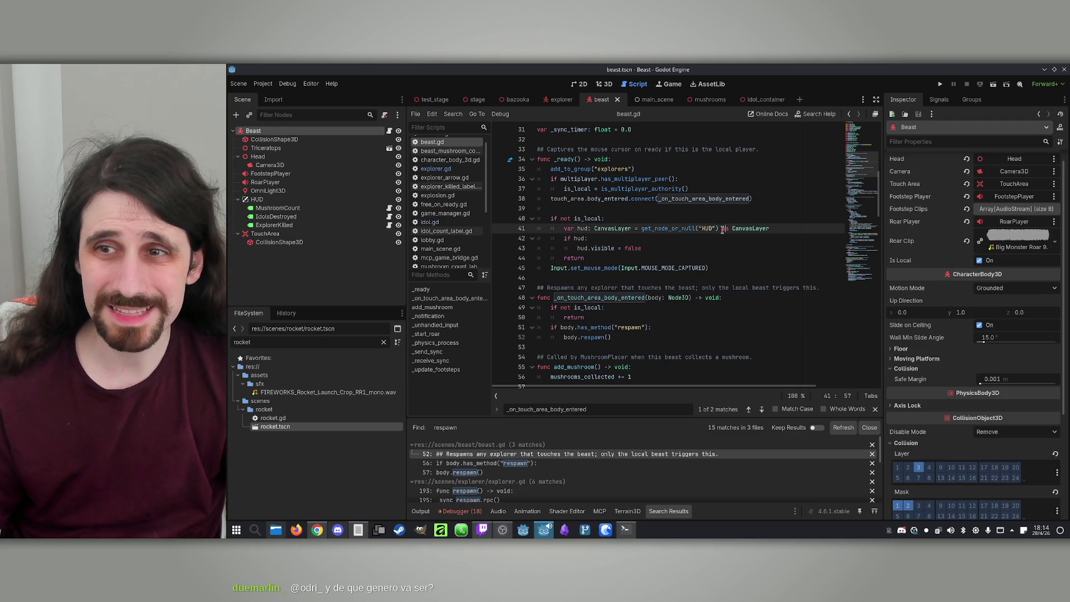
left_click(940, 84)
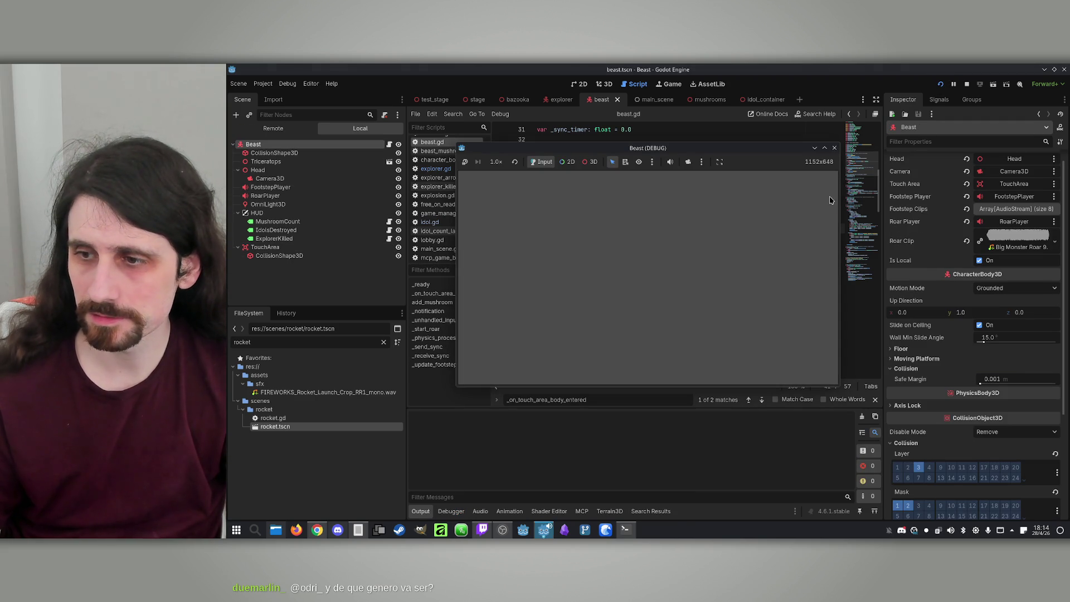
Step: Put the two game windows side by side, host and join, and make the first player the Beast
mouse_move(684, 169)
left_mouse_down()
mouse_move(913, 169)
mouse_move(897, 169)
left_mouse_up()
left_click_drag(655, 152, 441, 148)
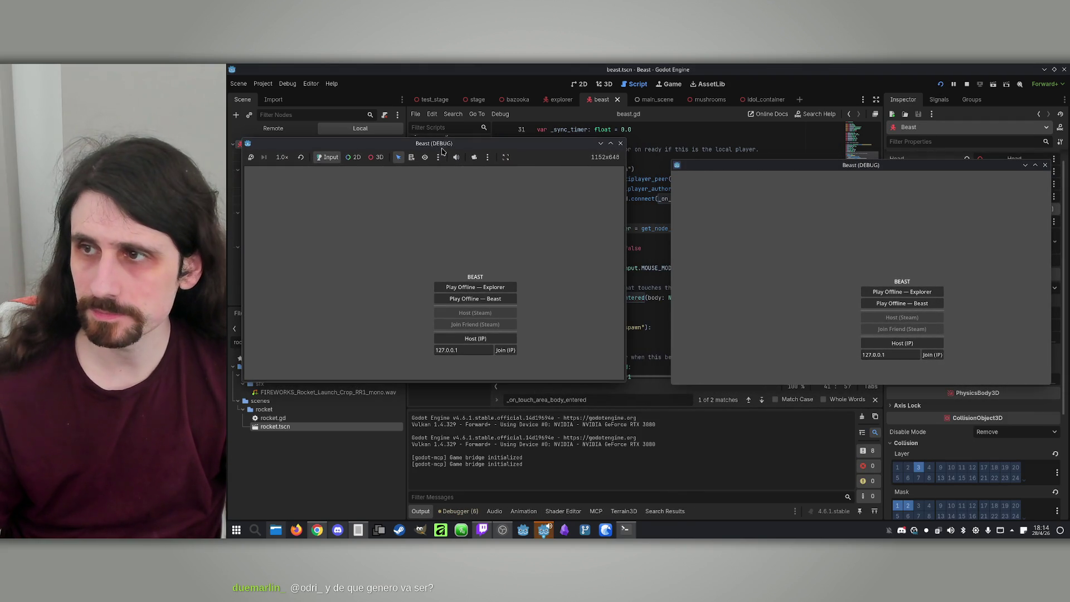
left_click(475, 338)
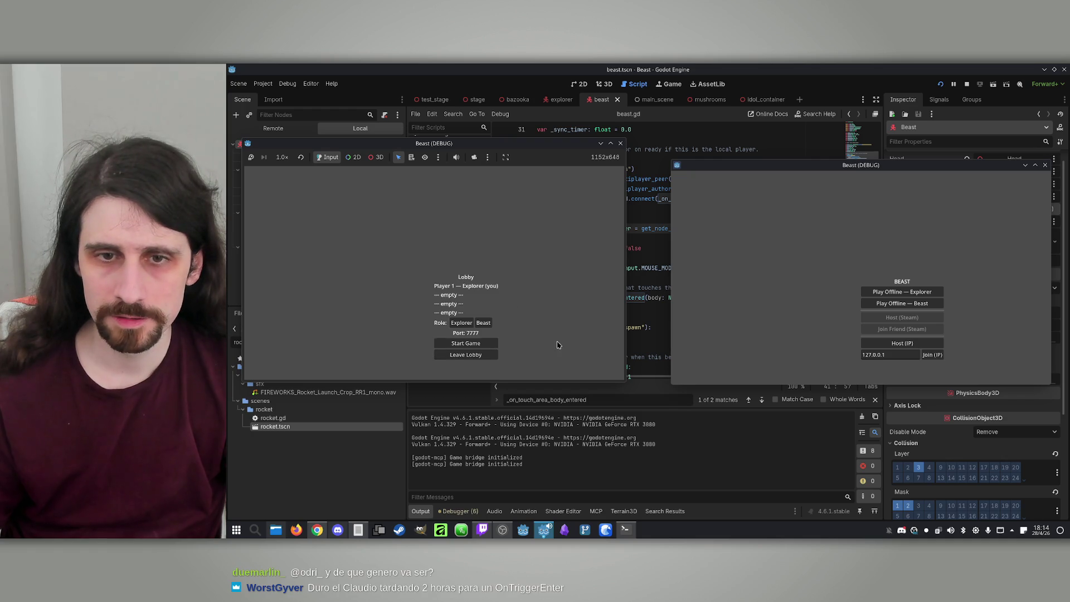
left_click(934, 358)
left_click(482, 323)
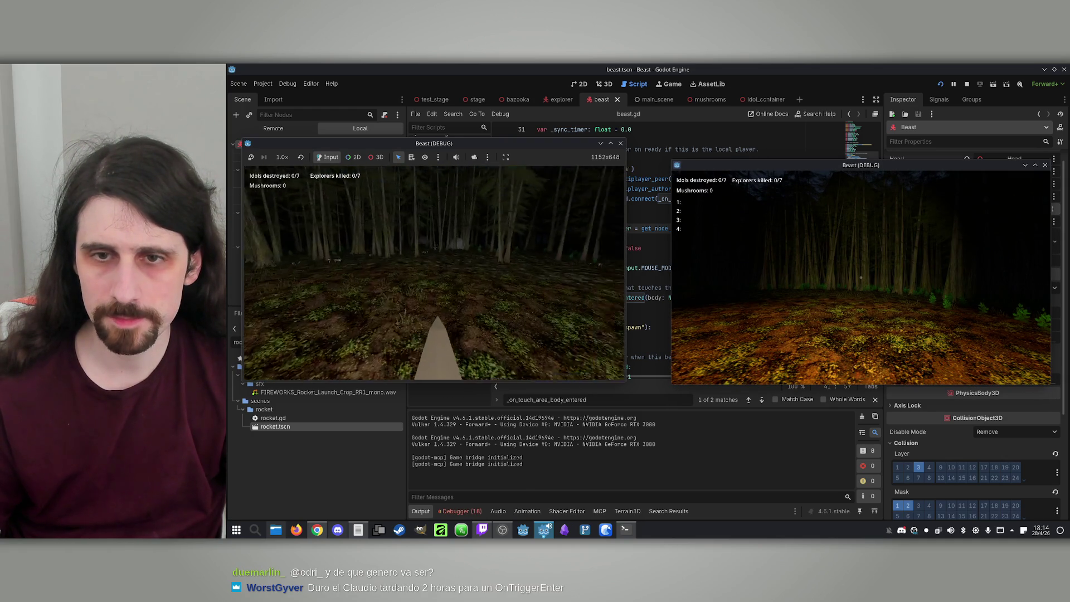
Step: Walk through the forest, toggle the overview map on and off, then stop the game
key("w")
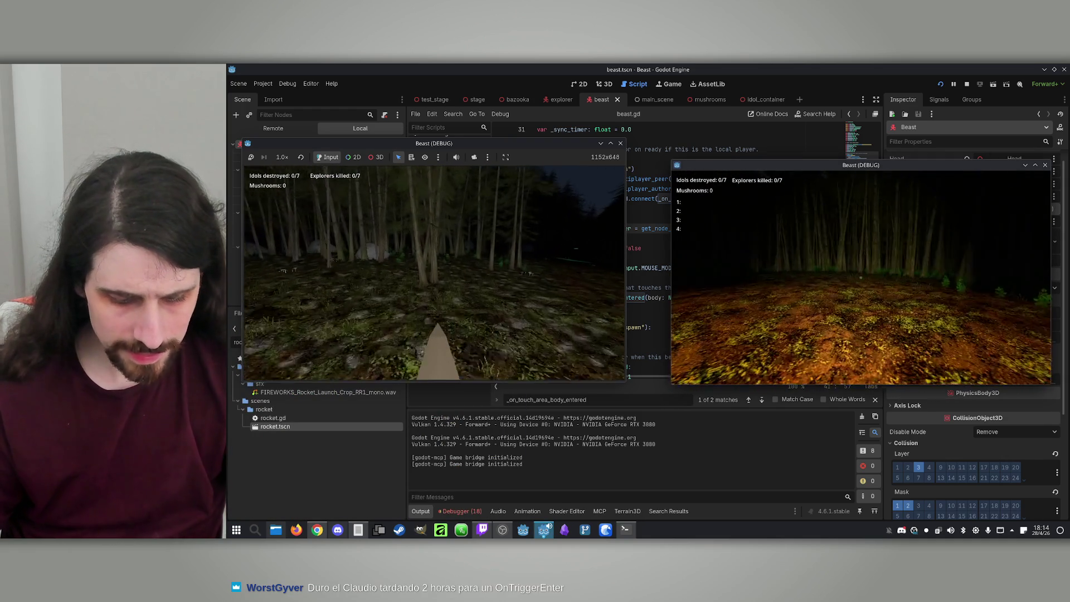
key("w")
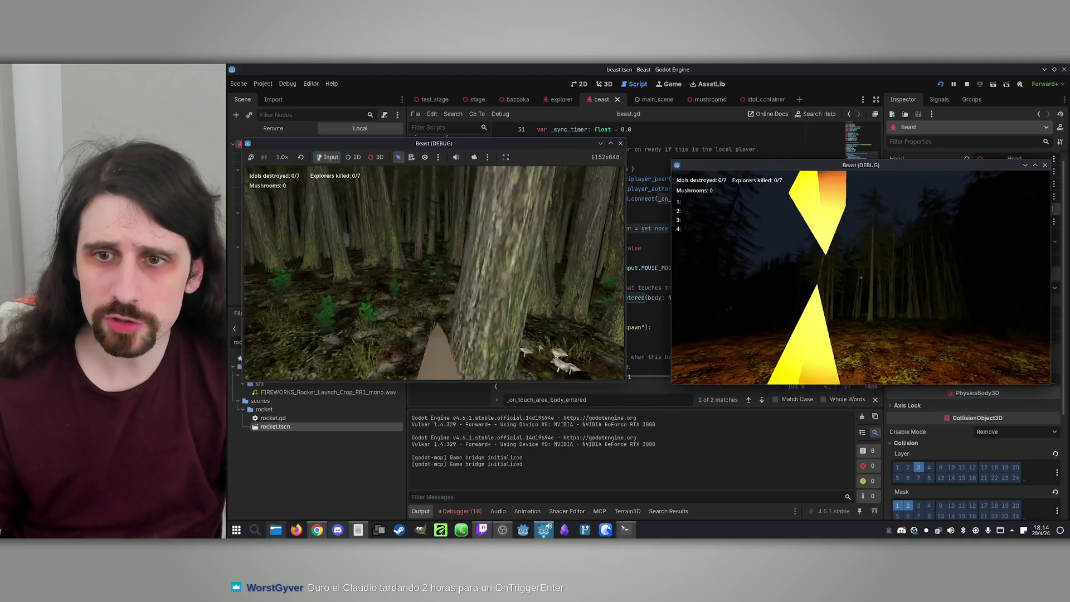
key("m")
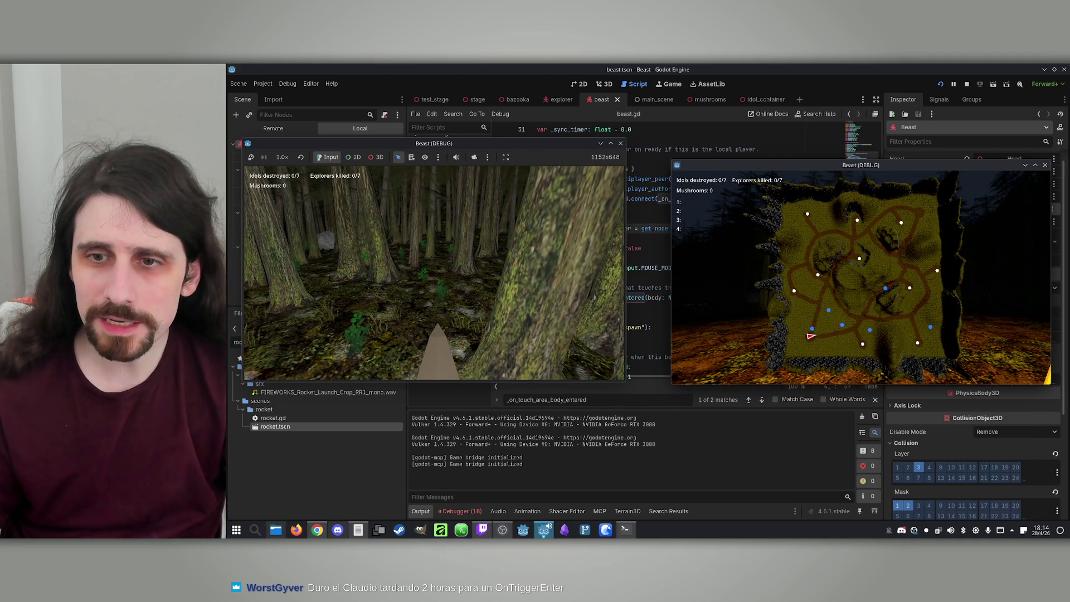
key("m")
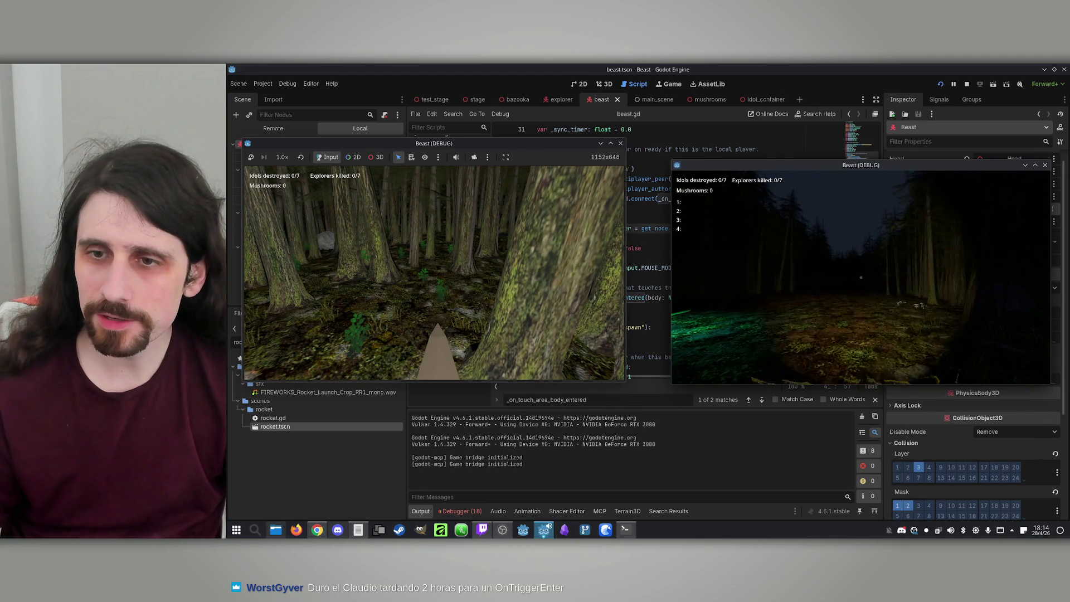
key("m")
key("m")
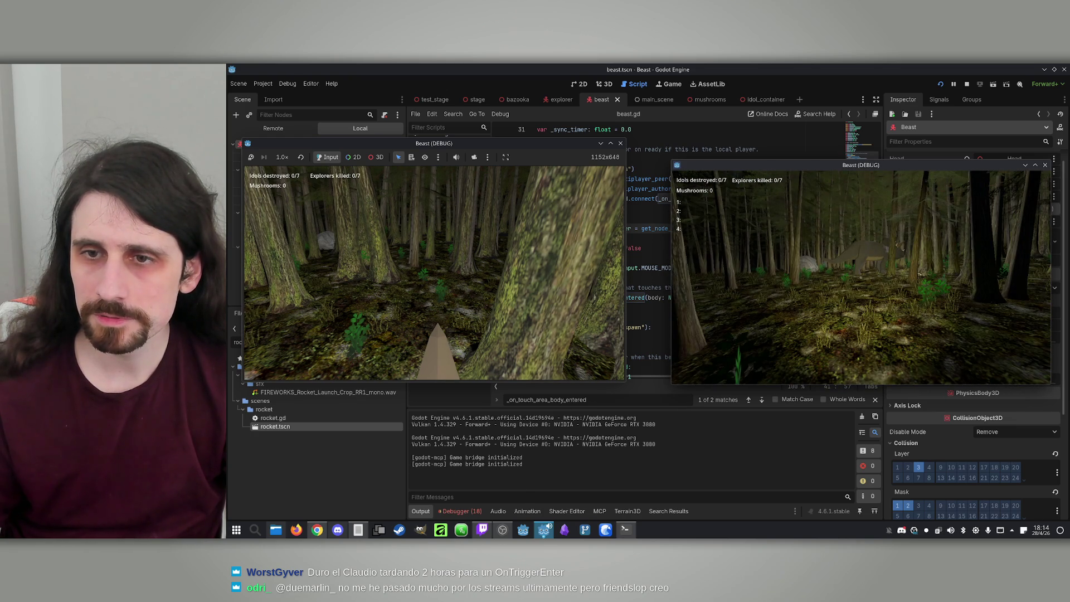
key("super")
key("Escape")
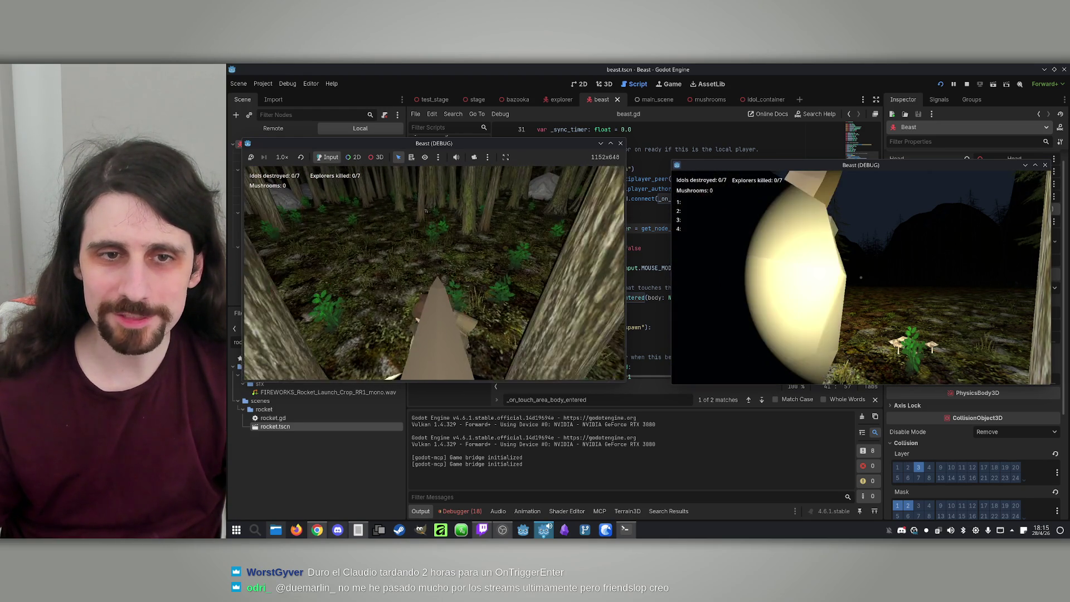
key("super")
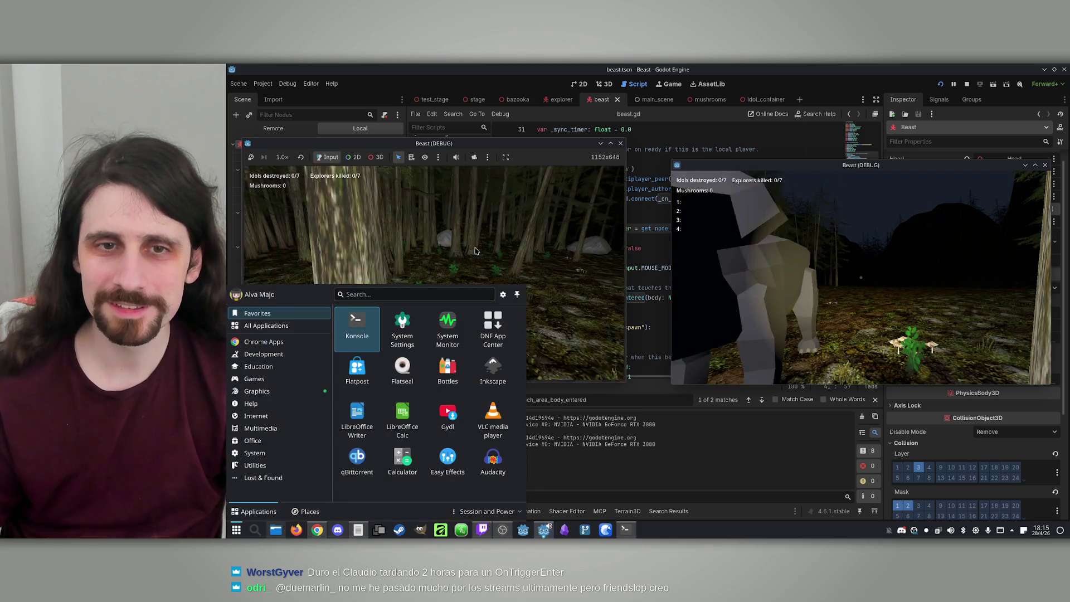
left_click(967, 84)
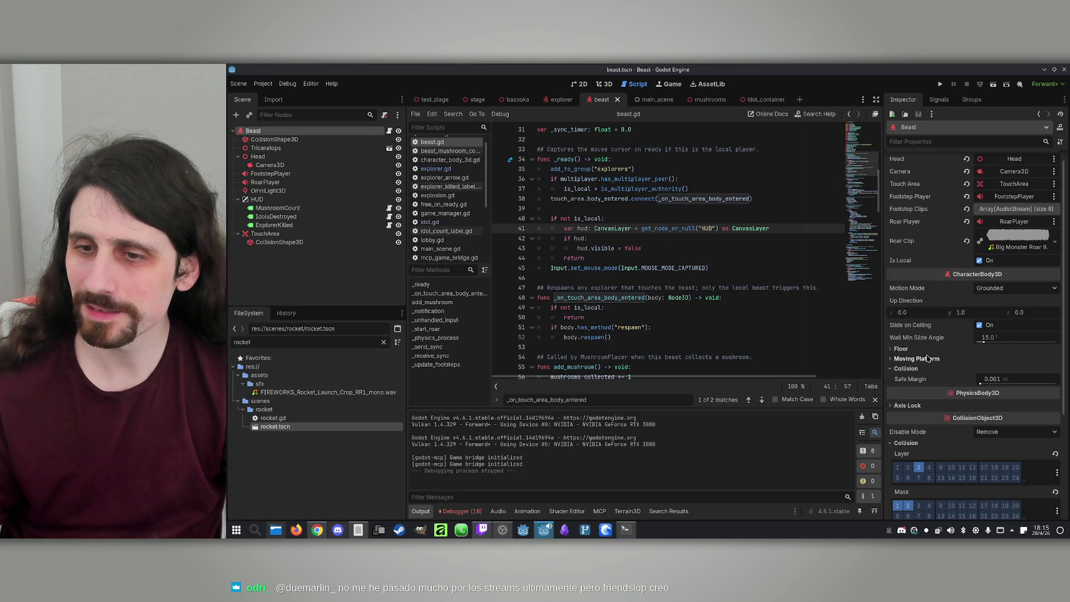
Step: Tick collision mask bit 2 on the Beast, compare against the Explorer scene, and relaunch the game
scroll(928, 359, "down", 2)
left_click(908, 461)
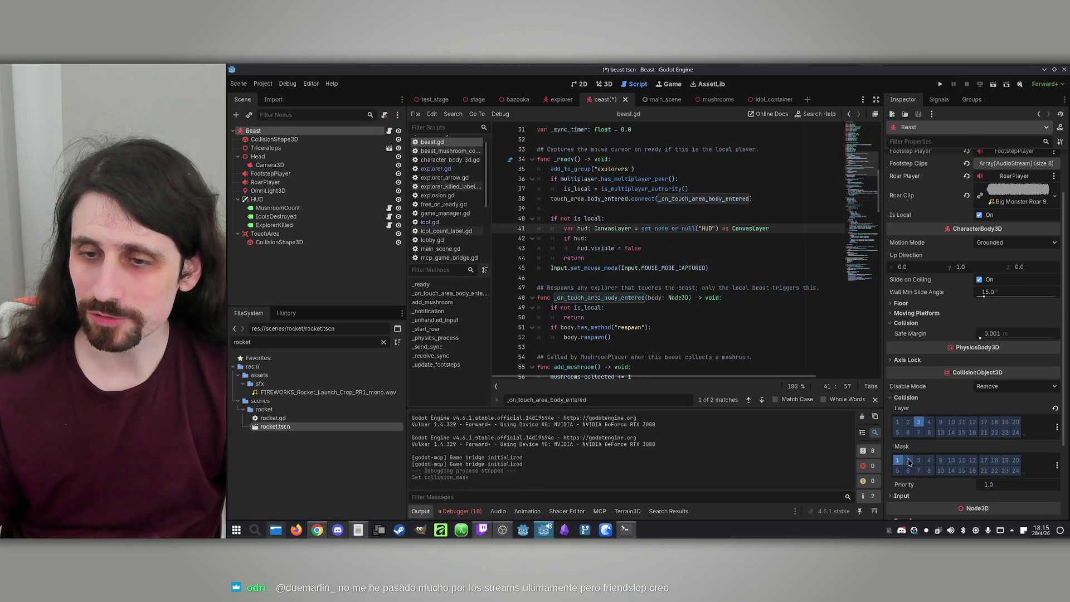
left_click(561, 99)
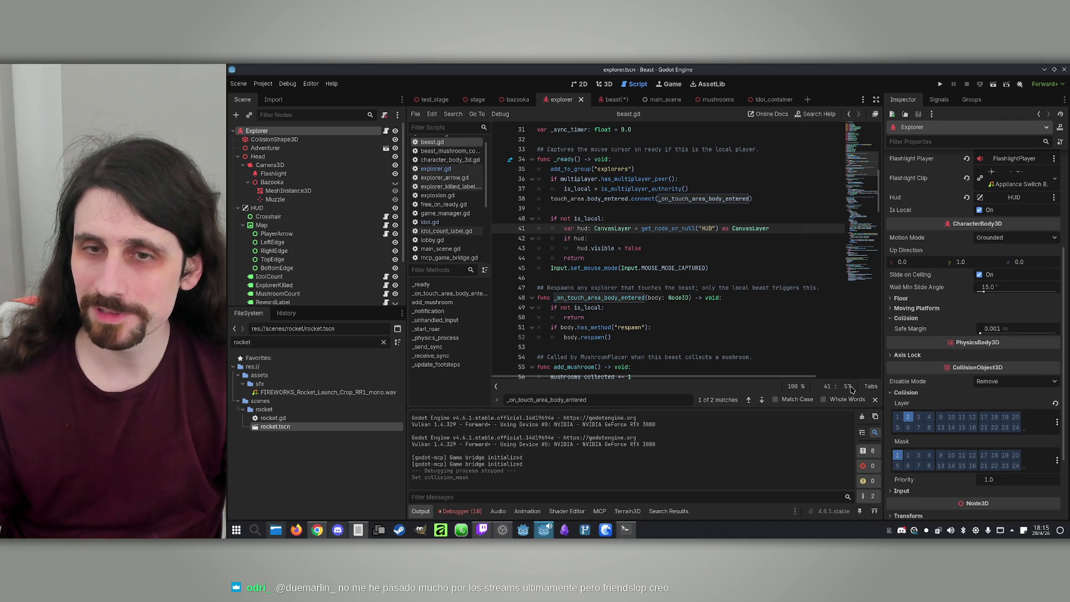
left_click(611, 99)
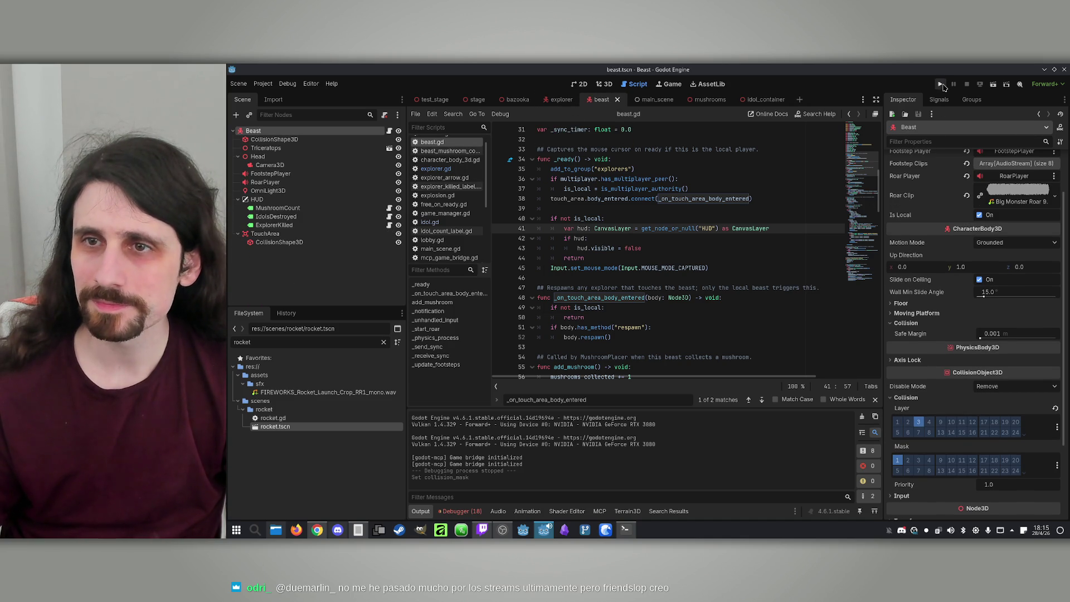
left_click(942, 84)
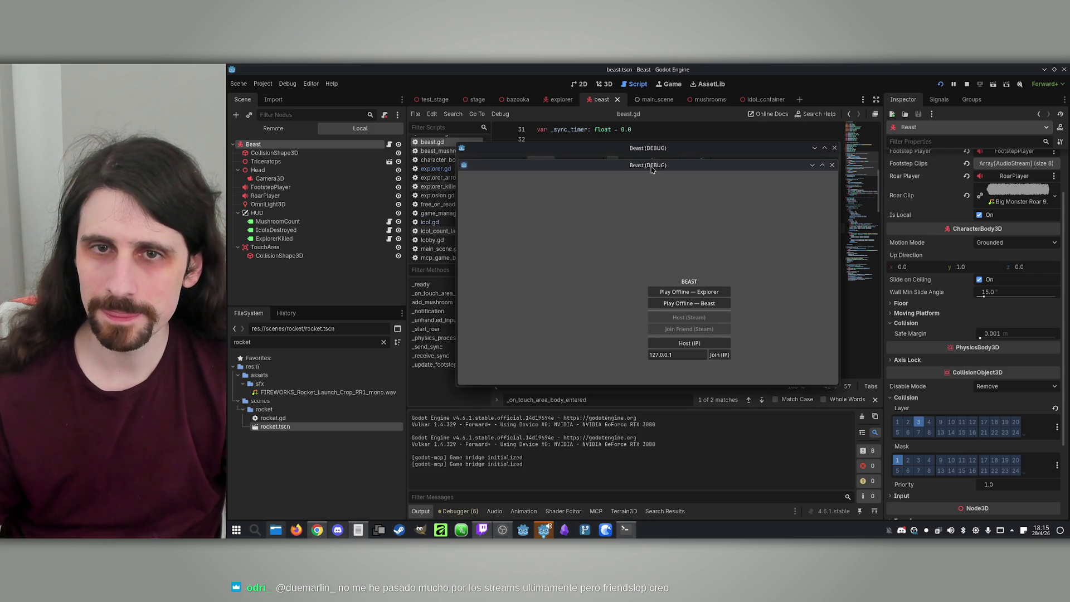
Step: Put the game windows side by side, host and join over IP, set the host to Beast, and start
left_click_drag(649, 164, 870, 163)
left_click_drag(647, 148, 423, 142)
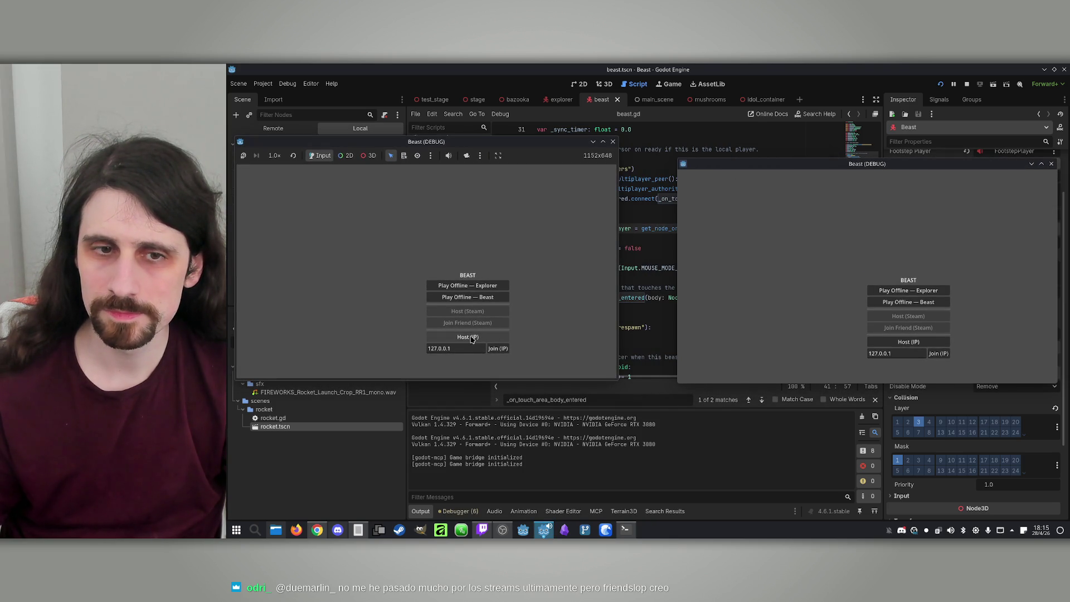
left_click(471, 339)
left_click(947, 359)
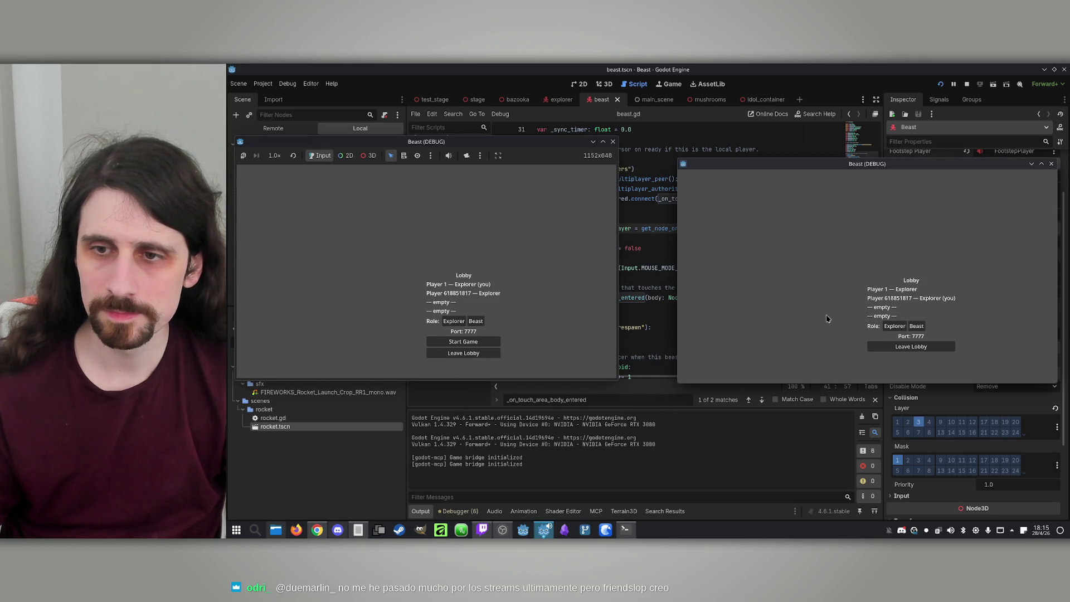
left_click(476, 321)
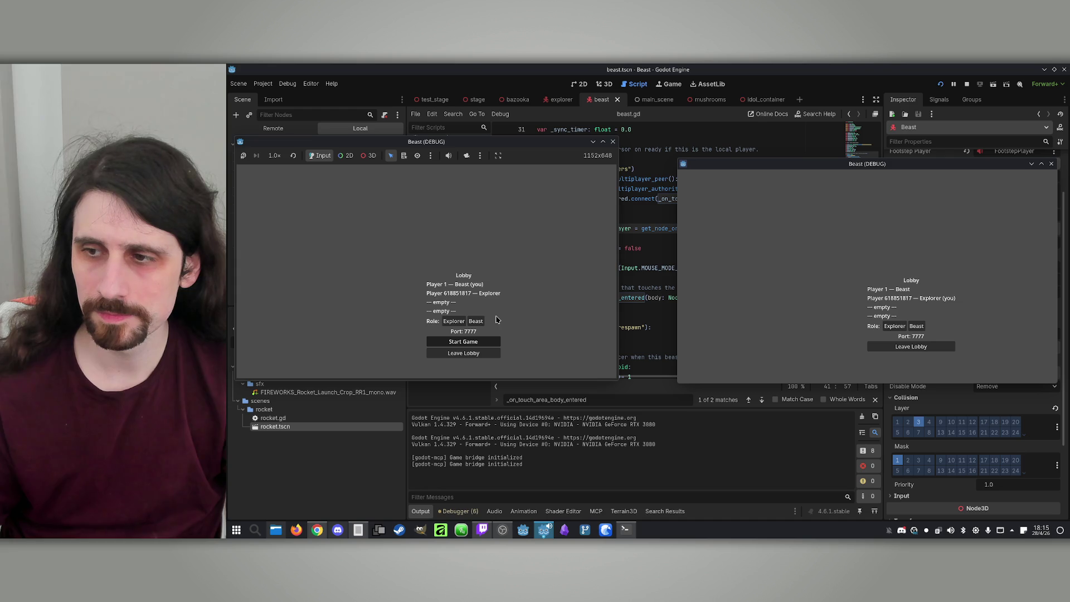
left_click(463, 341)
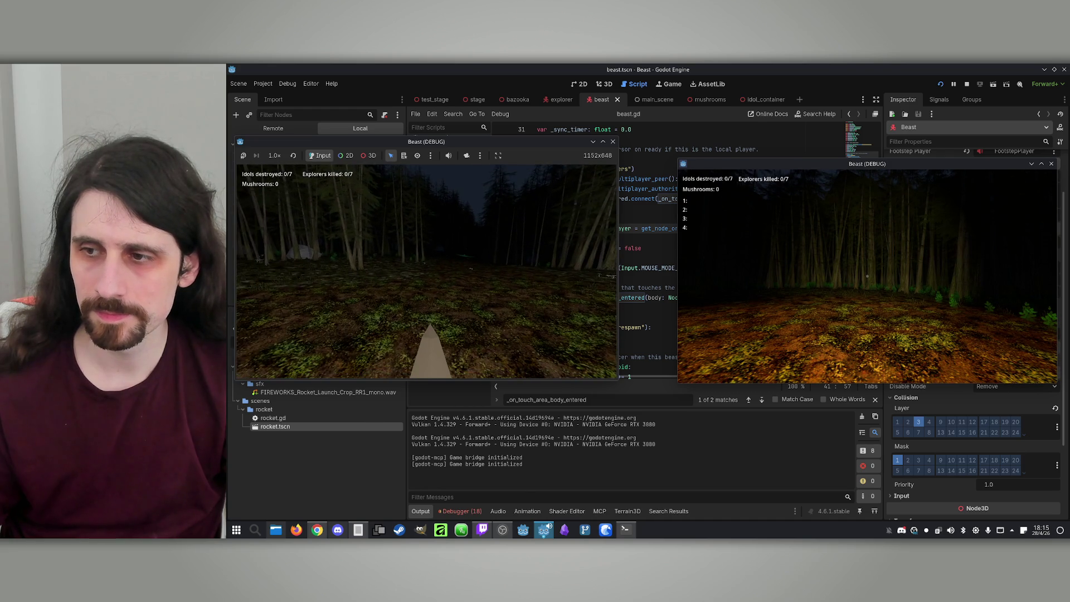
Step: Chase down an explorer as the beast until Explorers killed reads 1/7, then stop the game
key("super")
left_click(568, 318)
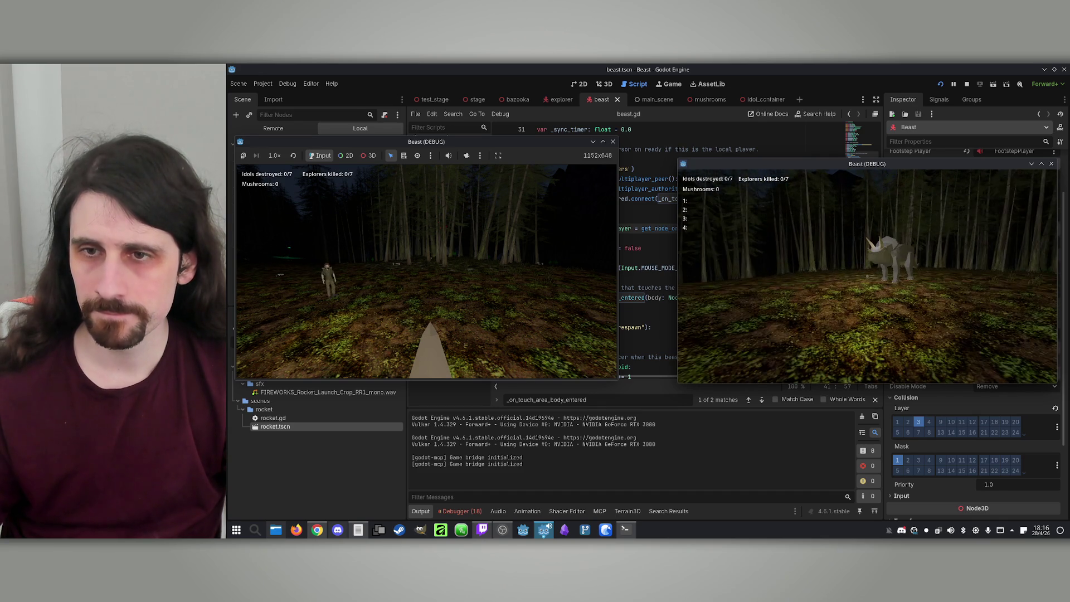
key("super")
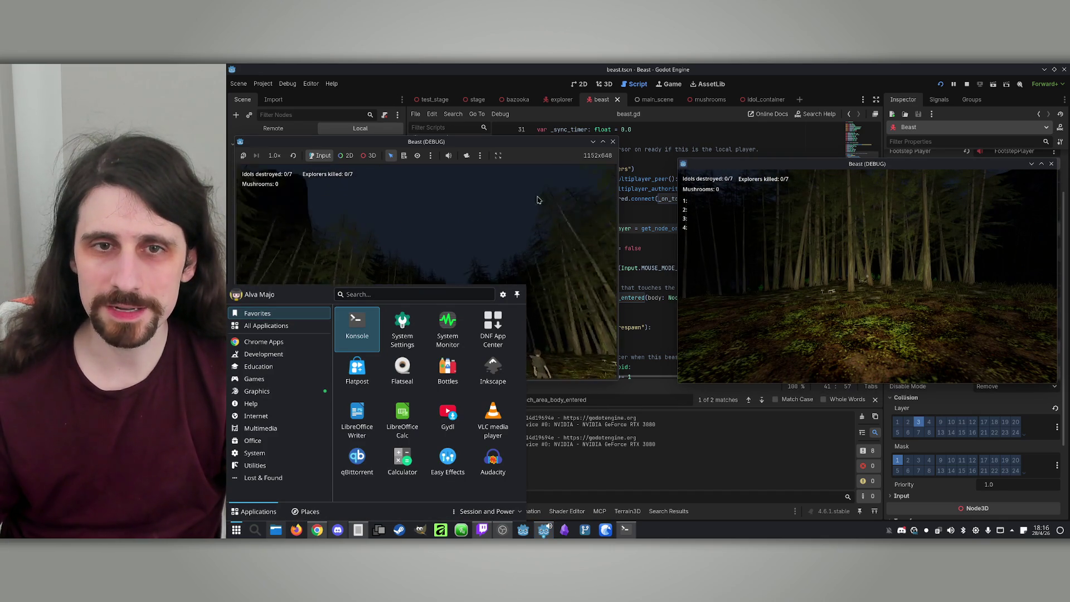
left_click(538, 167)
key("w")
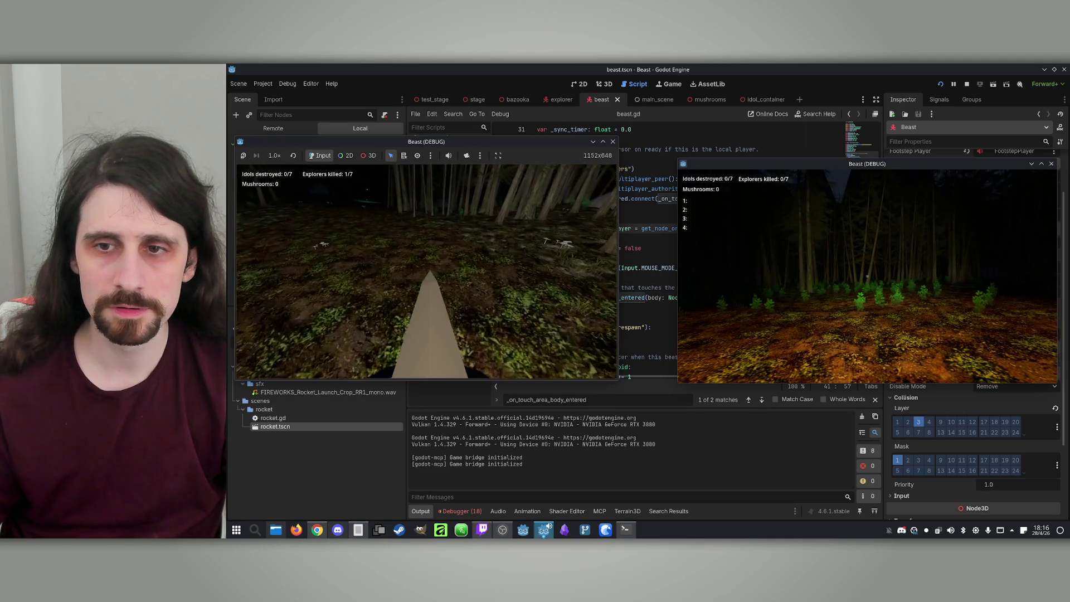
key("w")
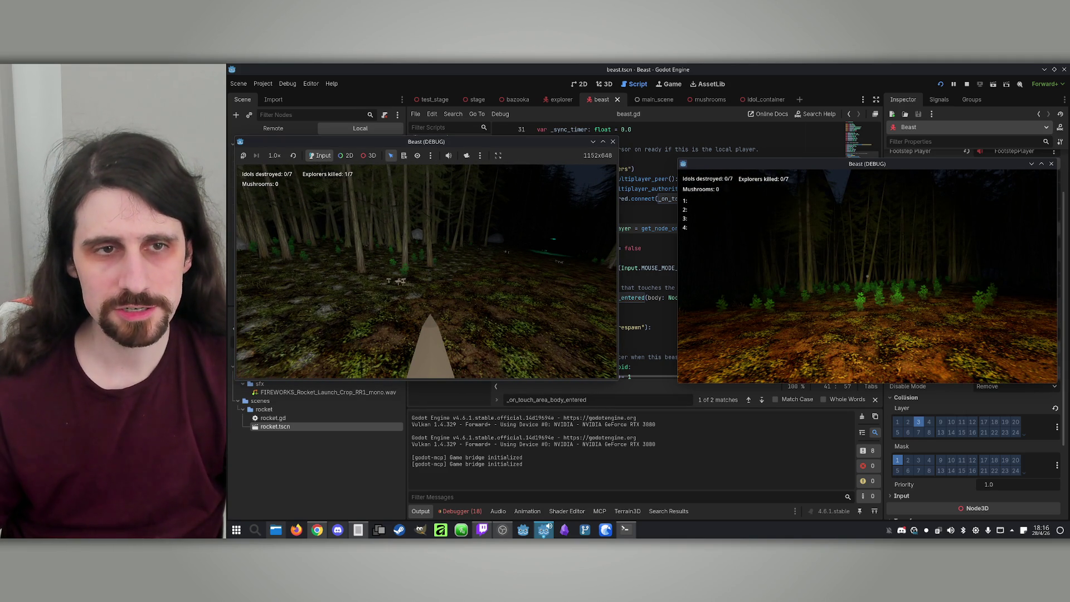
key("super")
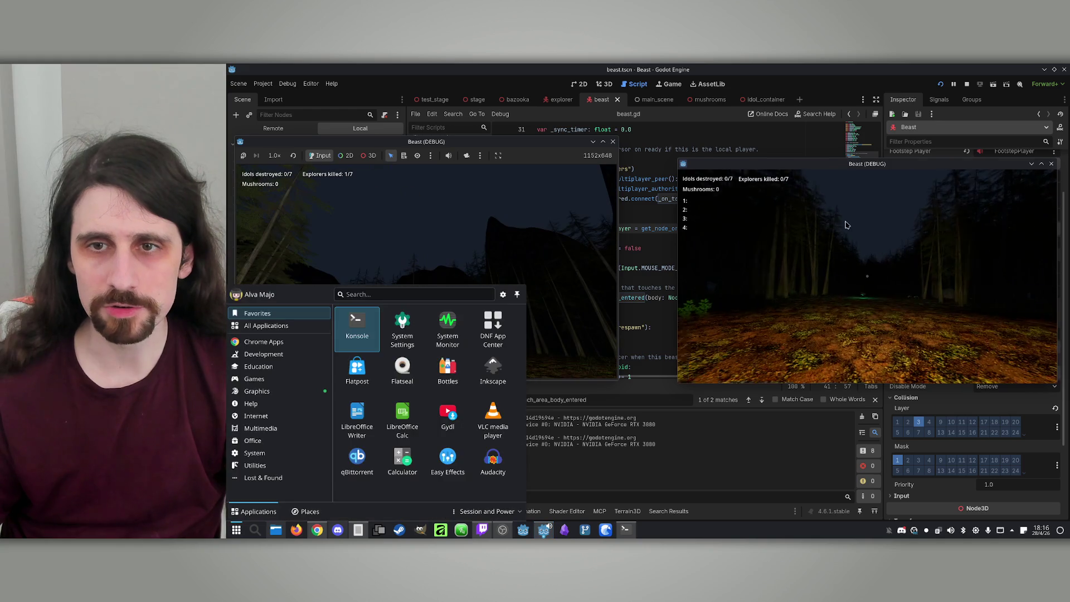
left_click(829, 225)
key("super")
key("super")
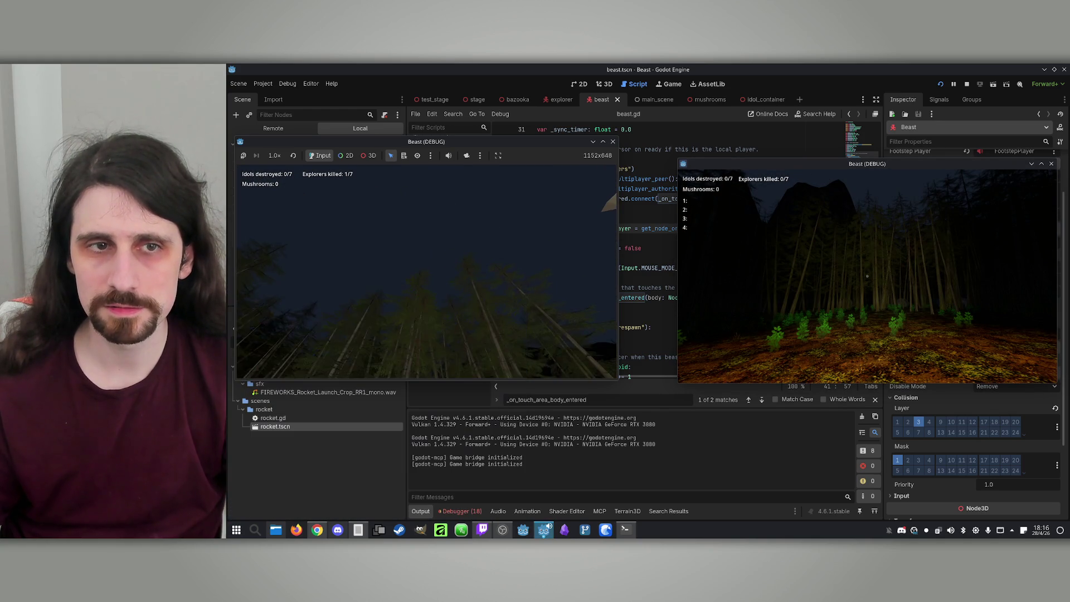
key("super")
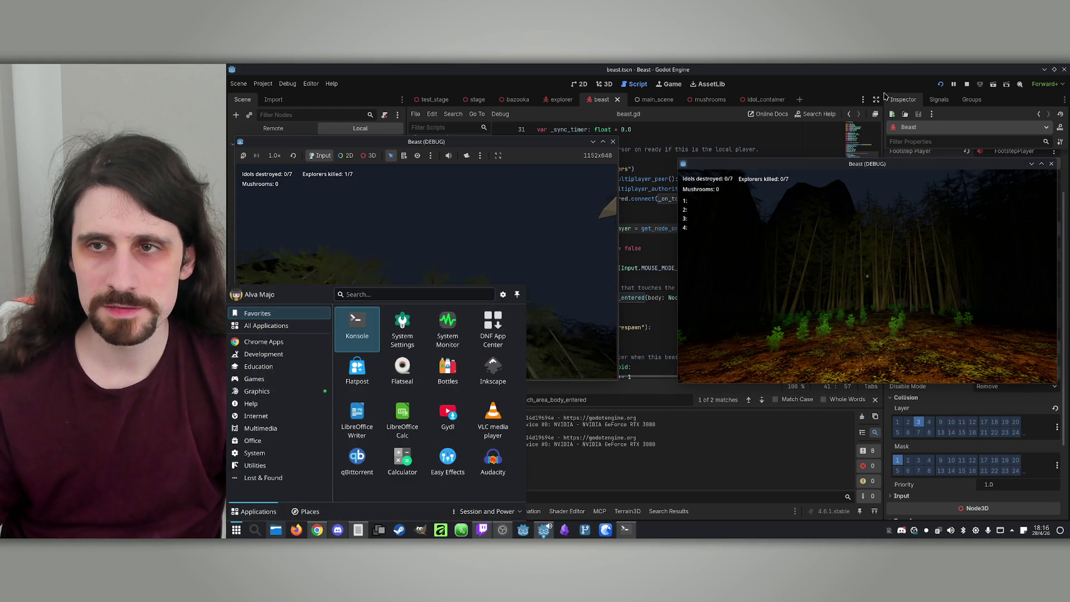
left_click(967, 84)
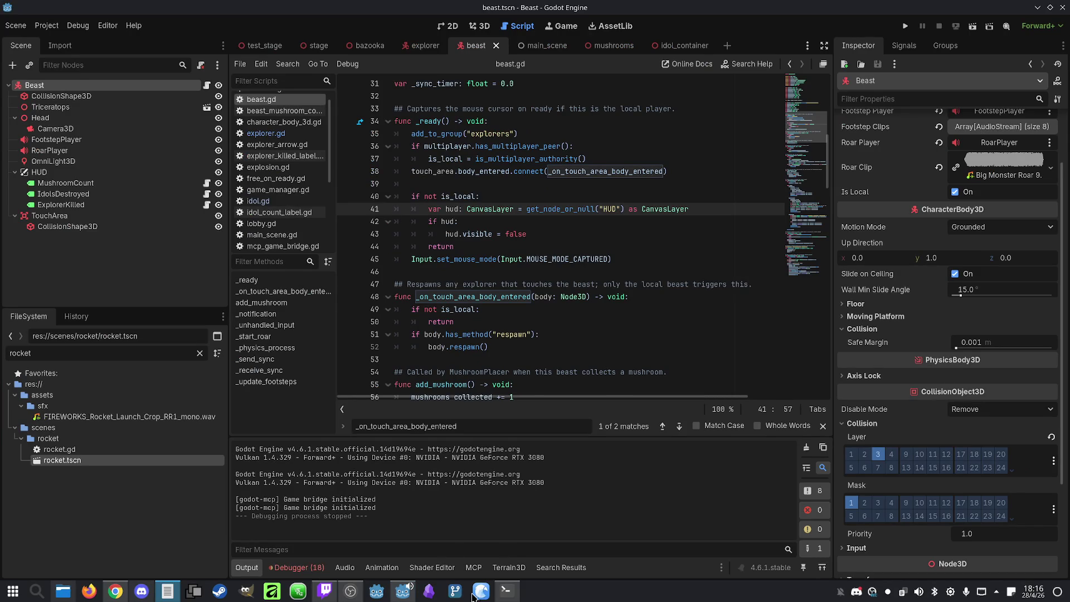
left_click(507, 590)
Step: Tell Claude the layers are fixed and the kill counter only rises on the beast instance
type("I fixed it, you id")
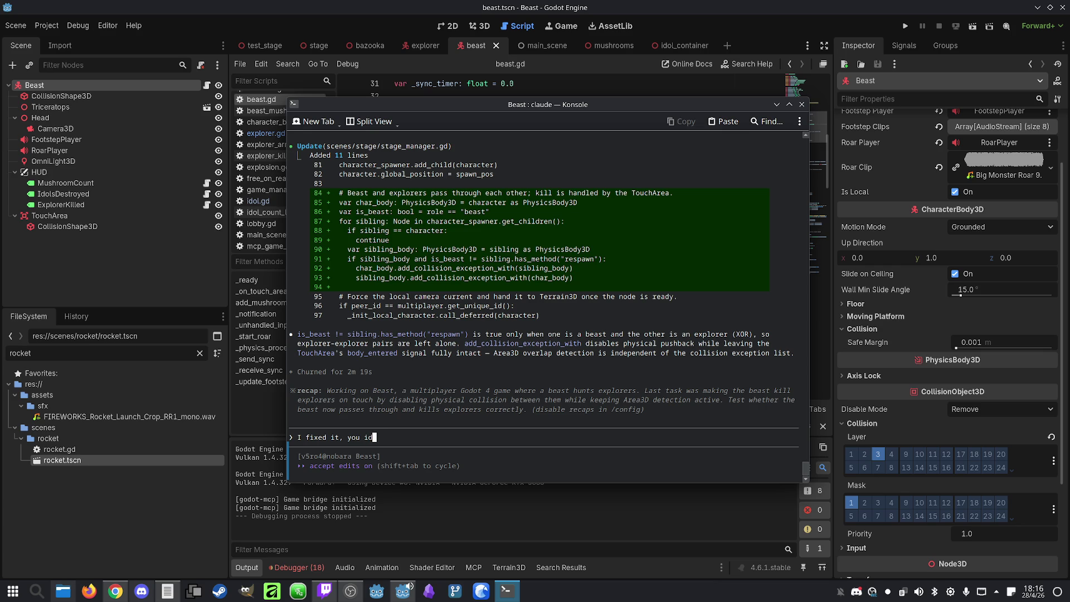
type("iot. Yo")
type("on layers. Now")
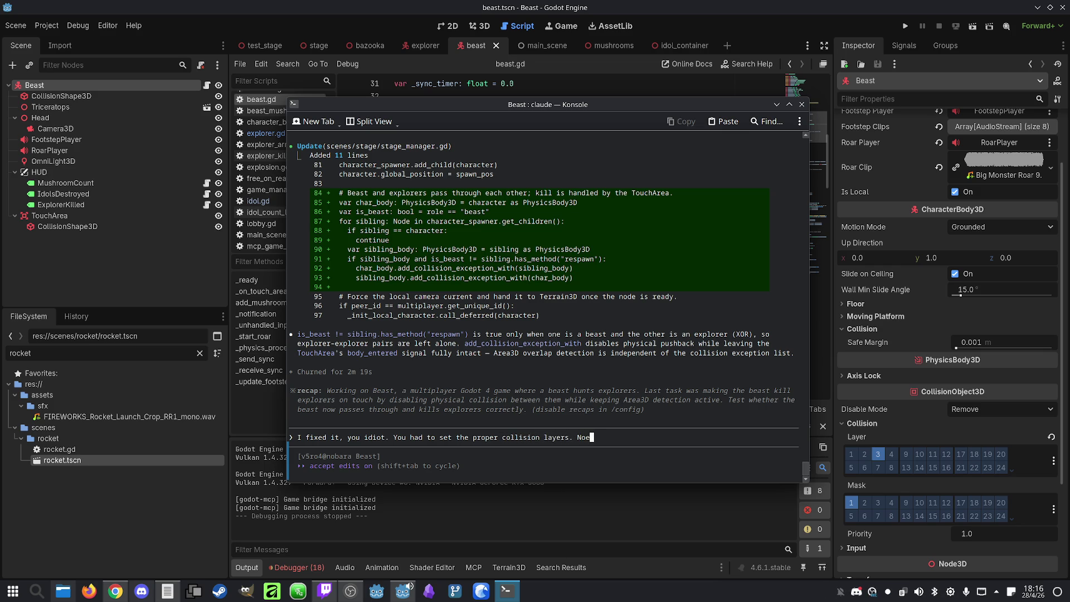
type(" the explorers ar")
type("e on layer 2 an")
type("d the bea")
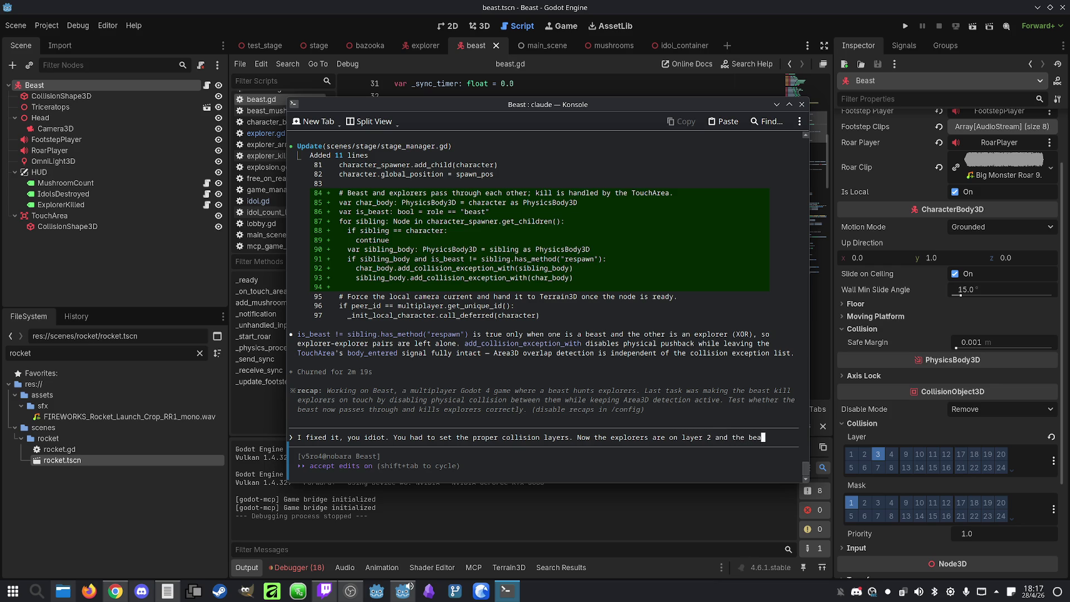
type("st on layer 3.")
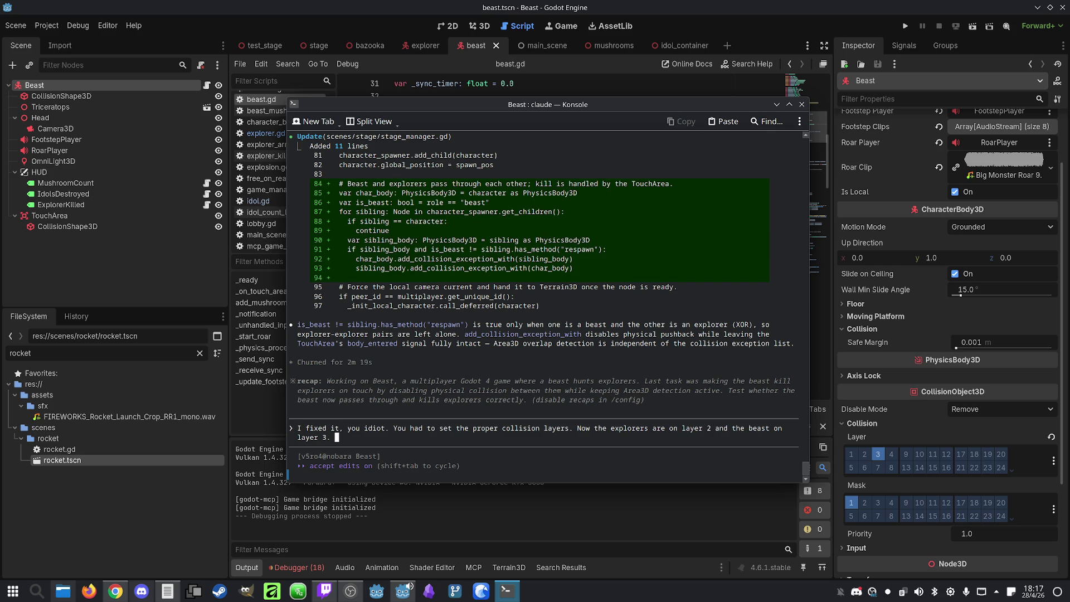
type("When the beasd")
type("lls a pla")
key("BackSpace")
key("BackSpace")
type("explorer, ui")
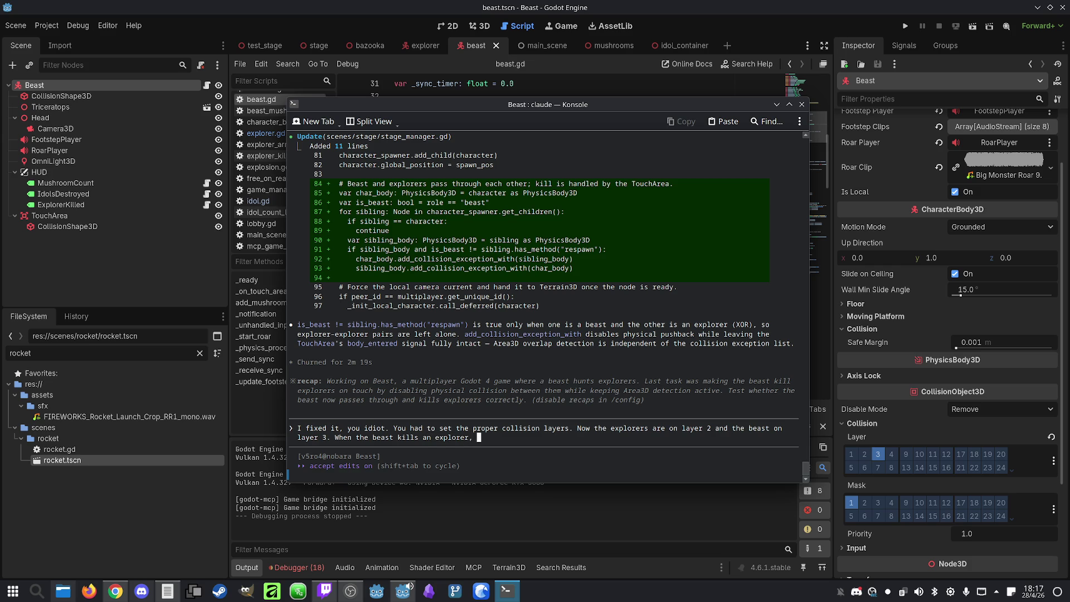
key("BackSpace")
key("BackSpace")
type("he re")
type("spaw")
type("ns, bu")
type("t only the pl")
key("BackSpace")
key("BackSpace")
key("BackSpace")
type("plorers")
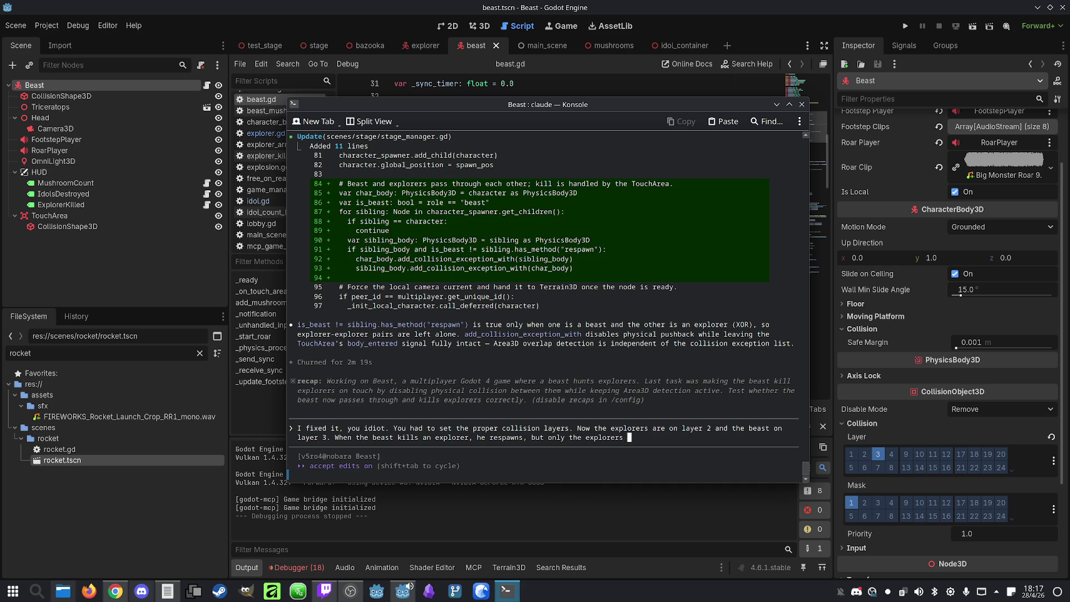
type(" killed counter on")
type(" the beast ")
type("instance goes uop")
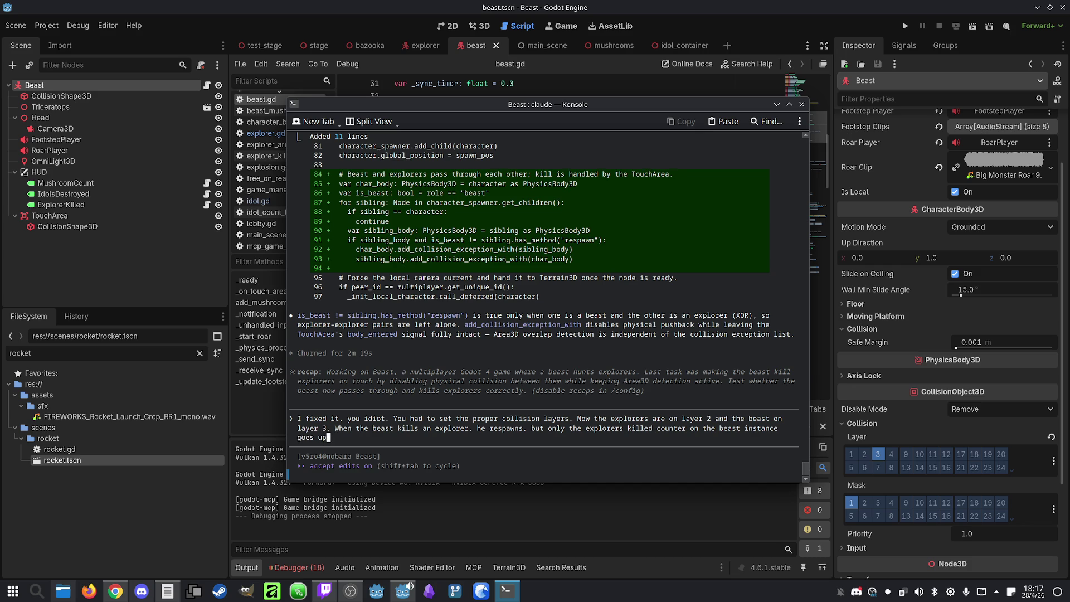
key("Return")
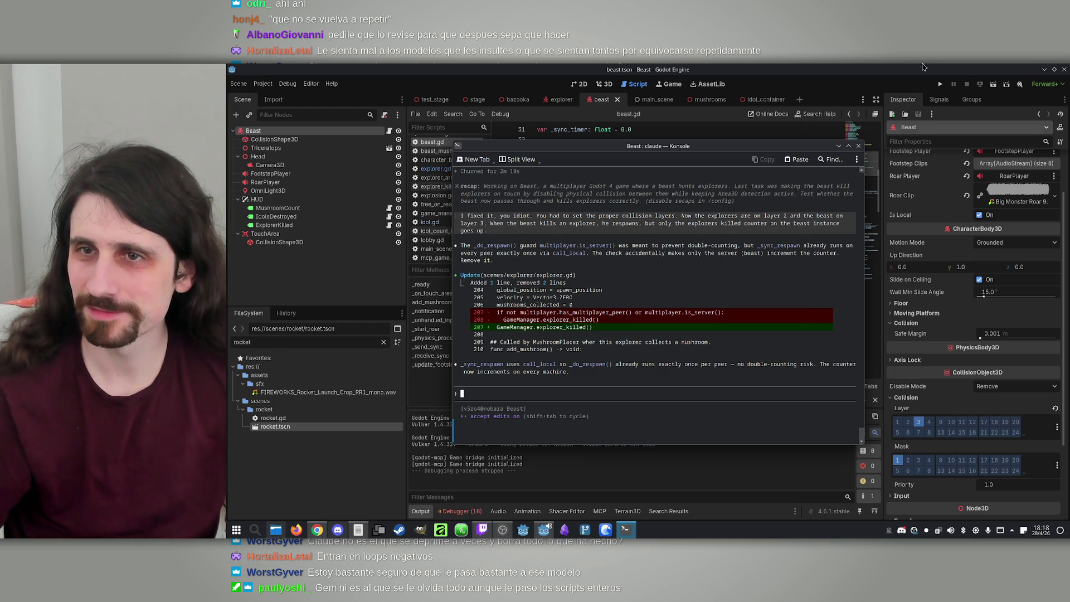
Step: Relaunch the game, arrange both windows, host and join, take the Beast role, and start
left_click(932, 83)
left_click(940, 84)
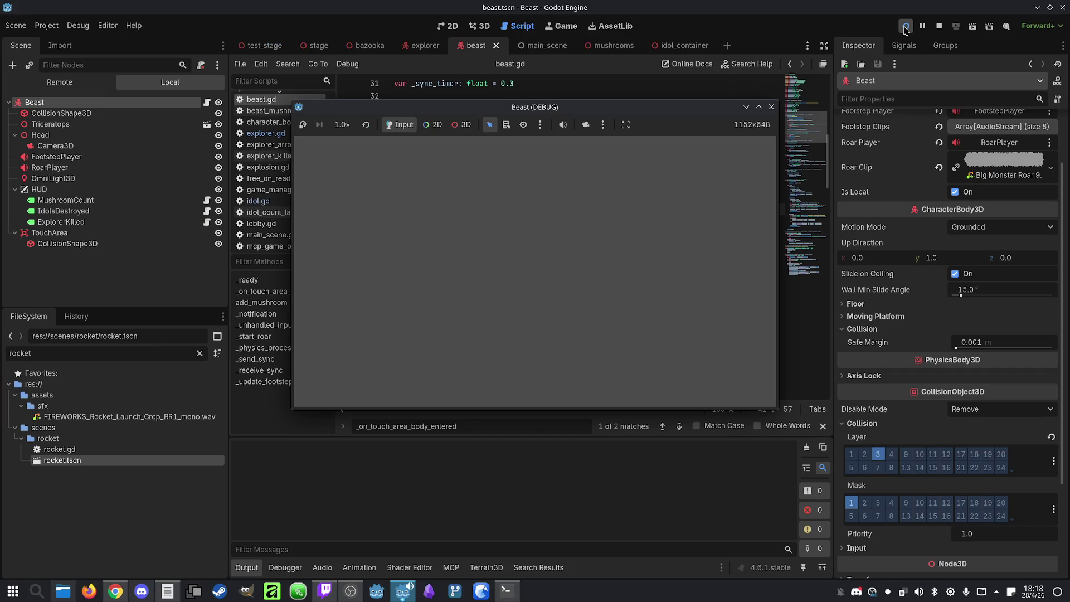
left_click_drag(599, 125, 836, 122)
left_click_drag(570, 107, 289, 105)
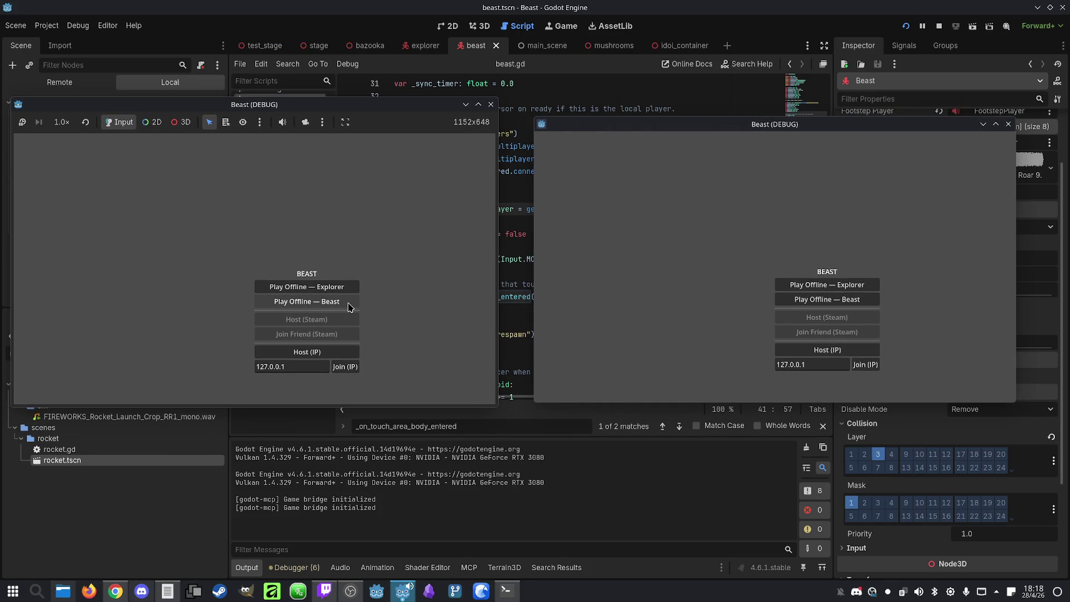
left_click(307, 352)
left_click(877, 368)
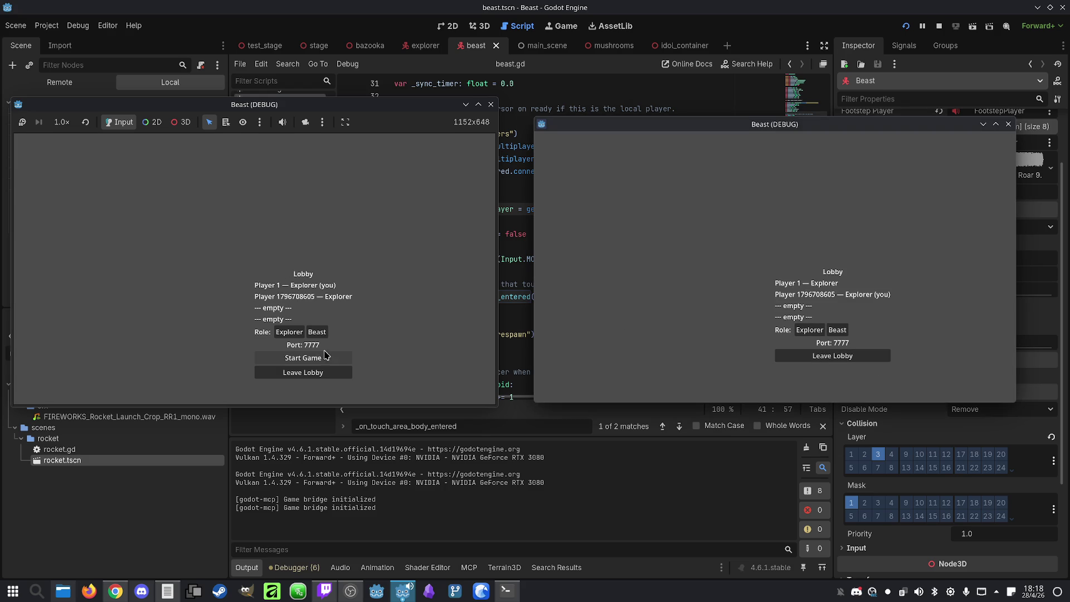
left_click(321, 334)
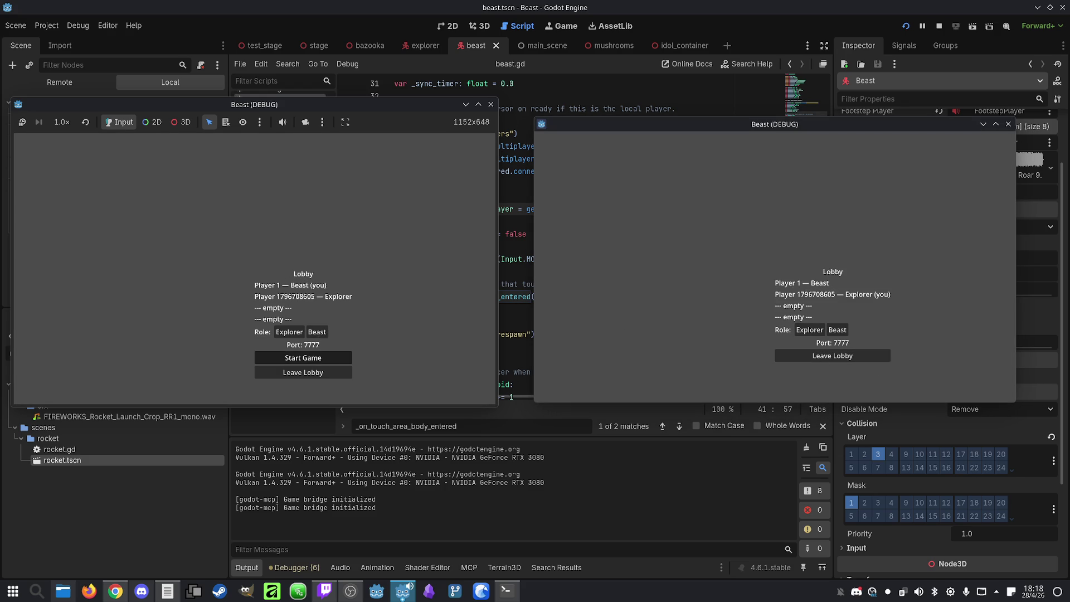
left_click(303, 358)
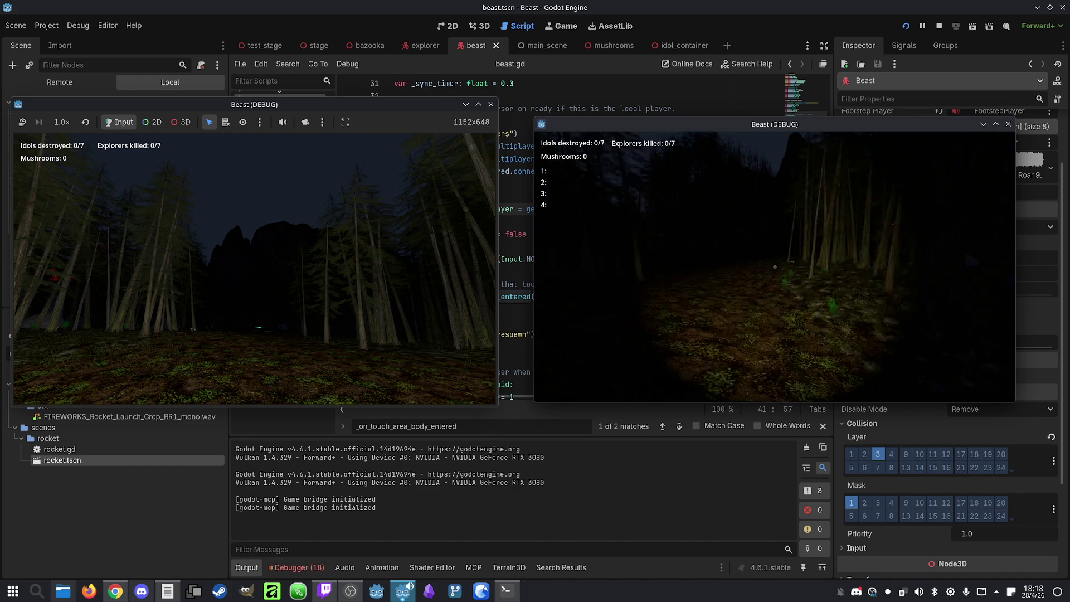
Step: Play the round, opening the map overlay once, until both HUDs read 8/7
key("m")
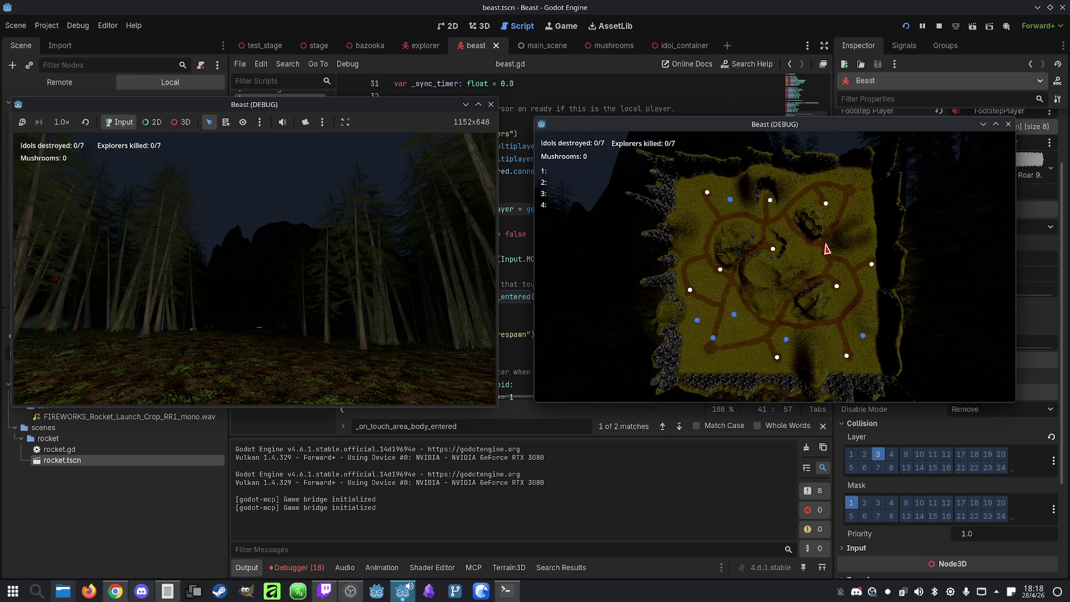
key("m")
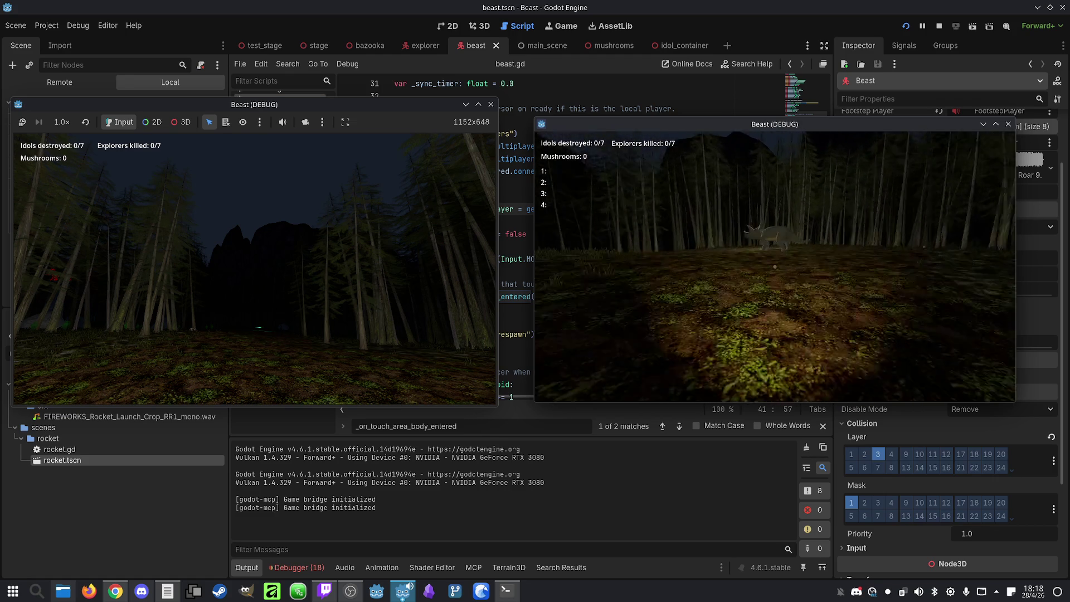
key("super")
left_click(362, 198)
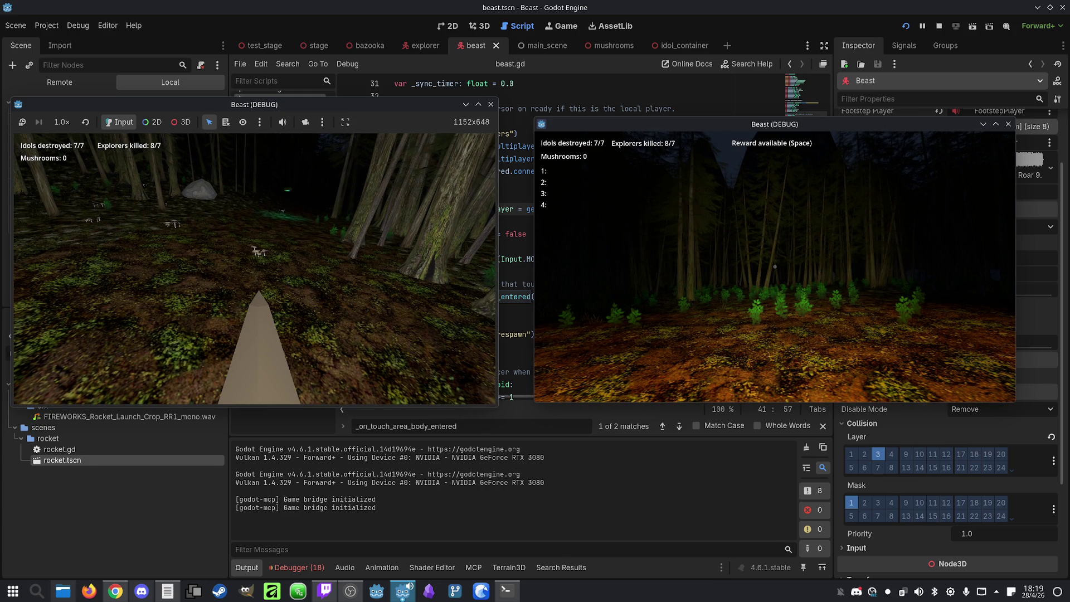
key("super")
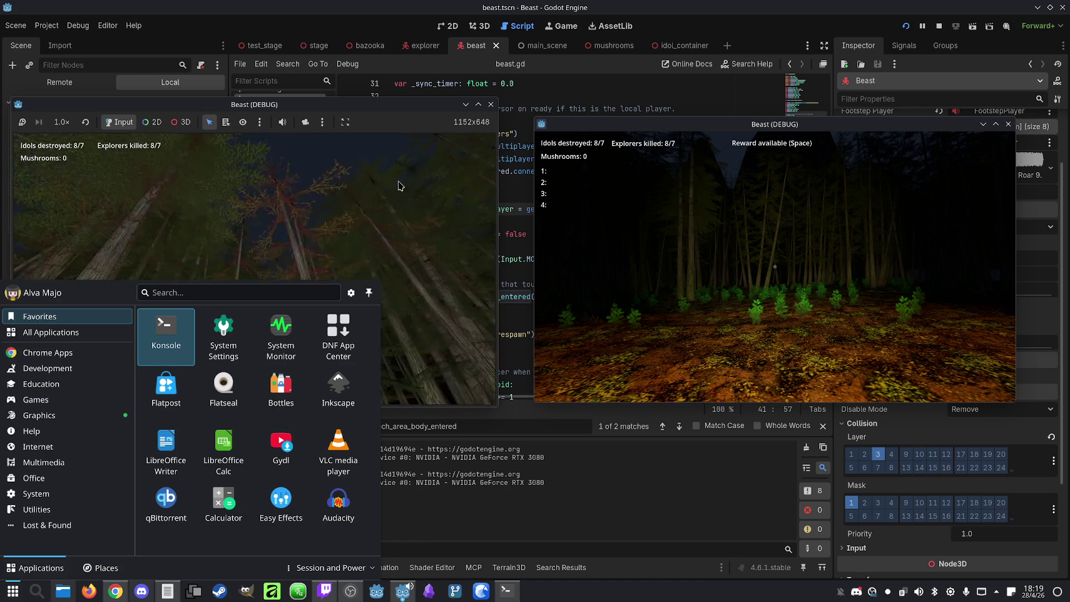
Step: Stop the game and tell Claude: idol destruction rewards the beast, each kill rewards that explorer
left_click(939, 26)
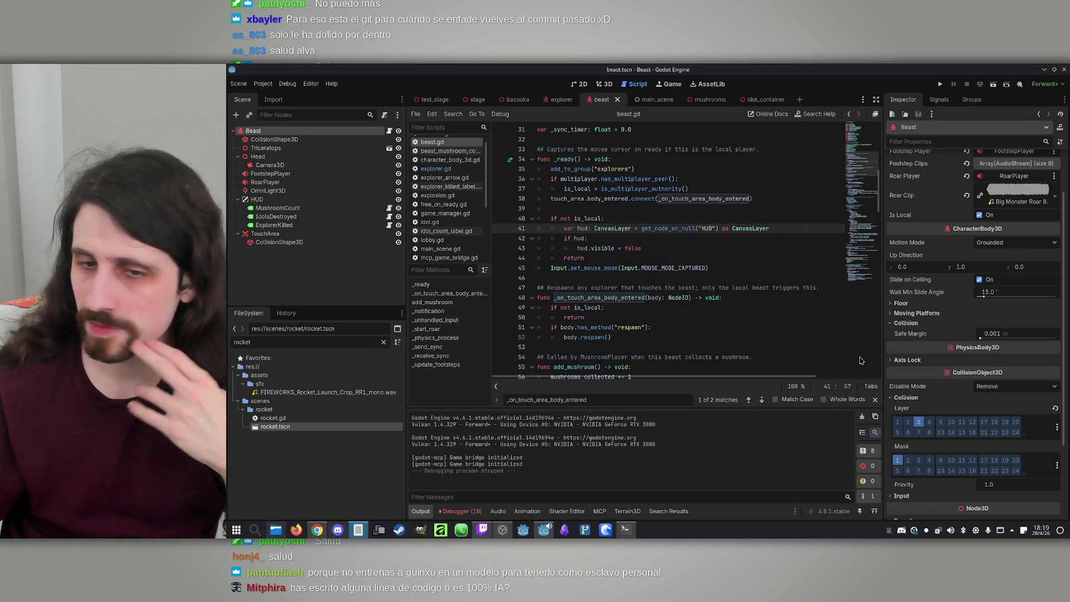
left_click(625, 529)
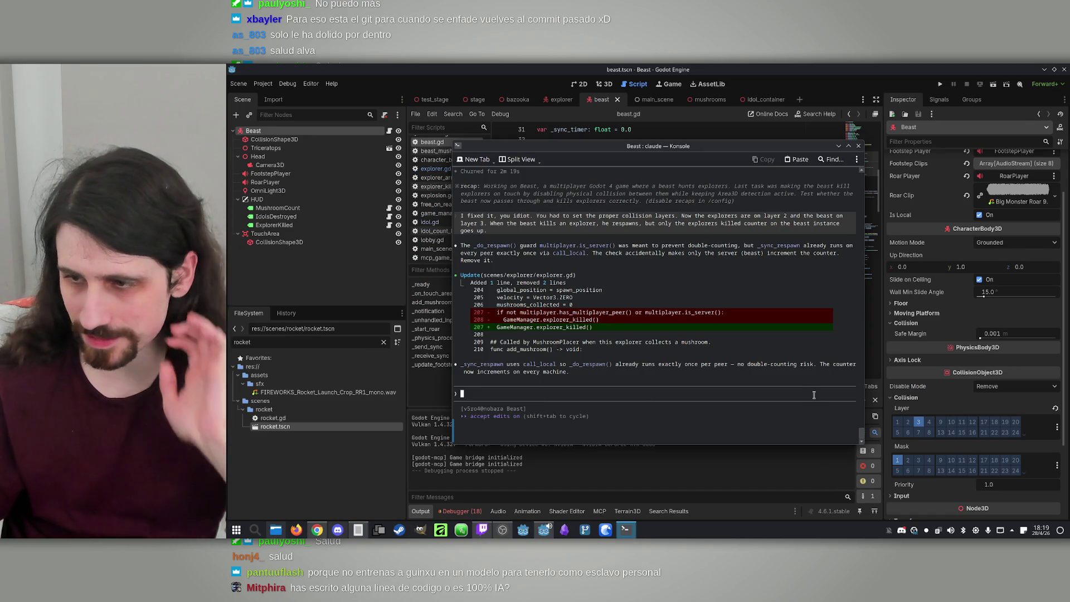
type("Let's c")
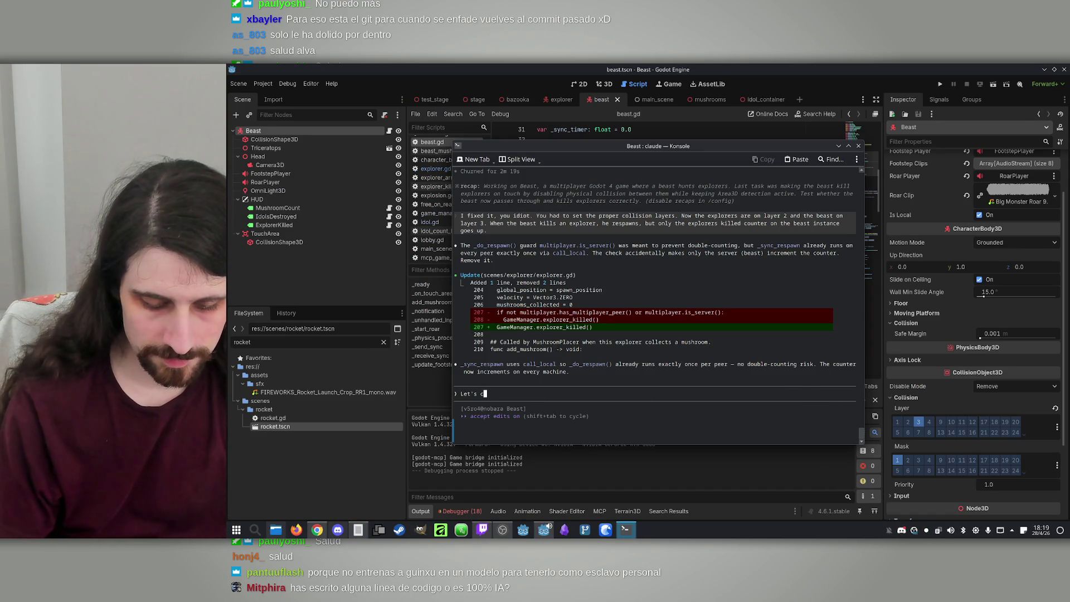
type("hange how ")
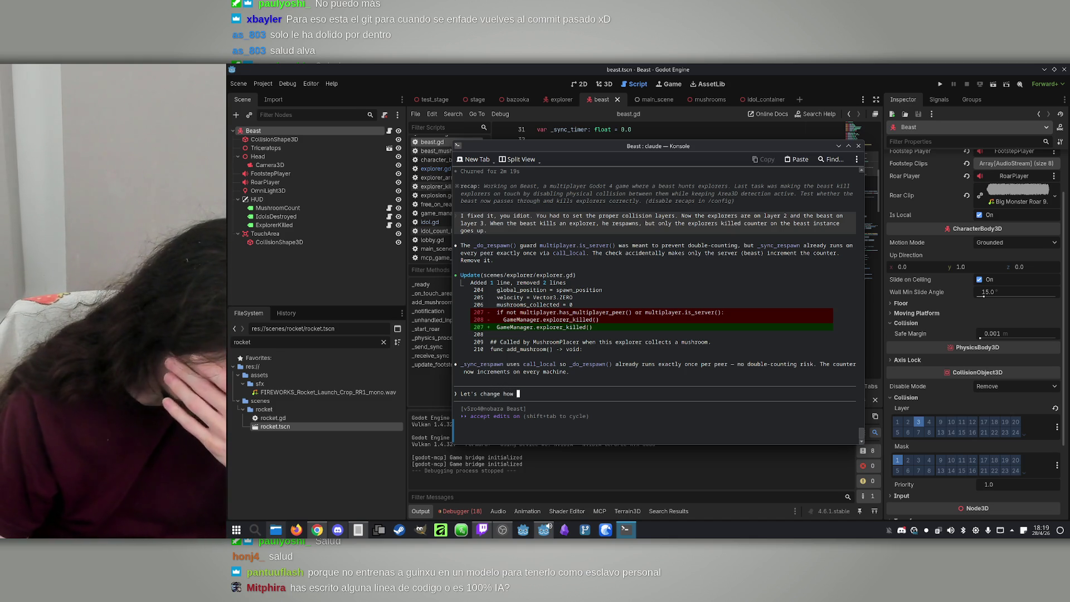
type("rewards wor")
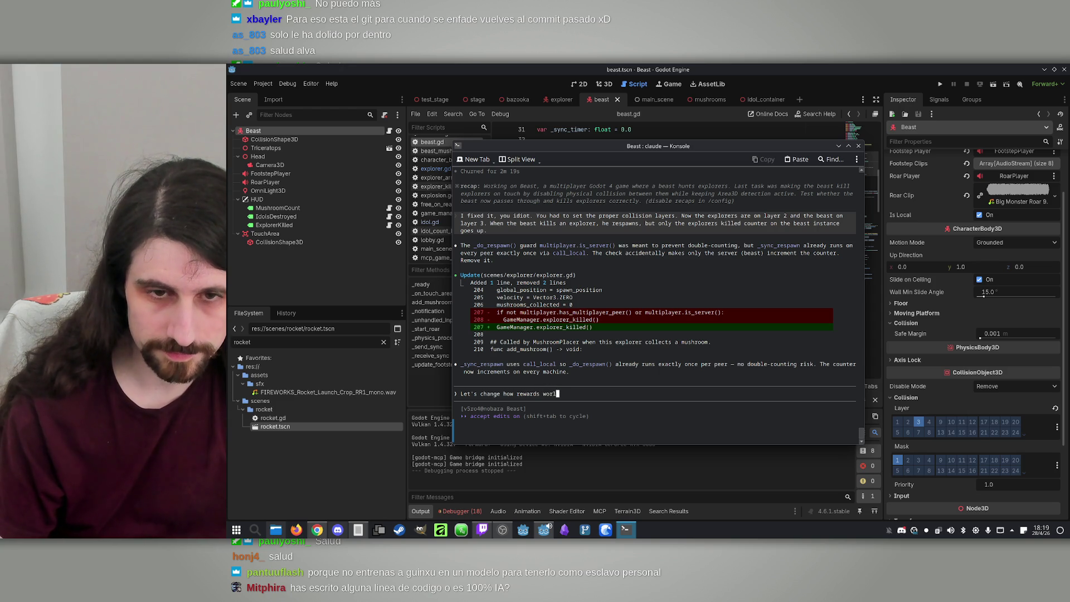
type("Now")
key("BackSpace")
key("BackSpace")
type("Instead of")
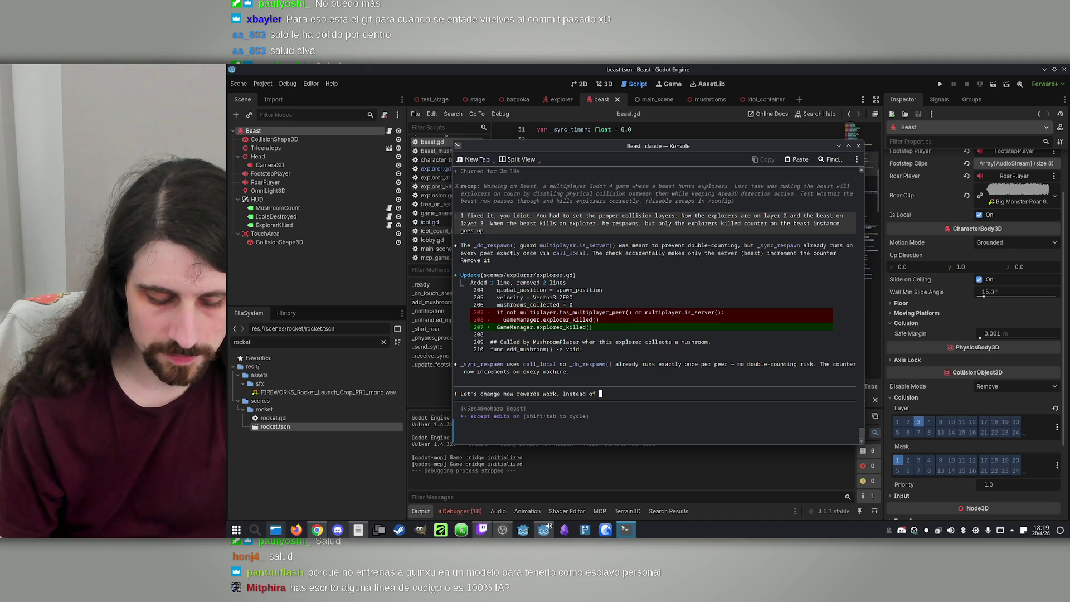
type(" the destruction on")
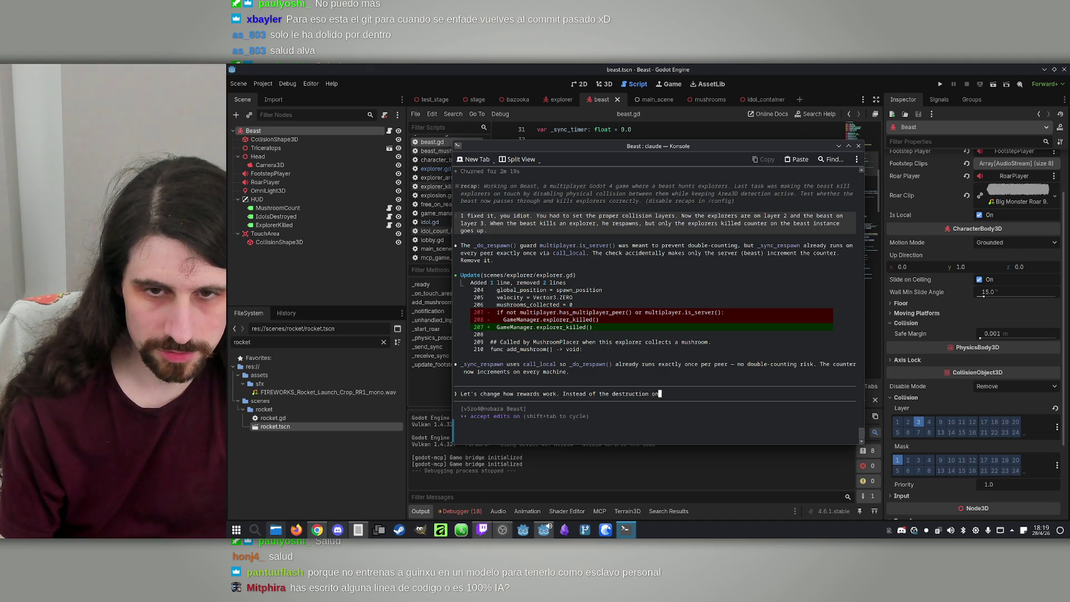
key("BackSpace")
type("f an id")
type("ol triggering a reward fo")
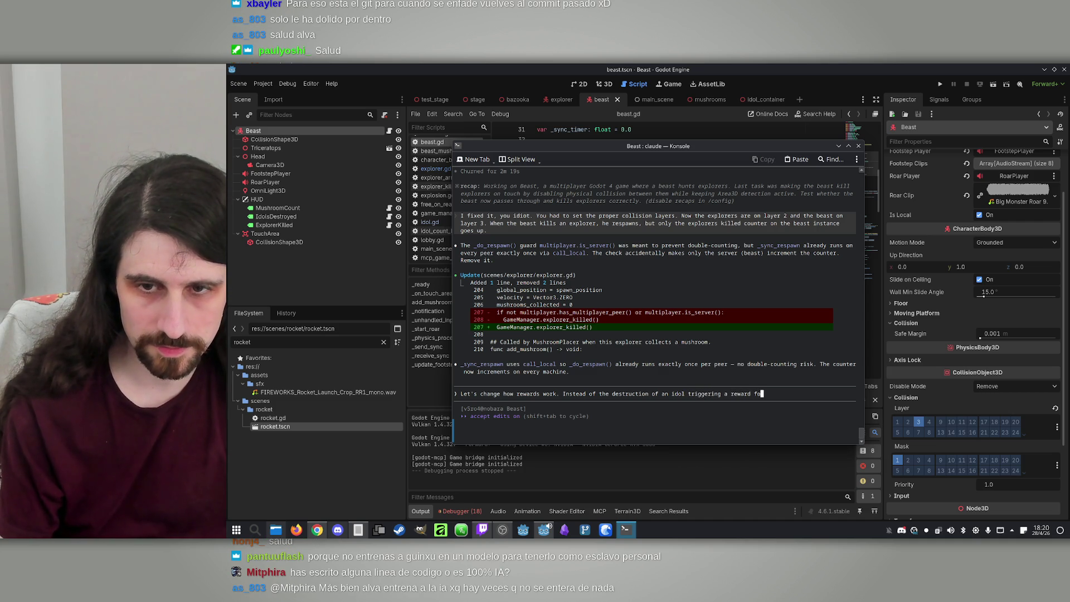
type("the destruction of an ido")
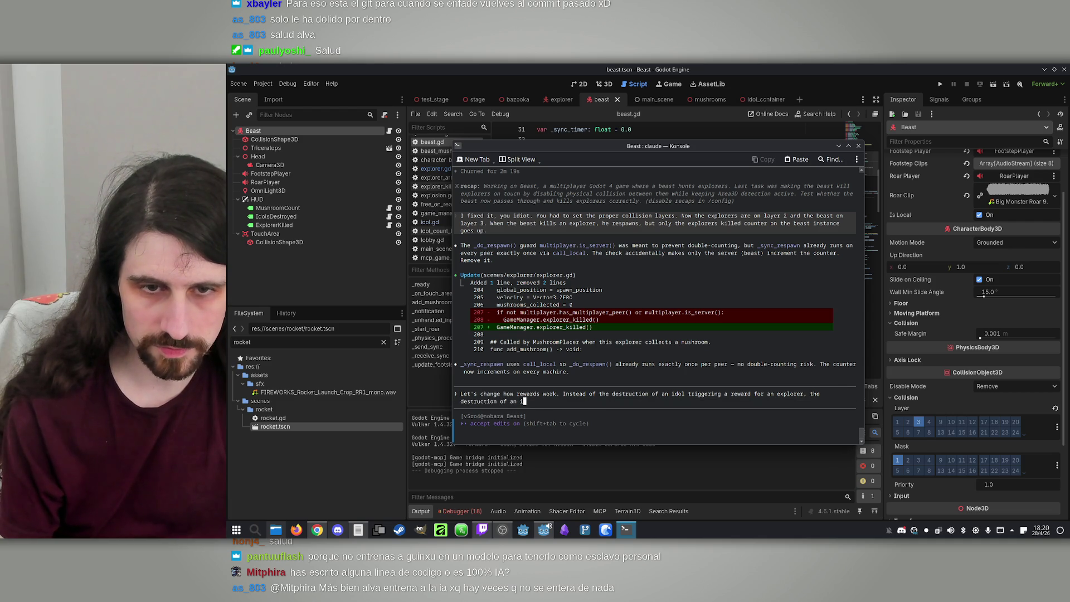
type("l triggering a re")
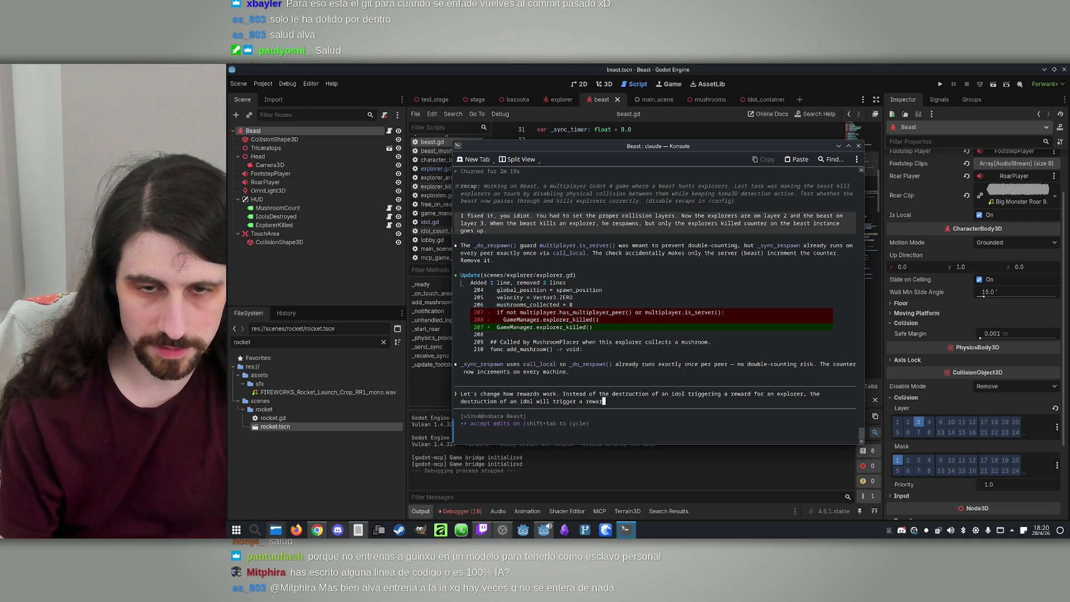
type("he beast. ")
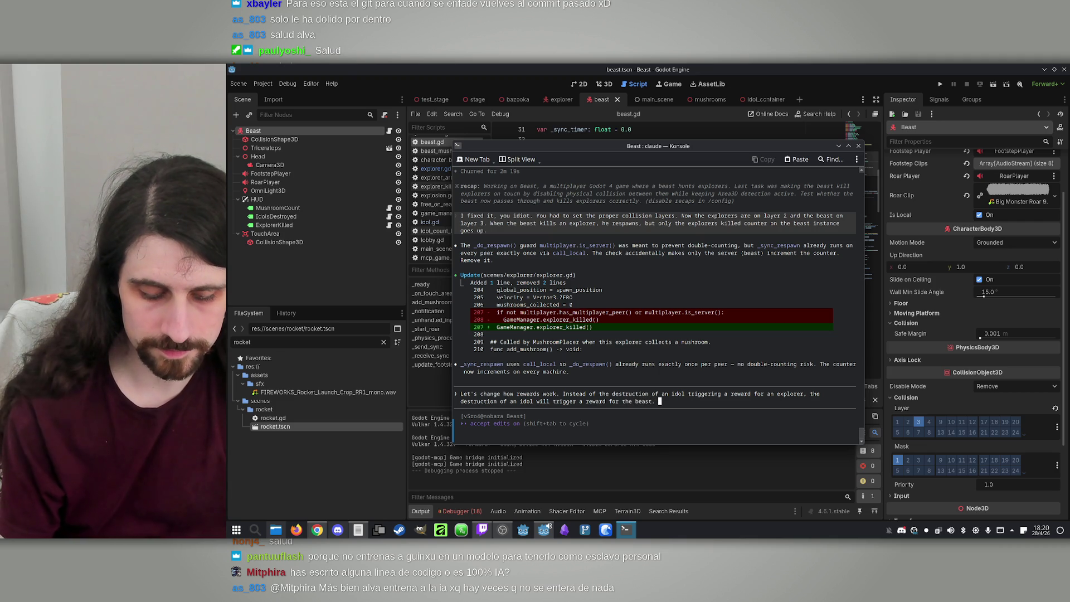
type("When")
type(" the beast ")
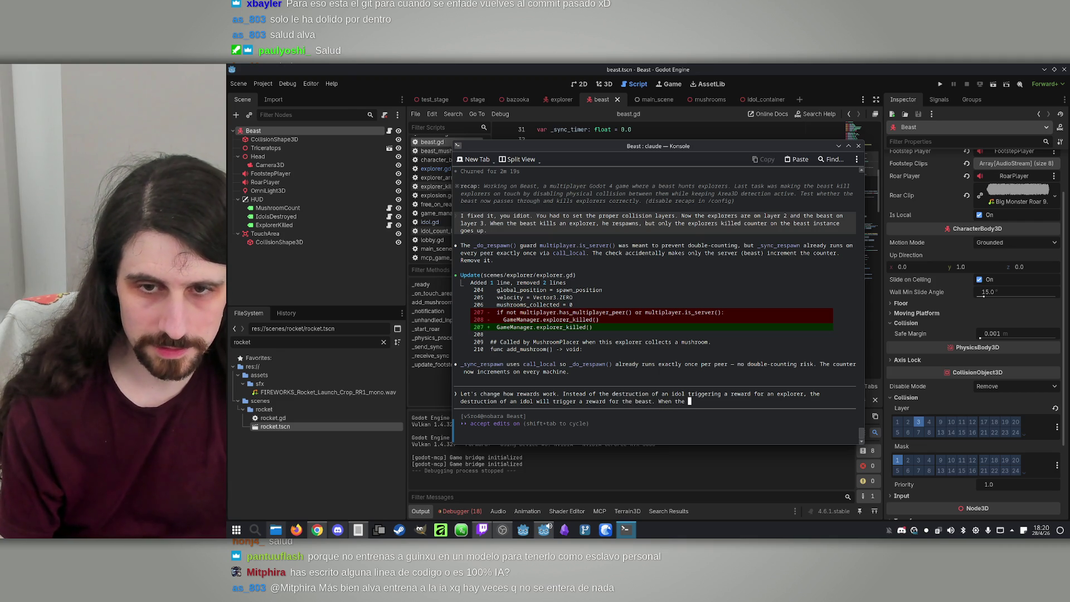
type("kills a")
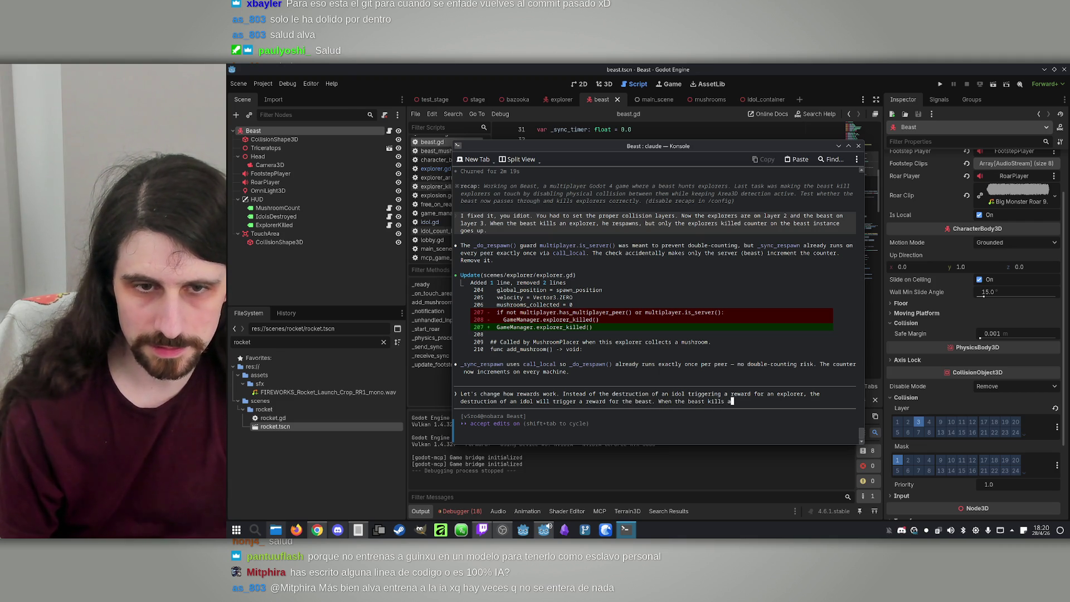
type("n exp")
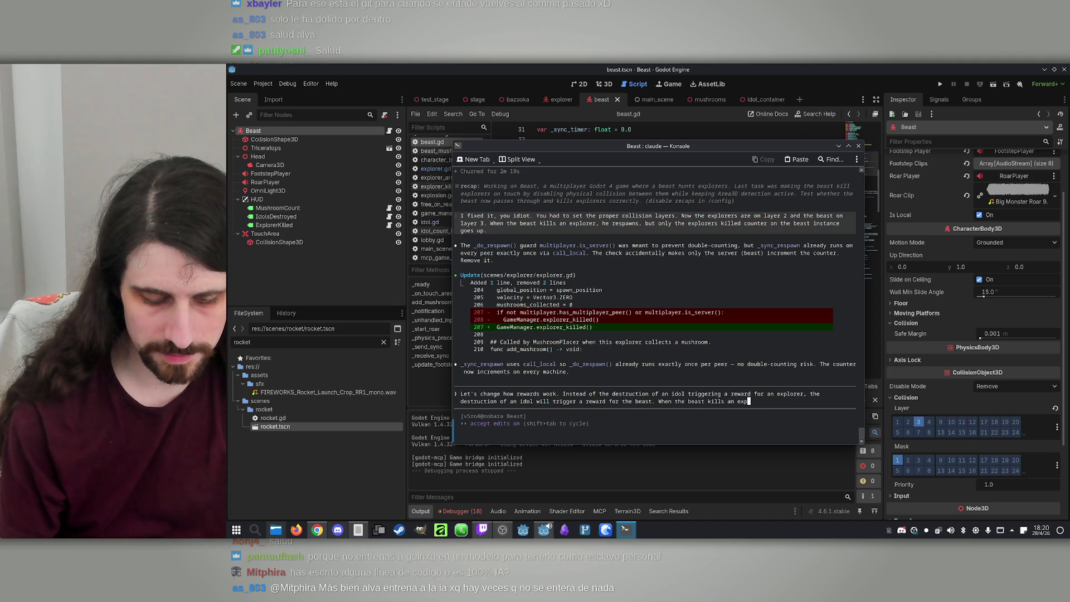
type("lorer, that will trigger ")
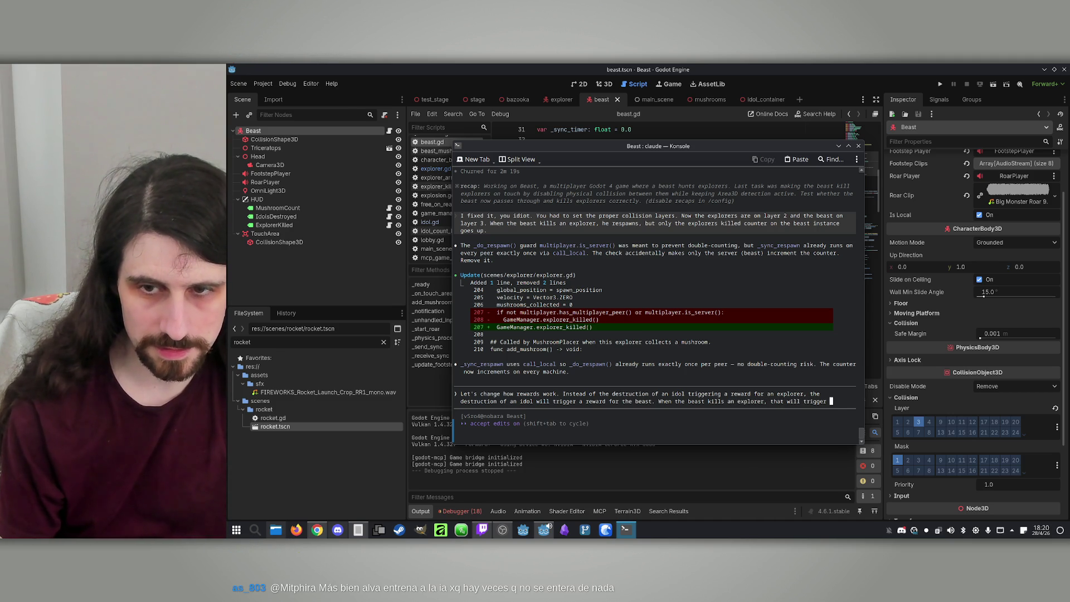
type("a reward for that explorer.")
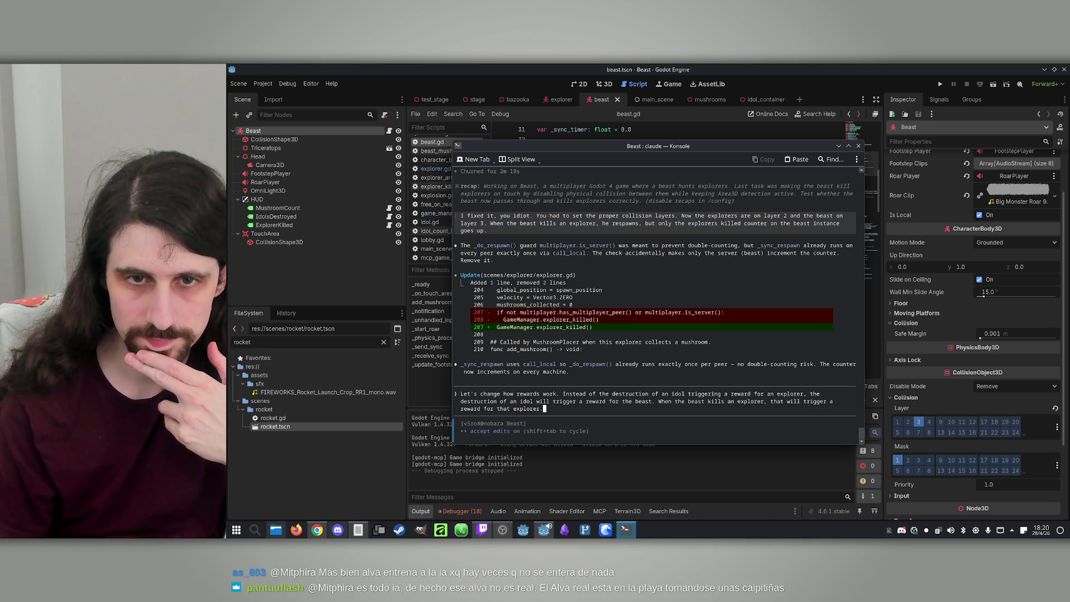
key("Return")
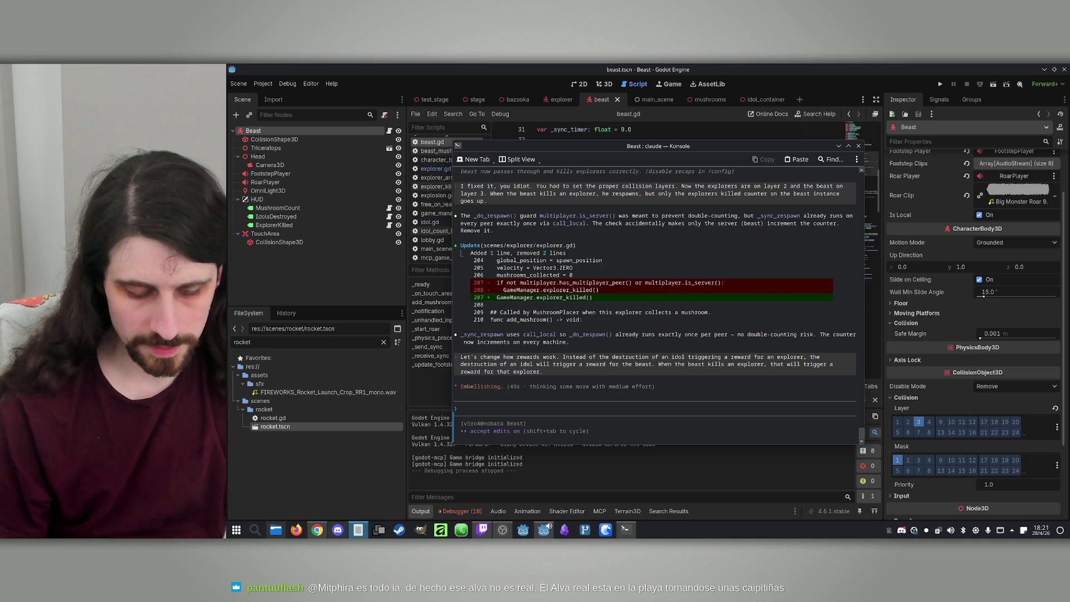
left_click(703, 145)
left_click_drag(702, 146, 697, 138)
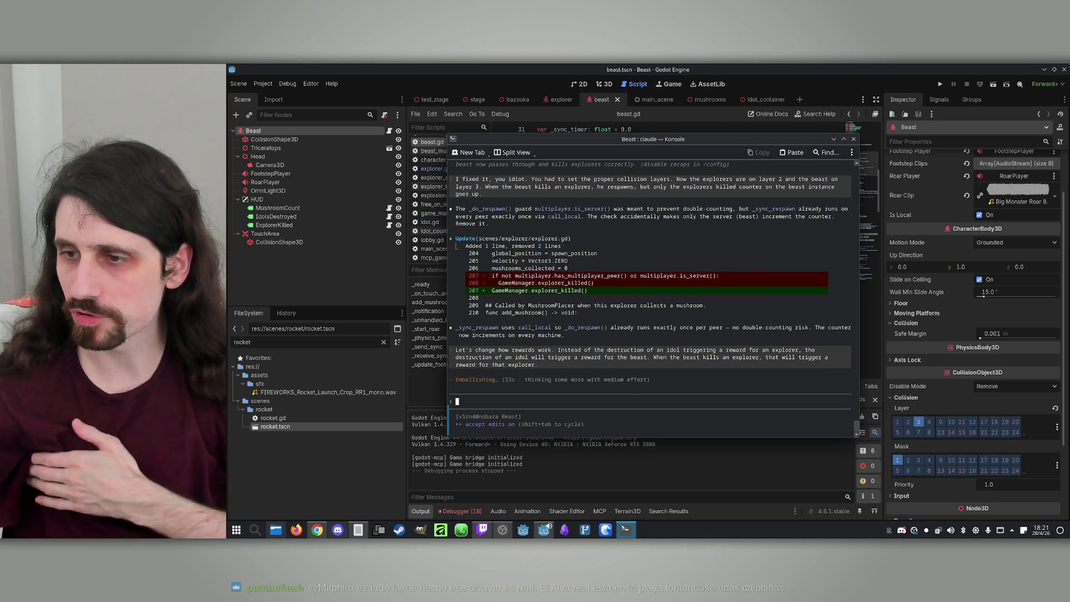
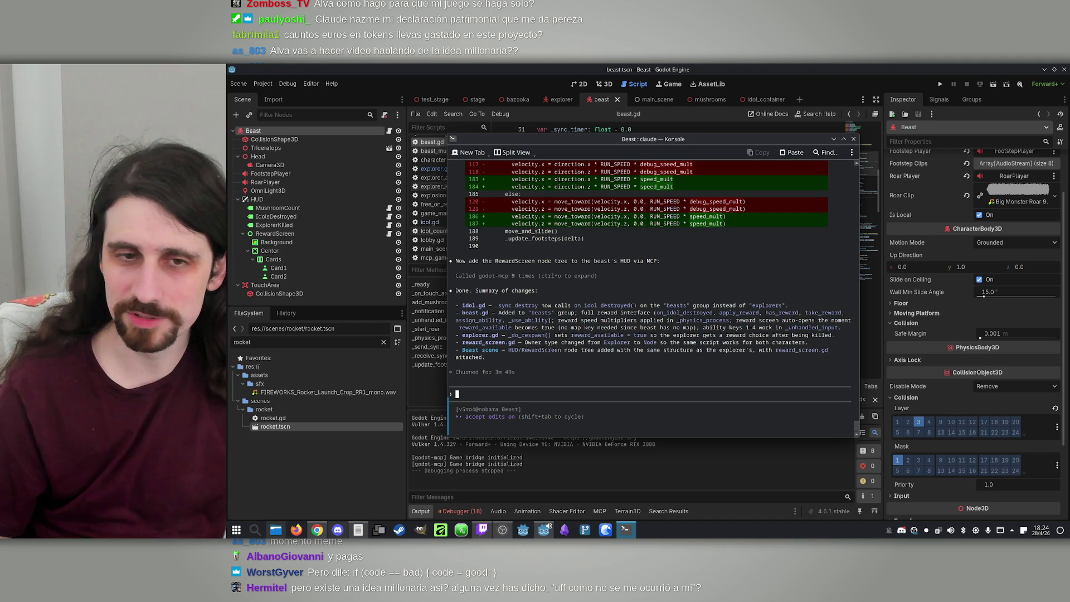
Step: Check Claude Code's /usage limits, then scroll back through its change summary
type("/usage")
key("Return")
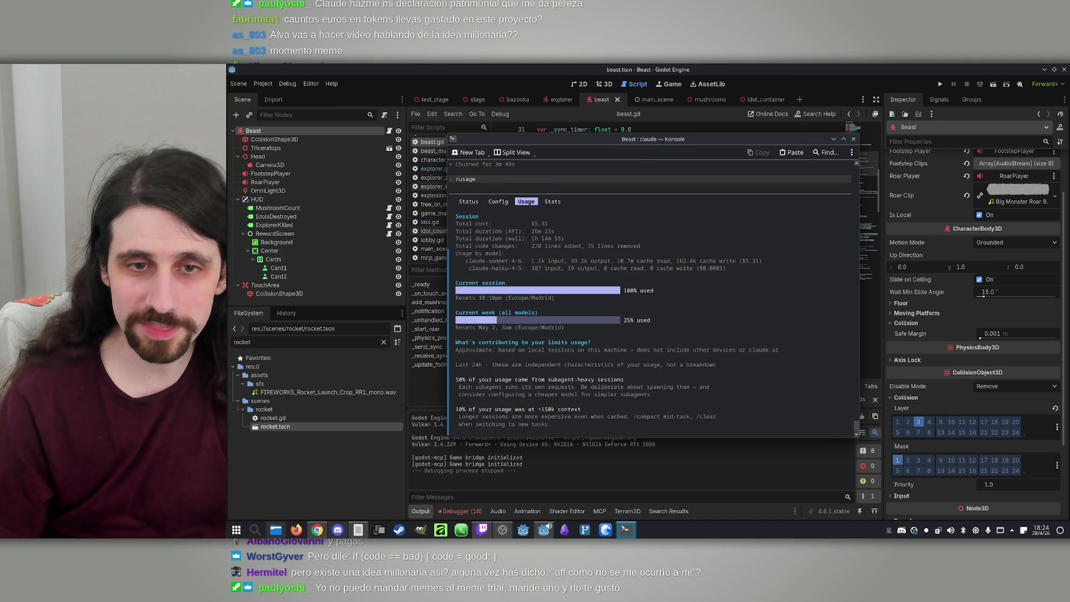
key("Escape")
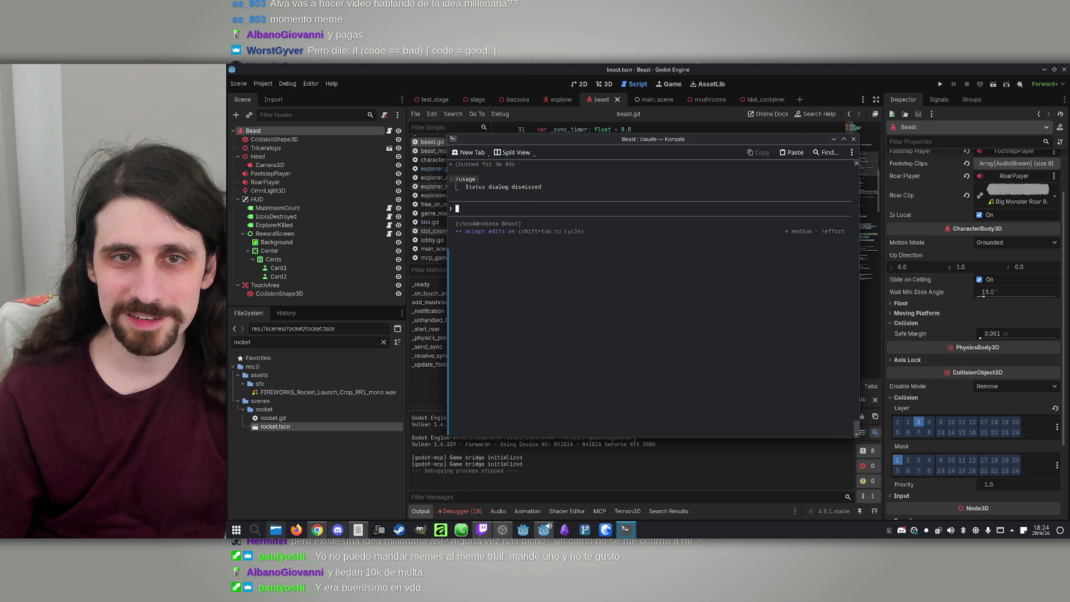
scroll(640, 232, "up", 9)
scroll(673, 351, "up", 3)
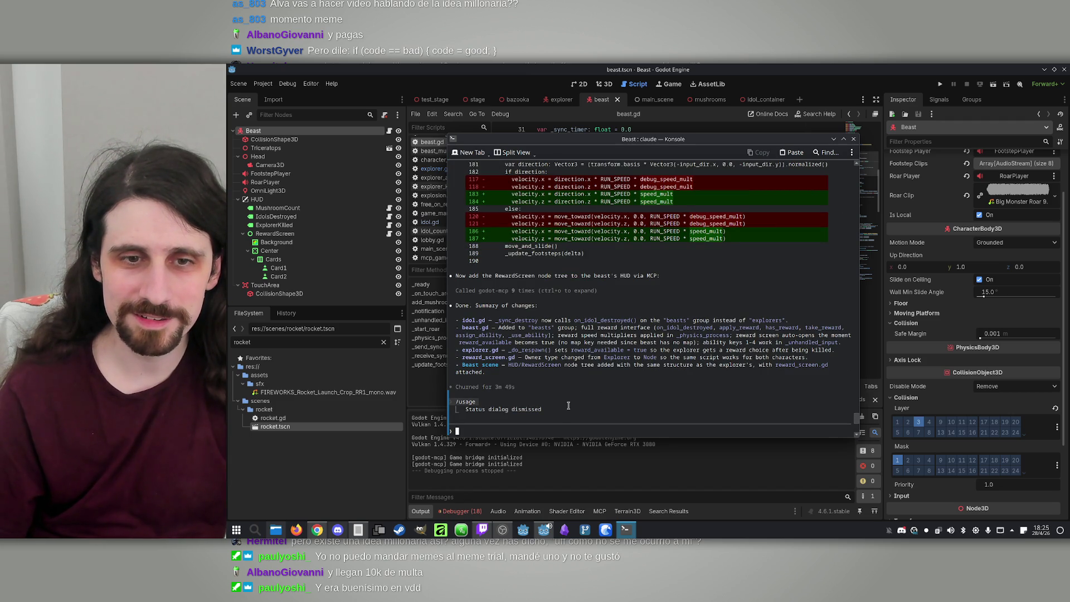
scroll(553, 420, "up", 9)
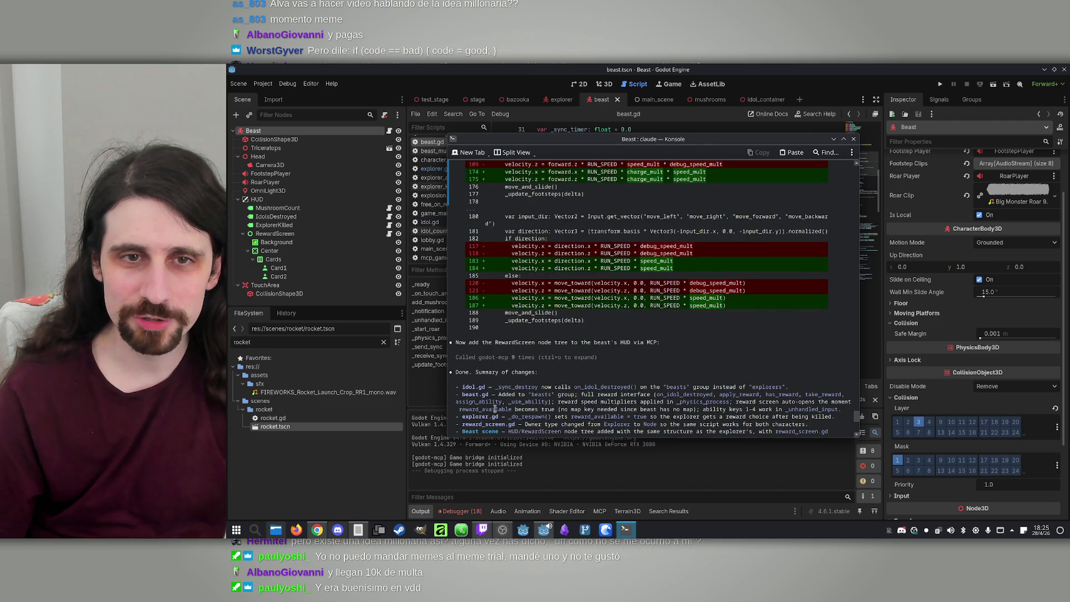
scroll(537, 422, "down", 15)
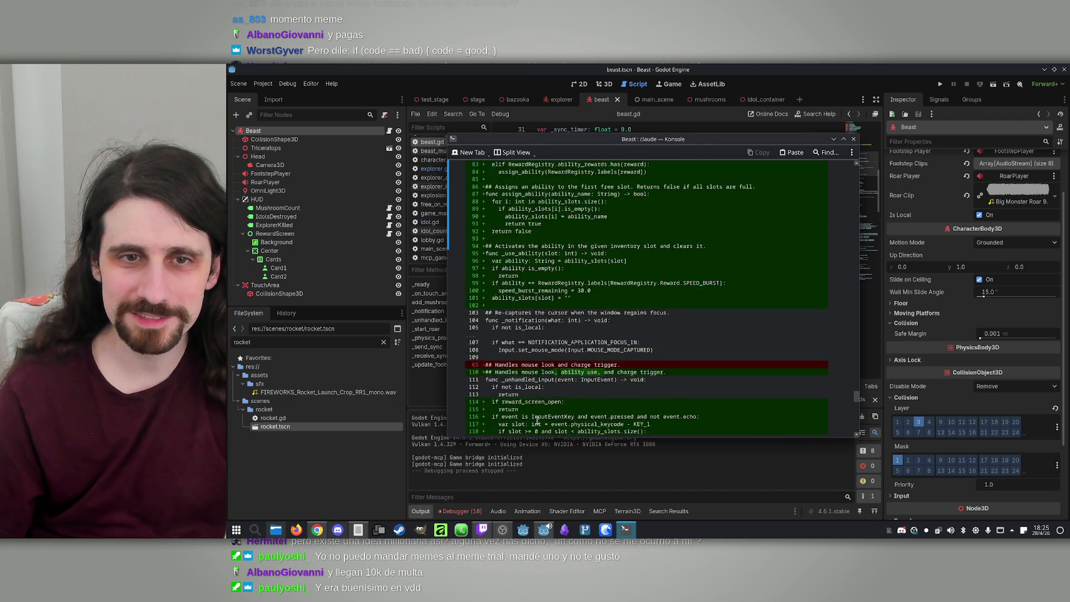
scroll(549, 411, "up", 1)
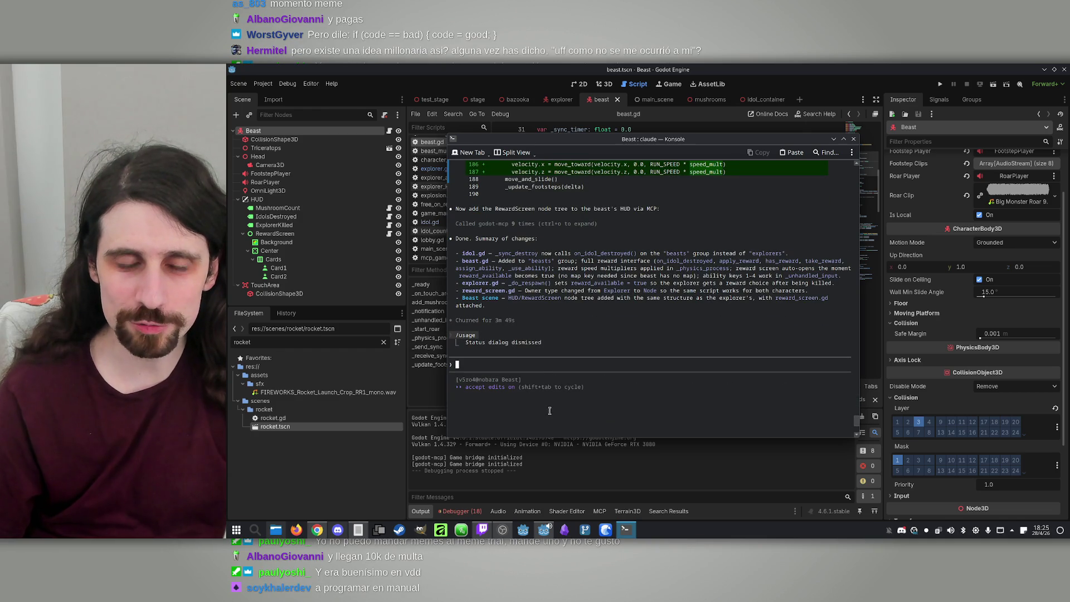
scroll(532, 368, "down", 7)
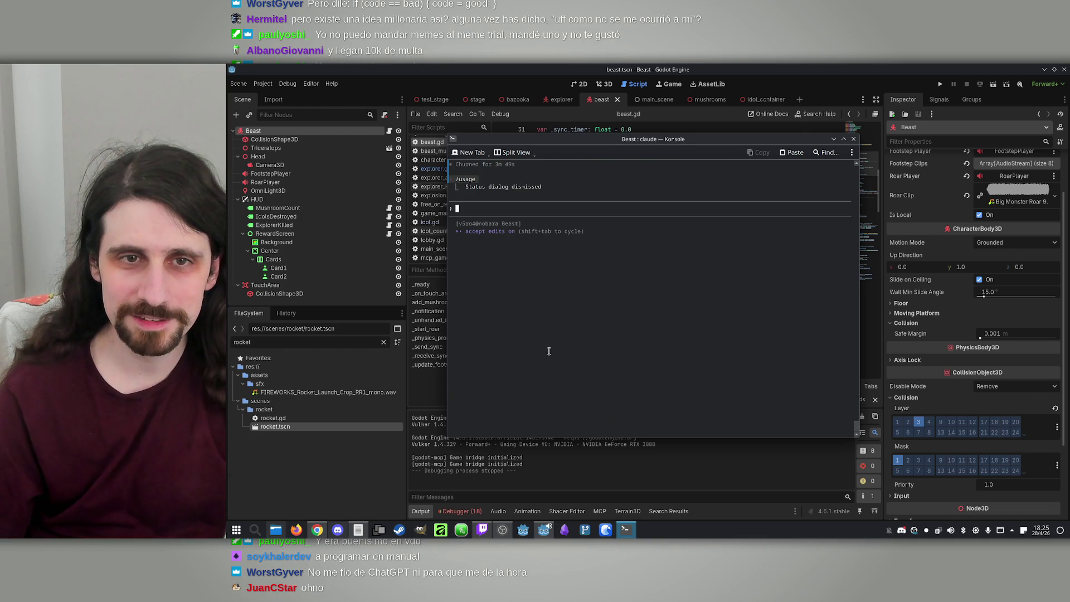
scroll(549, 351, "up", 6)
Step: Recheck the /usage limits, then minimize Konsole to reveal Godot
type("/usage")
key("Return")
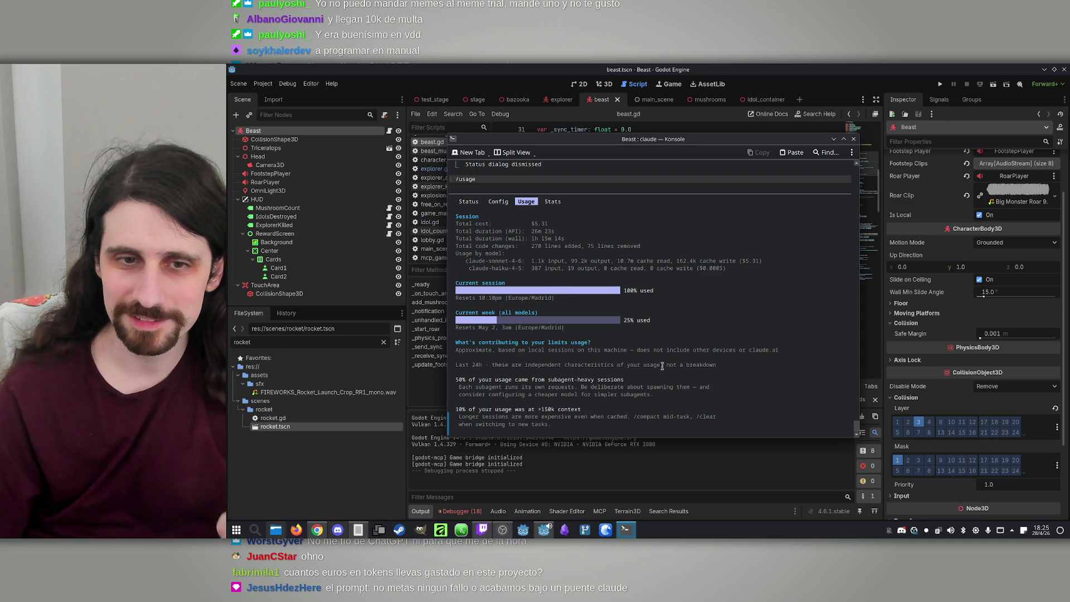
key("Escape")
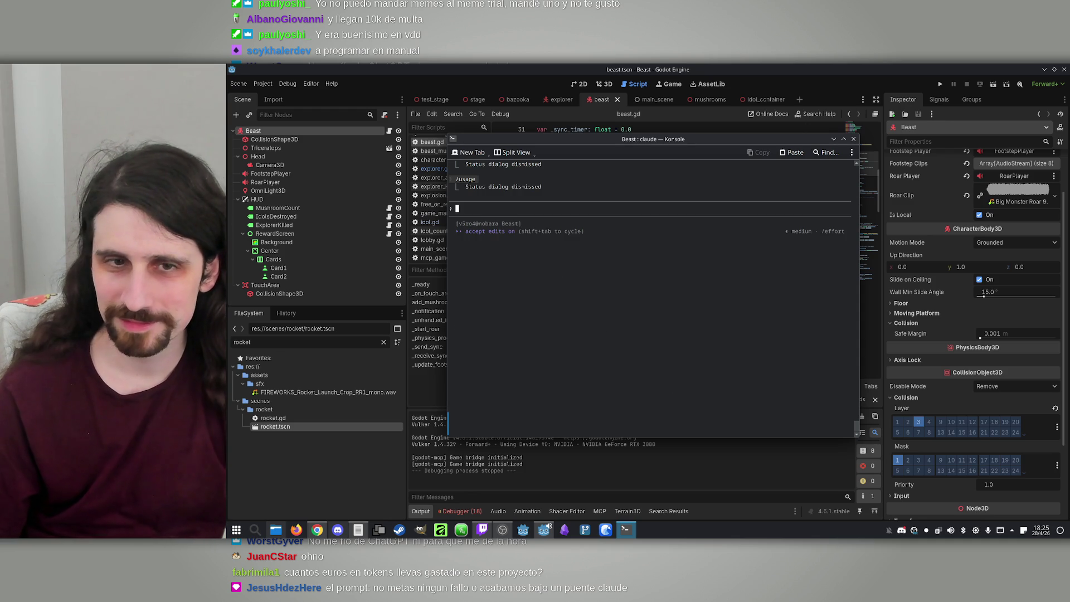
left_click(834, 140)
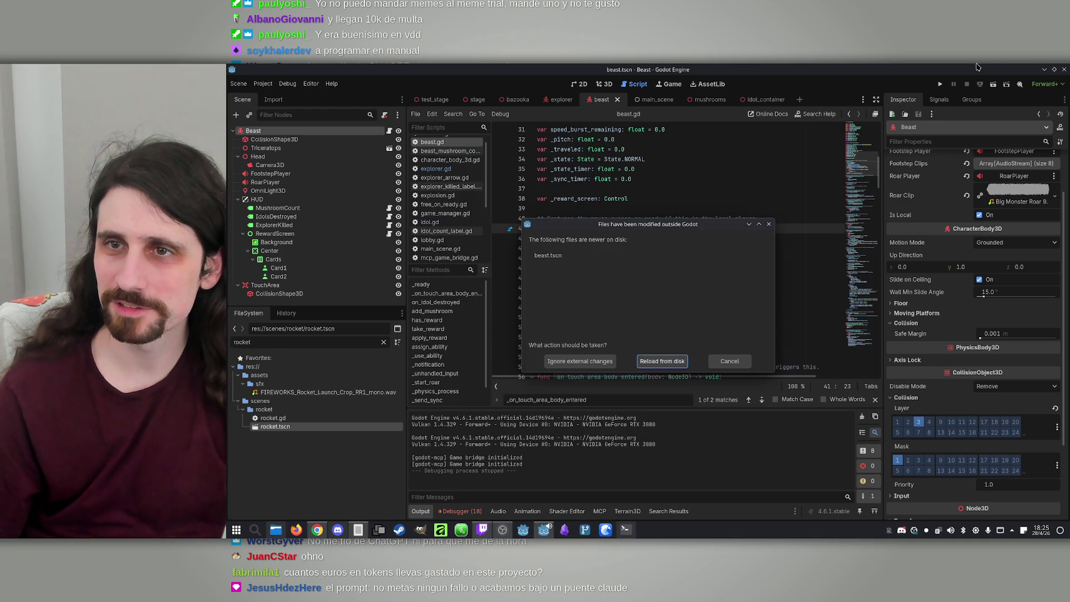
Step: Reload the modified beast.tscn from disk, reread Claude's summary in Konsole, then run the game
left_click(667, 364)
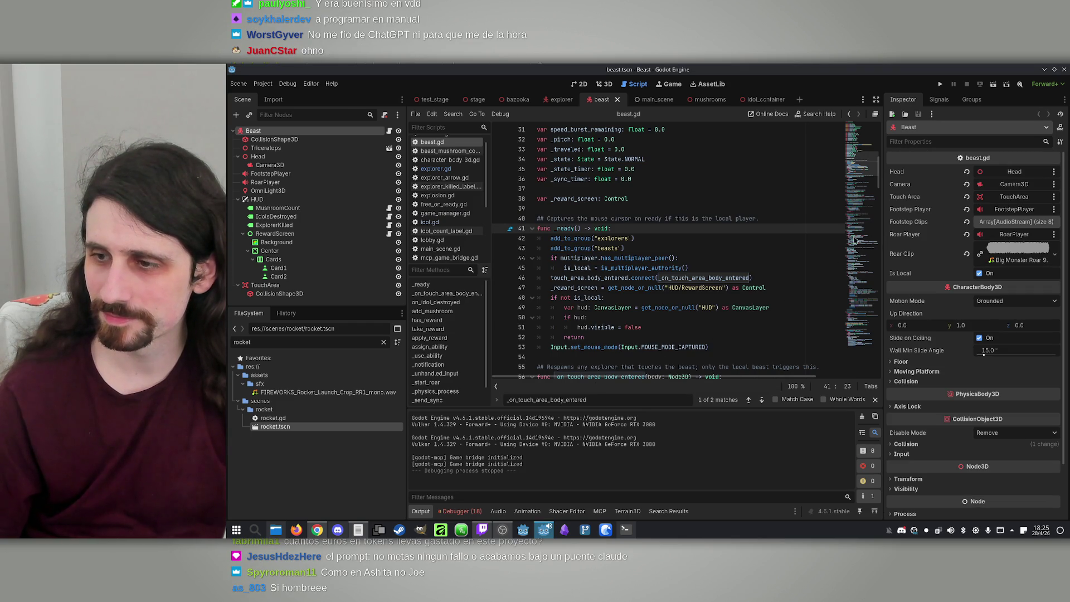
left_click(625, 529)
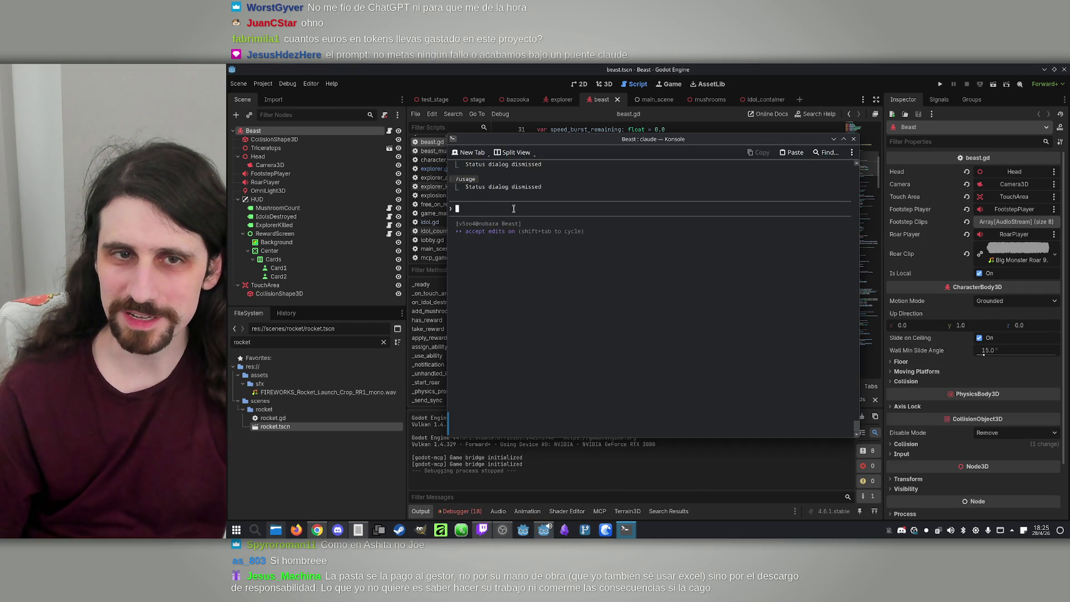
scroll(515, 212, "up", 8)
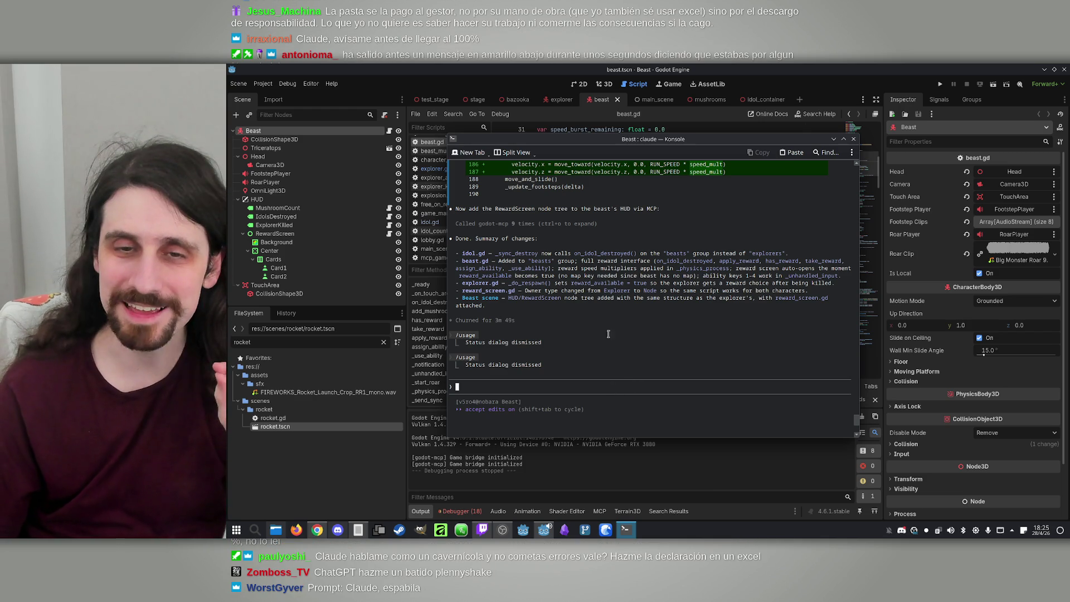
scroll(592, 308, "up", 1)
scroll(557, 342, "down", 1)
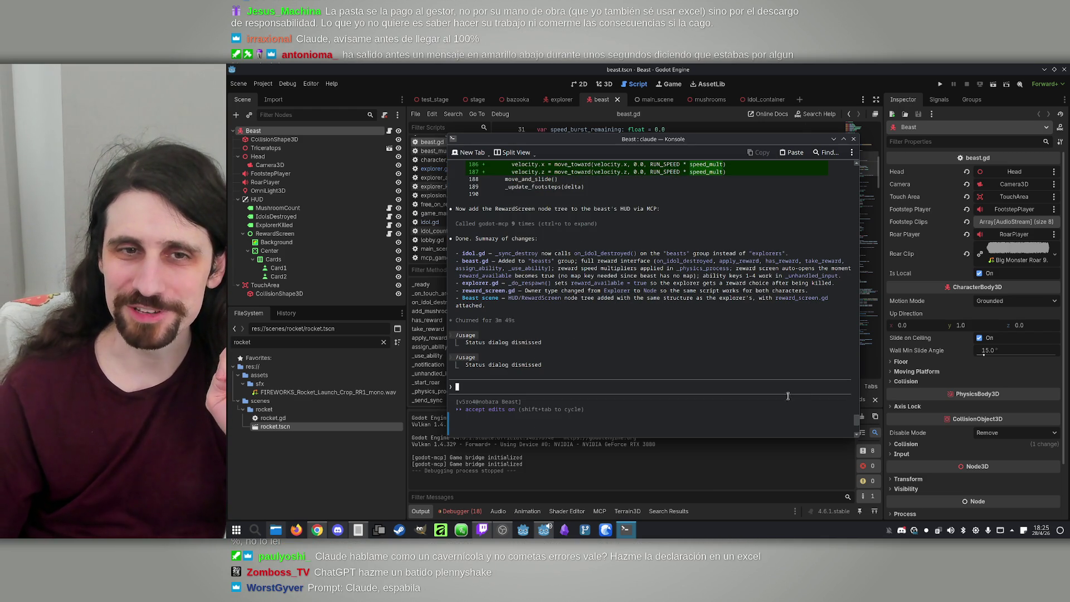
left_click(940, 84)
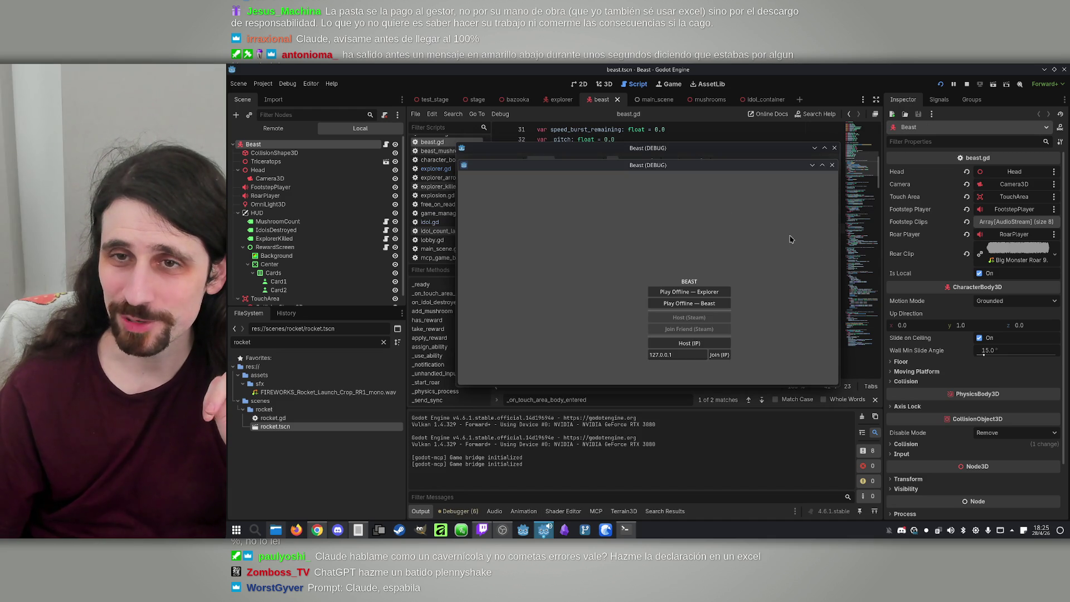
Step: Place the two game windows side by side, host and join, pick Beast, and start the match
left_click_drag(692, 173, 780, 162)
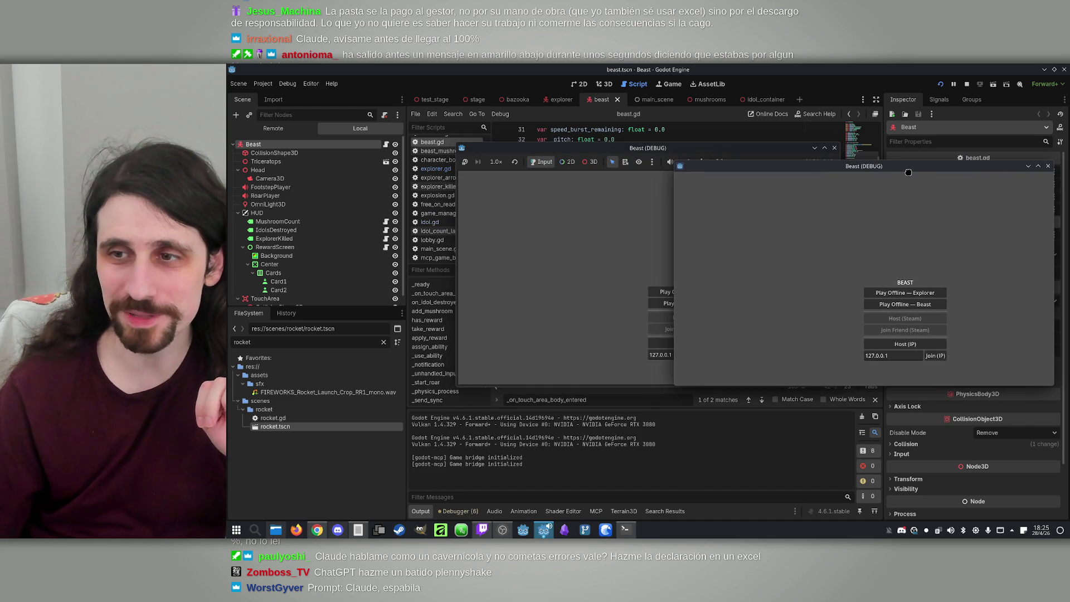
left_click_drag(640, 148, 455, 150)
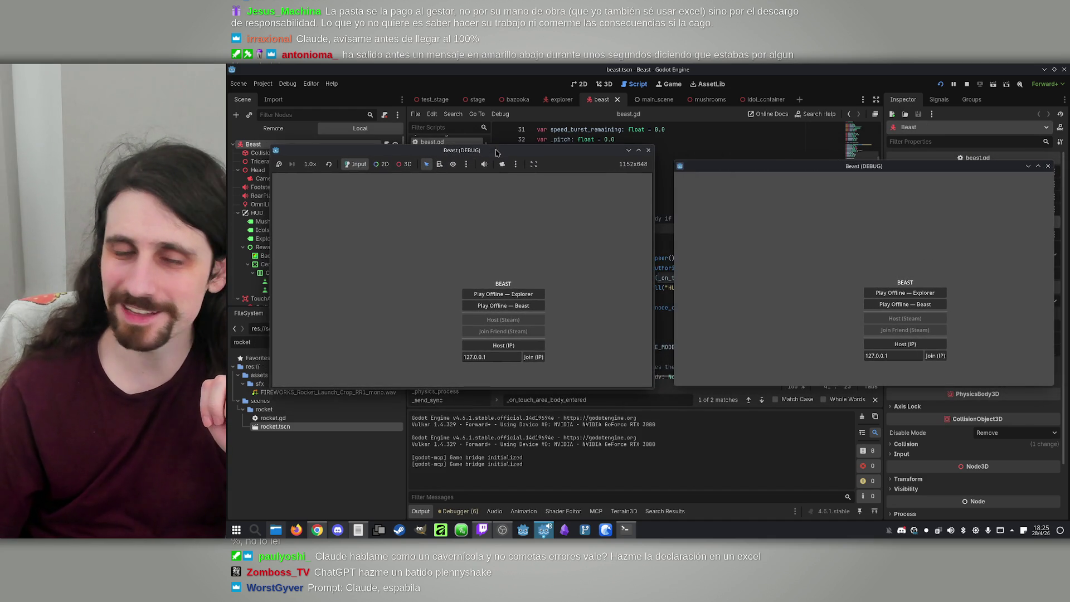
left_click(503, 345)
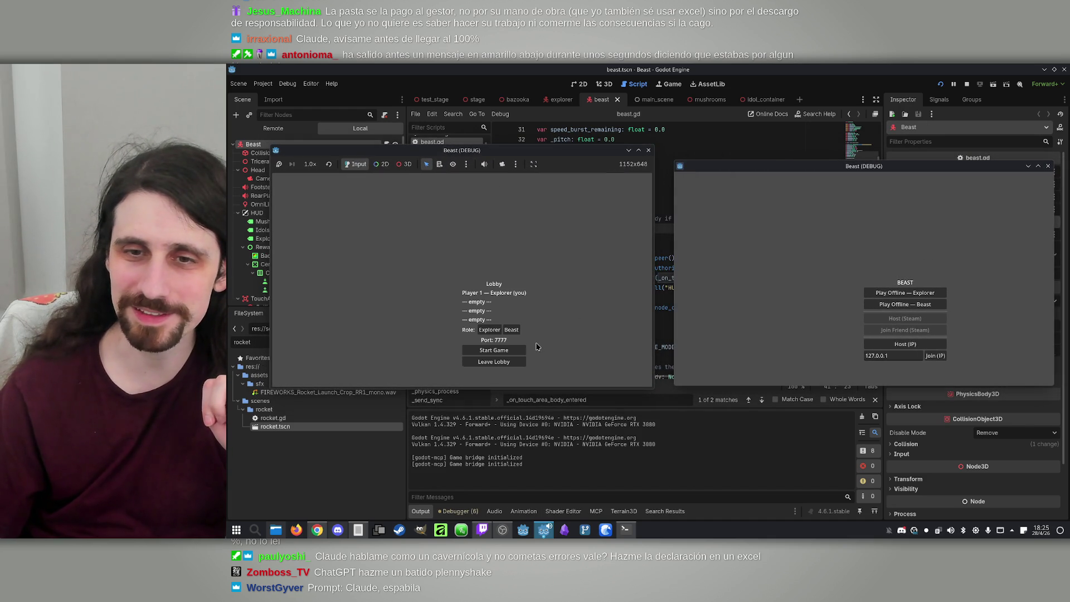
left_click(934, 356)
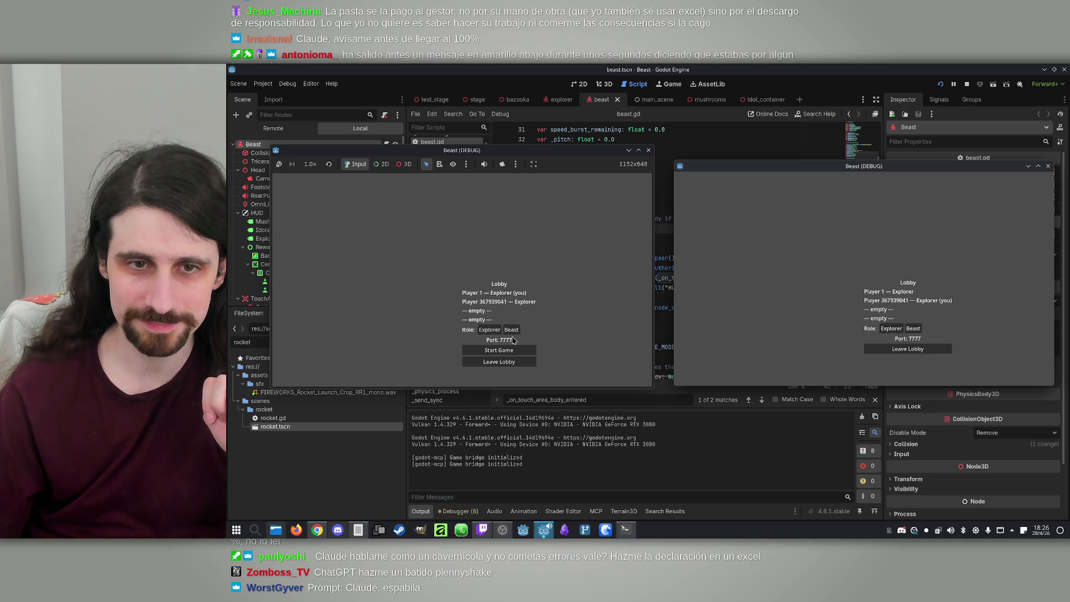
left_click(512, 330)
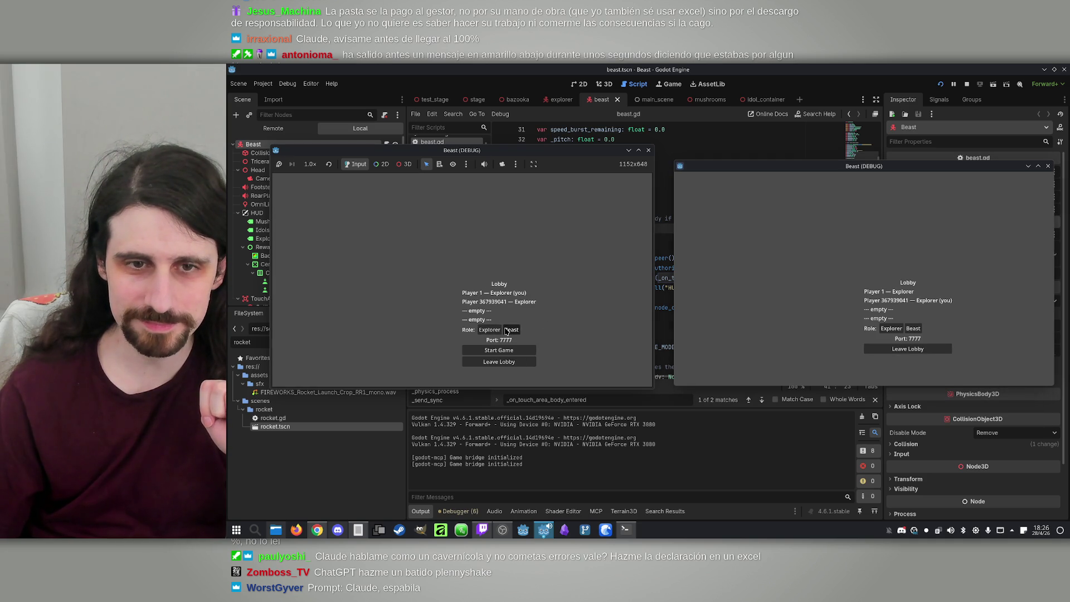
left_click(504, 351)
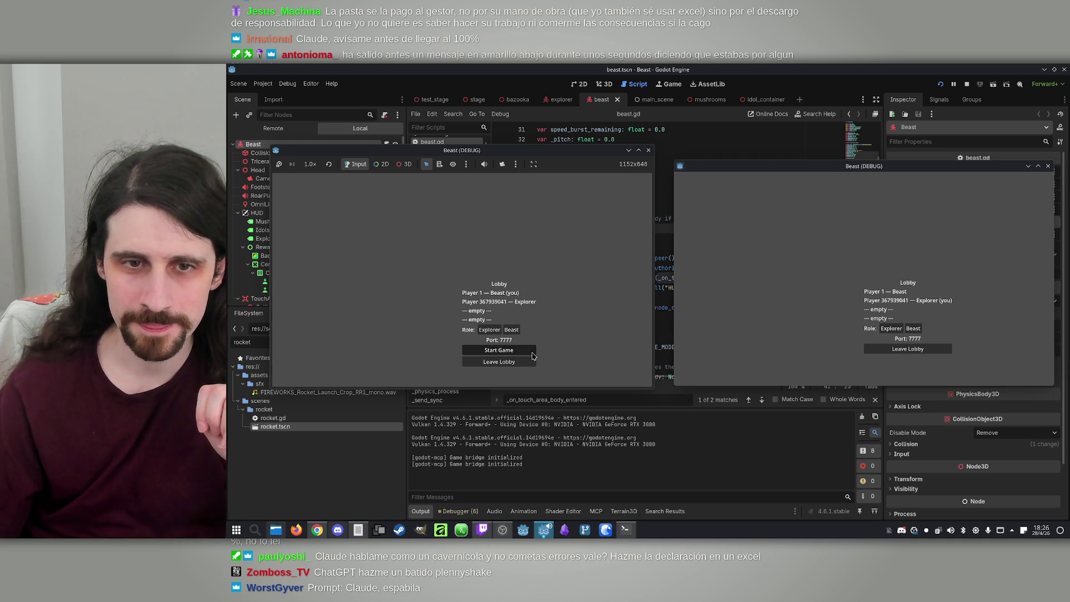
Step: Walk the beast forward, choose an offered reward, then stop the running game
key("w")
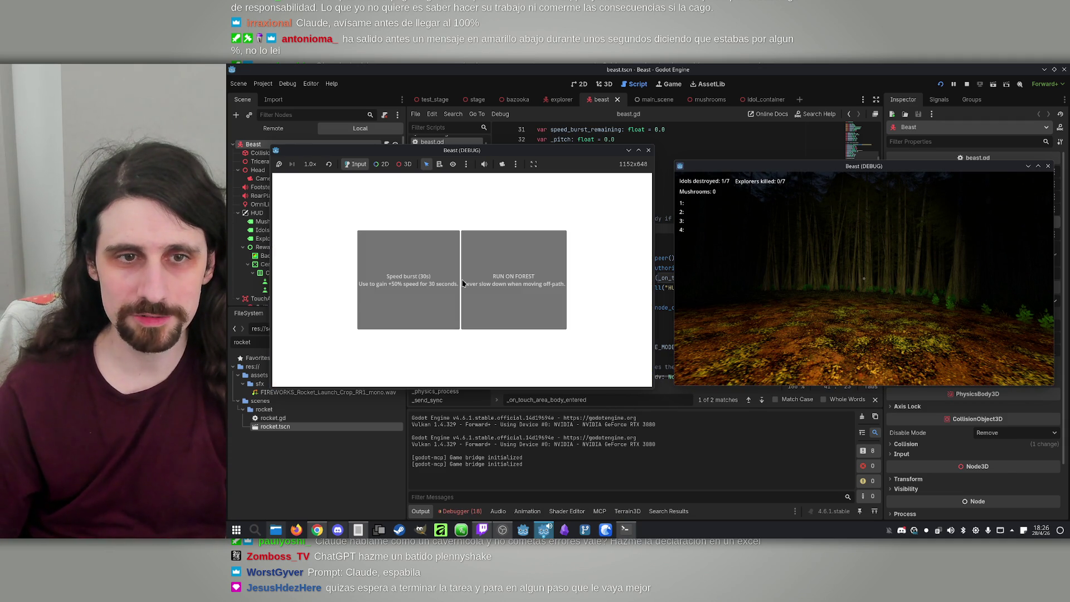
left_click(425, 300)
key("super")
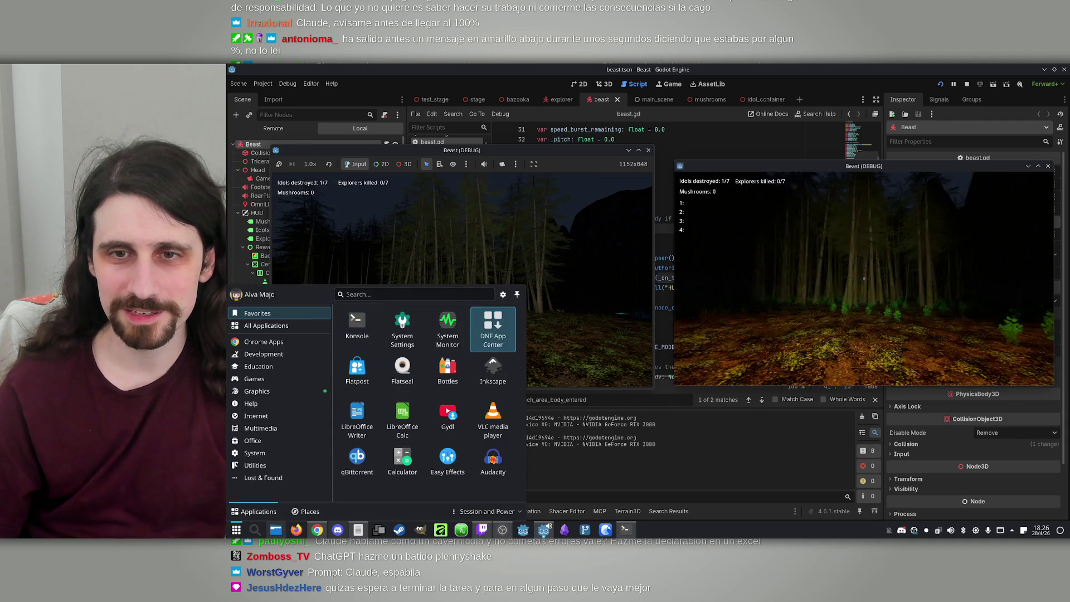
key("Escape")
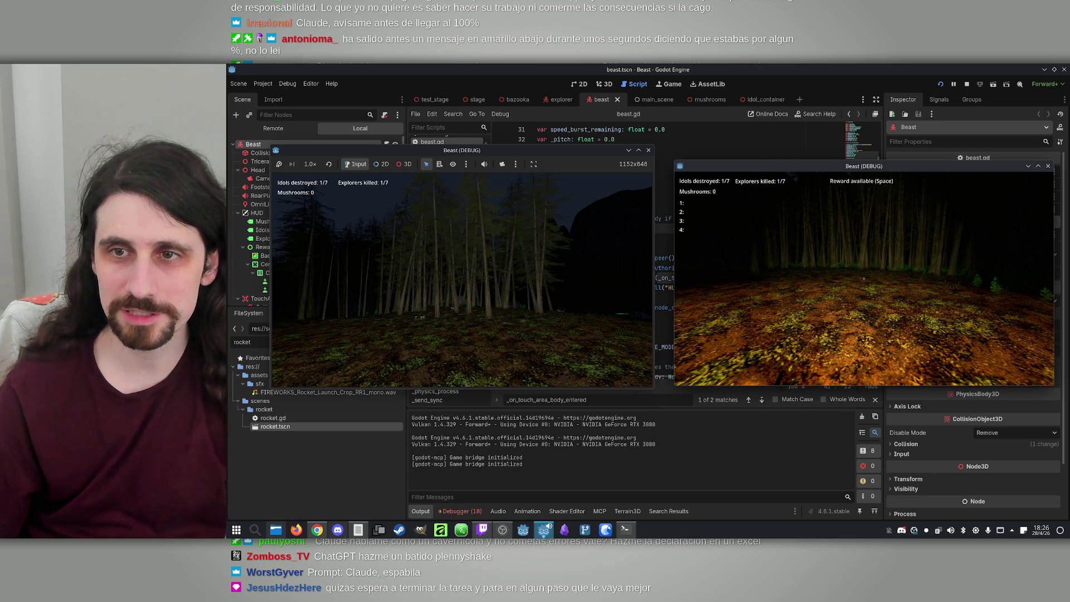
key("super")
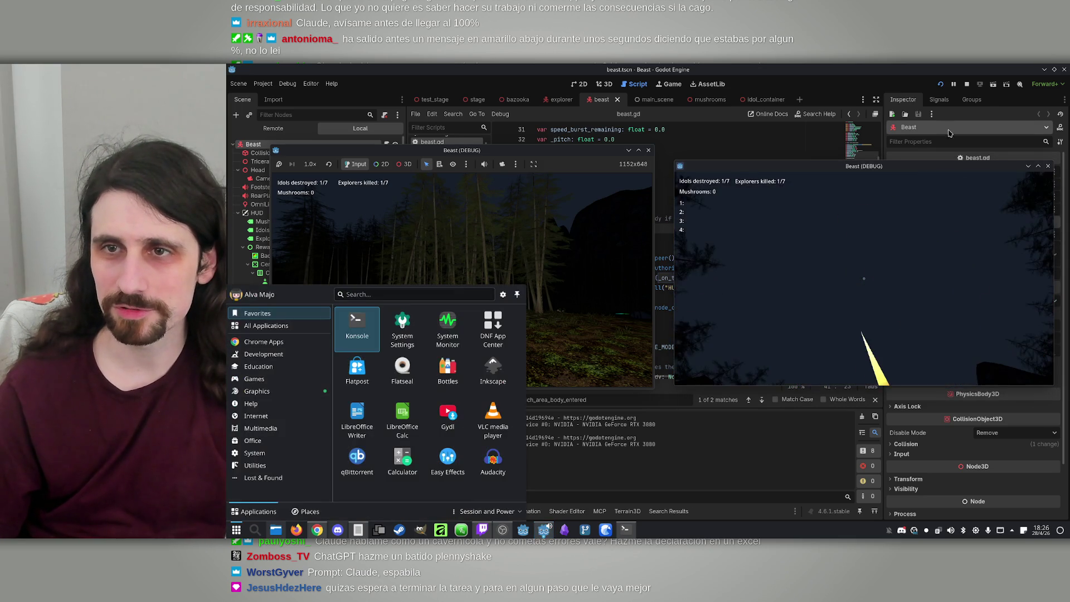
left_click(967, 84)
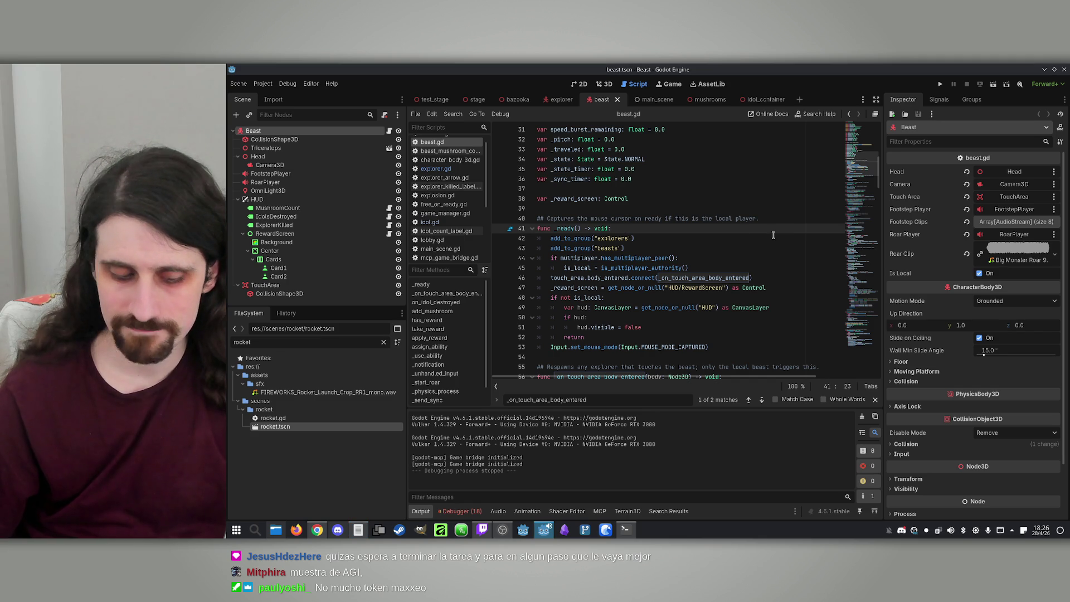
Step: Review the add_to_group calls on lines 42-43 of beast.gd's _ready
left_click(736, 238)
left_click(727, 247)
left_click(653, 238)
double_click(581, 238)
double_click(574, 248)
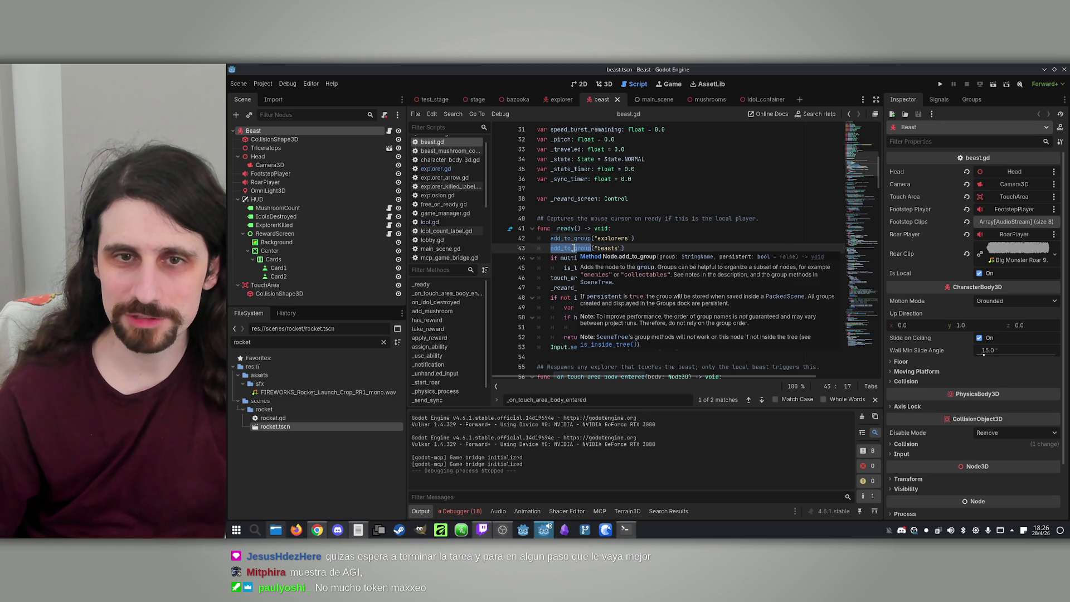
left_click(673, 228)
scroll(668, 226, "up", 10)
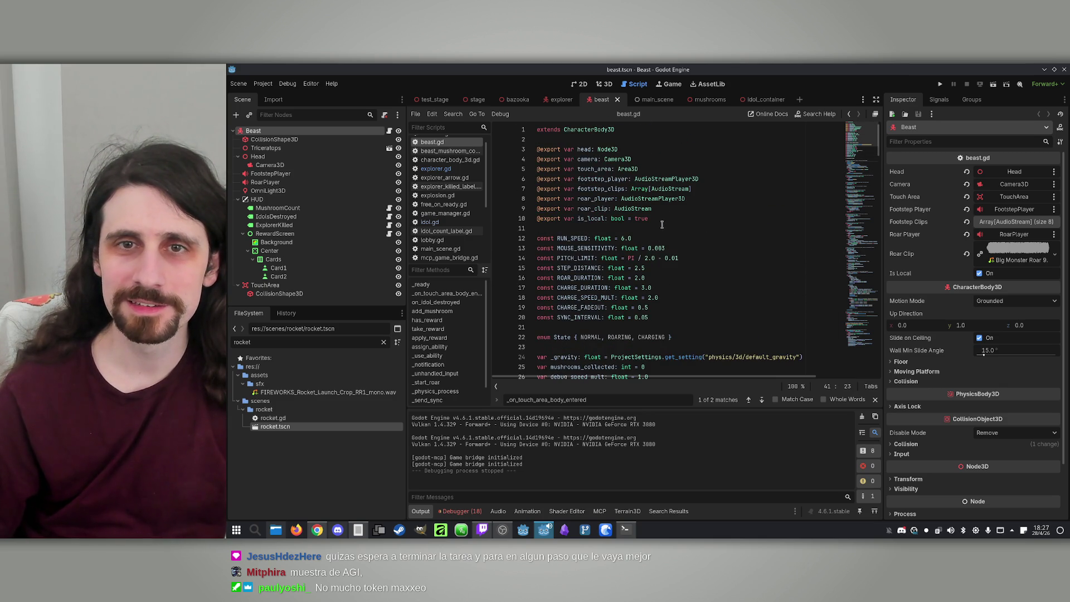
scroll(655, 230, "down", 11)
double_click(584, 217)
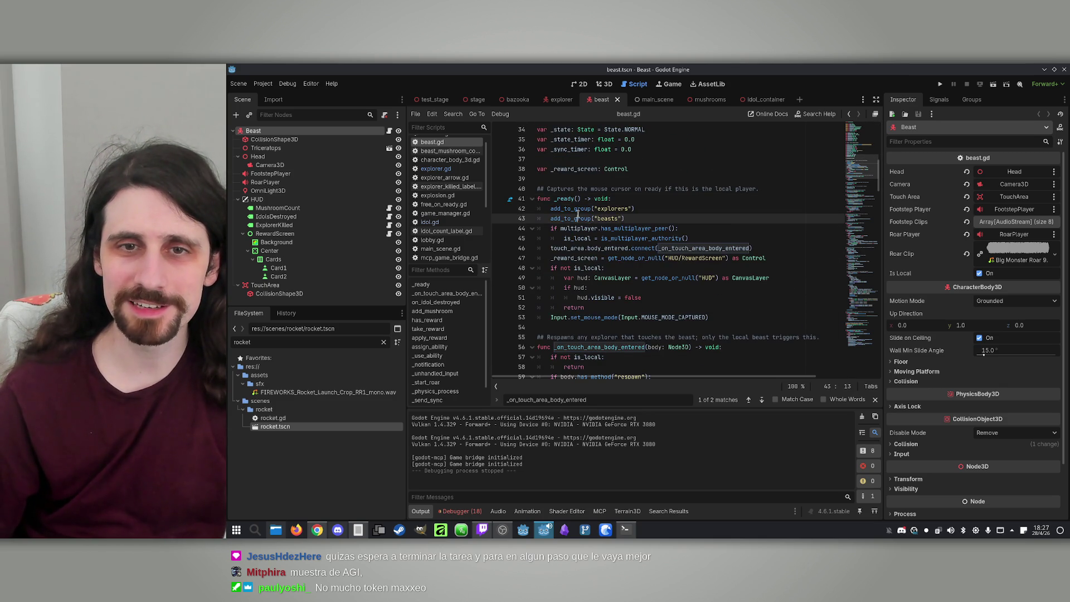
double_click(577, 209)
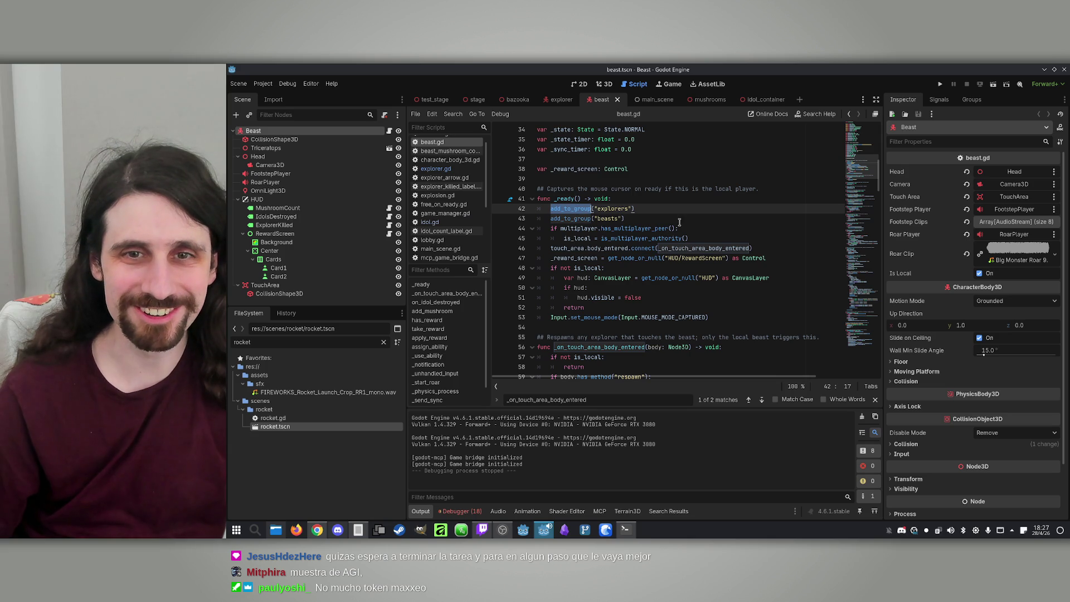
left_click(665, 208)
Step: Inspect the add_to_group("explorers") call and the _reward_screen declaration, then return to the 3D view
scroll(661, 212, "down", 3)
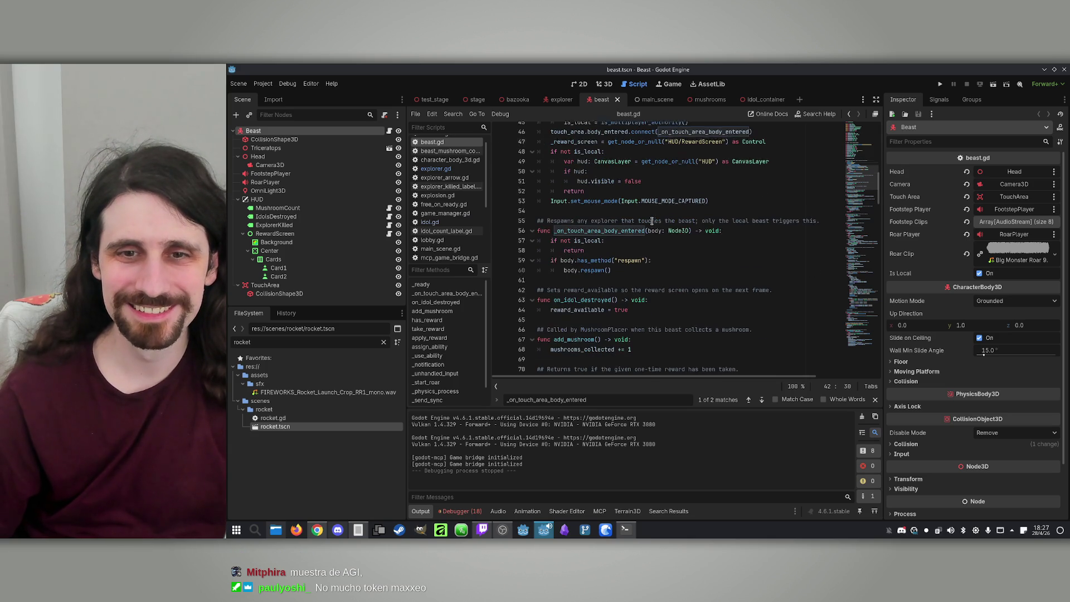
scroll(641, 220, "up", 5)
scroll(635, 223, "up", 9)
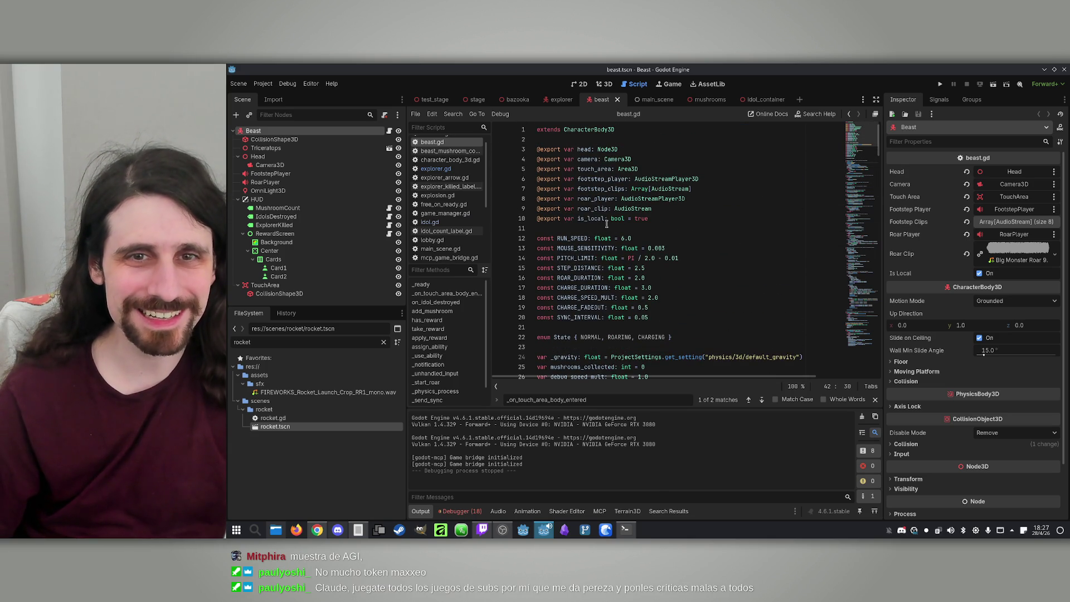
scroll(568, 250, "down", 7)
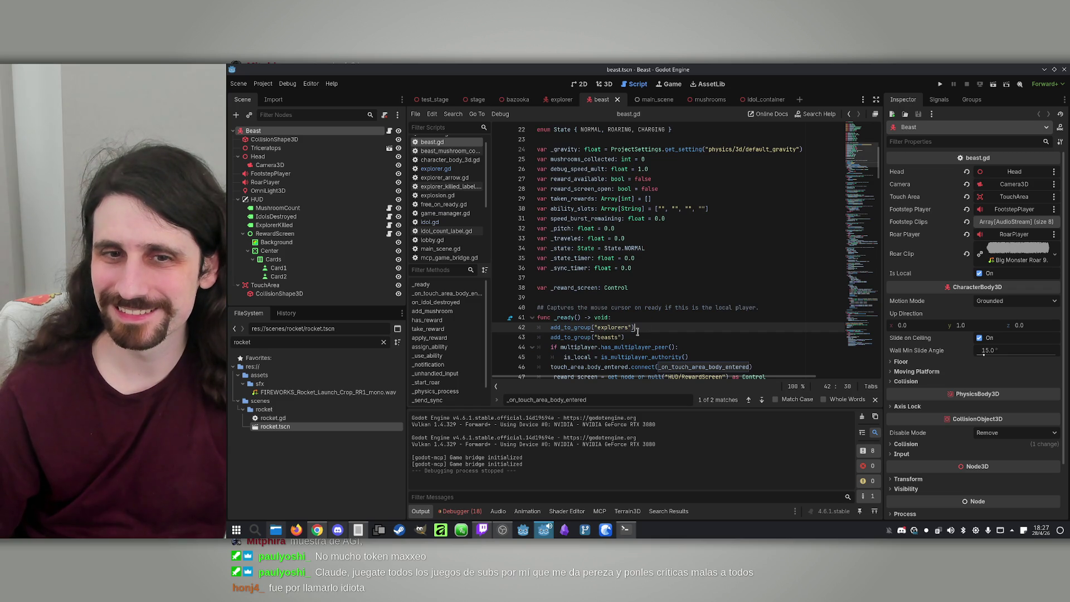
left_click(582, 327, "shift")
left_click_drag(582, 327, 550, 327)
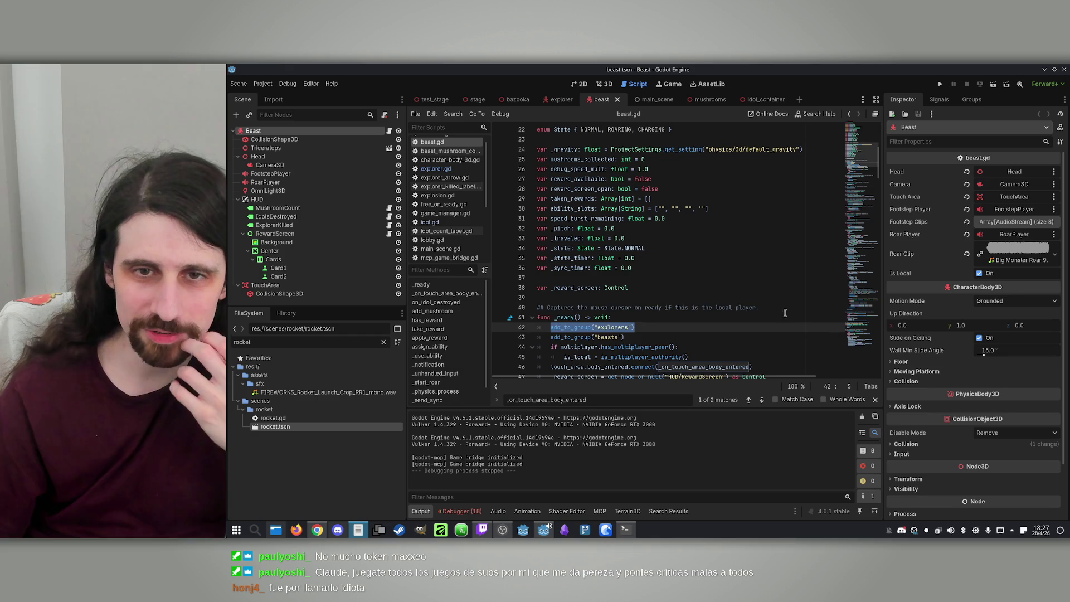
left_click(754, 298)
left_click(755, 290)
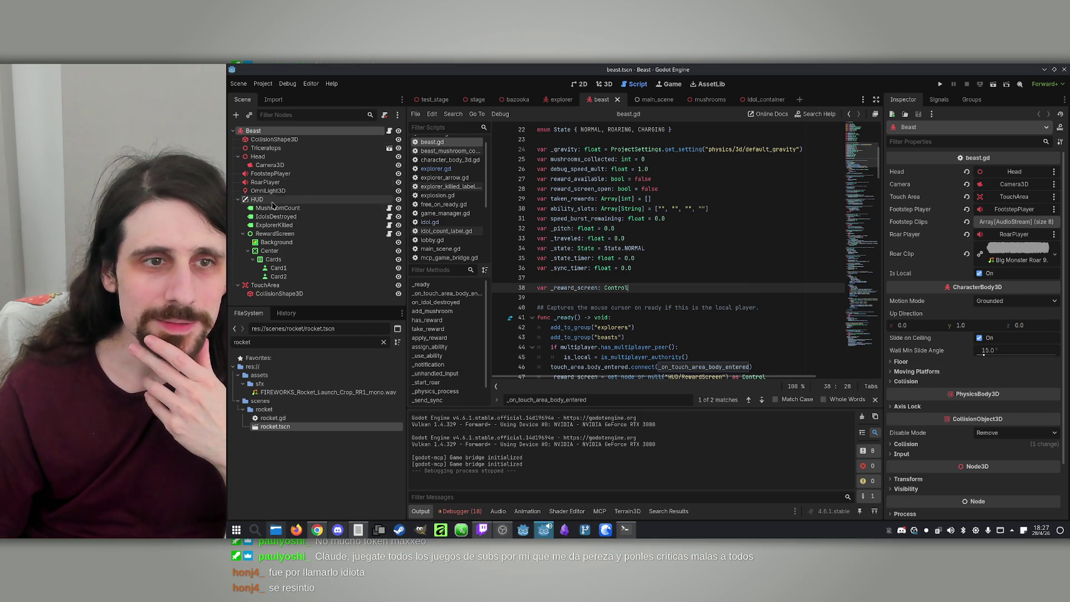
left_click(603, 84)
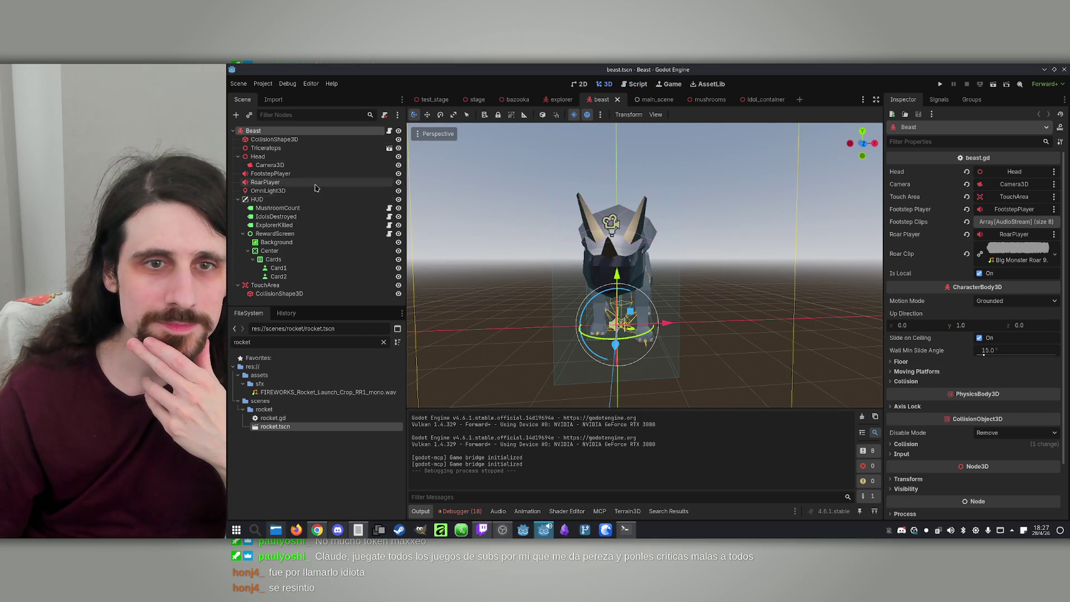
Step: Set the Beast HUD's RewardScreen Background colour to near-transparent black (00000013)
left_click(294, 208)
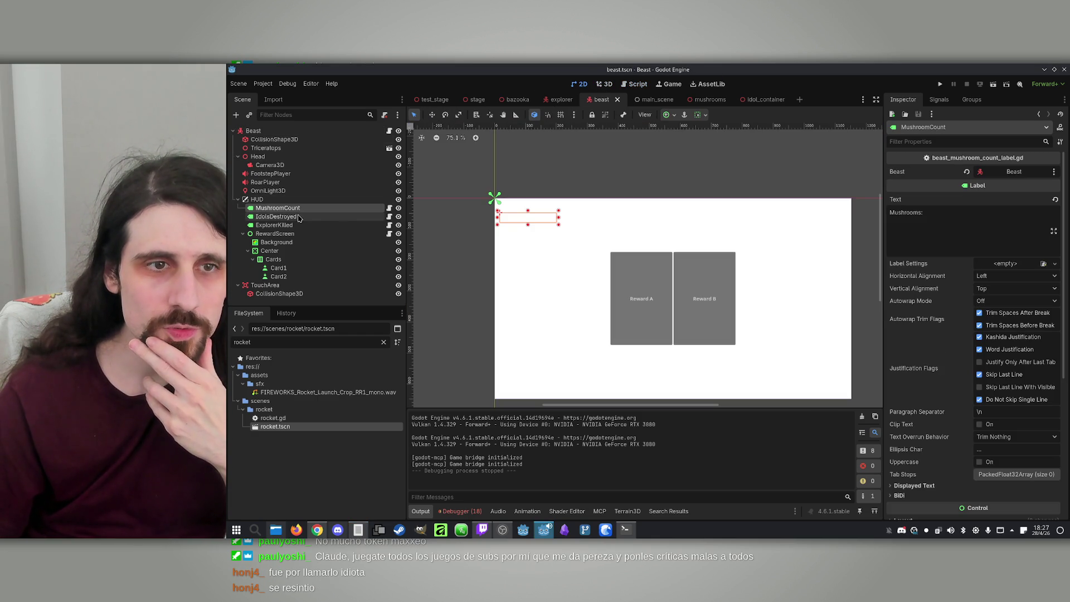
left_click(297, 217)
left_click(294, 241)
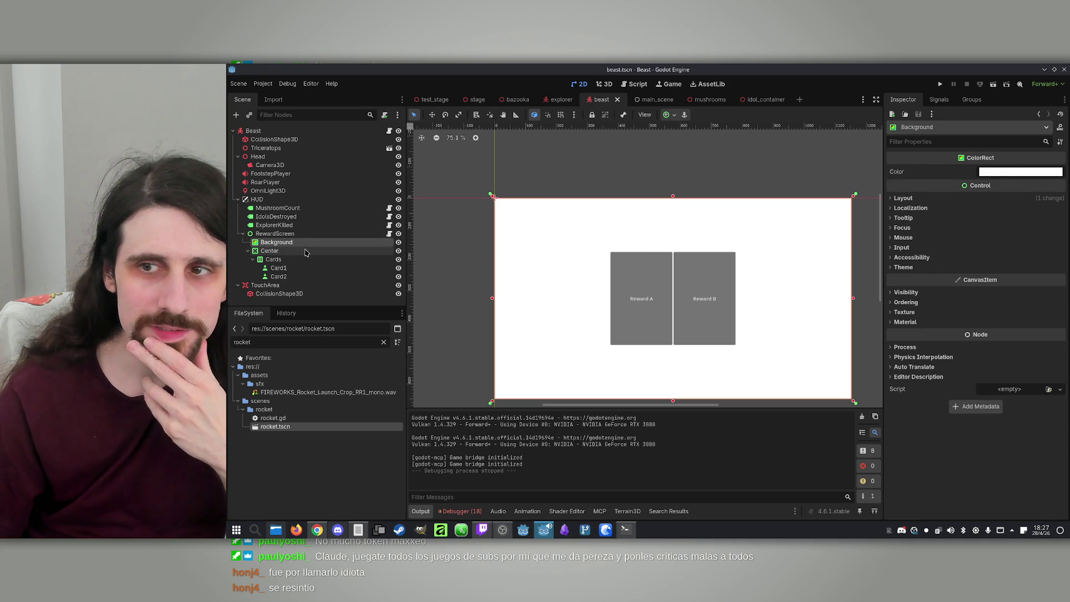
left_click(995, 172)
mouse_move(1053, 271)
left_mouse_down()
mouse_move(1047, 328)
mouse_move(1017, 362)
mouse_move(1024, 372)
left_mouse_up()
left_click(1003, 166)
left_click(1000, 174)
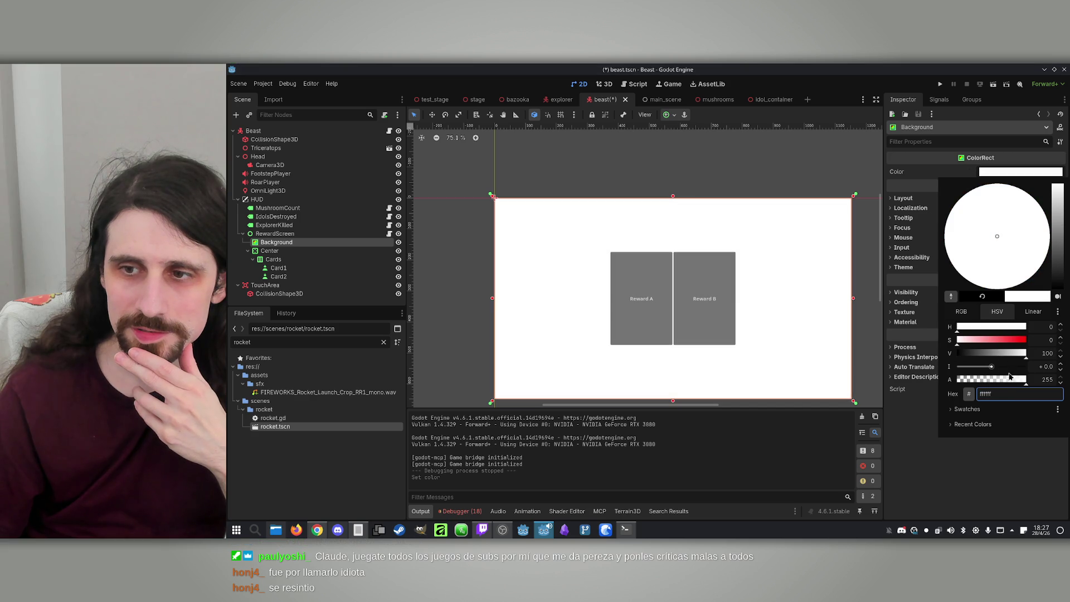
left_click_drag(1052, 273, 1046, 334)
left_click_drag(1003, 384, 961, 383)
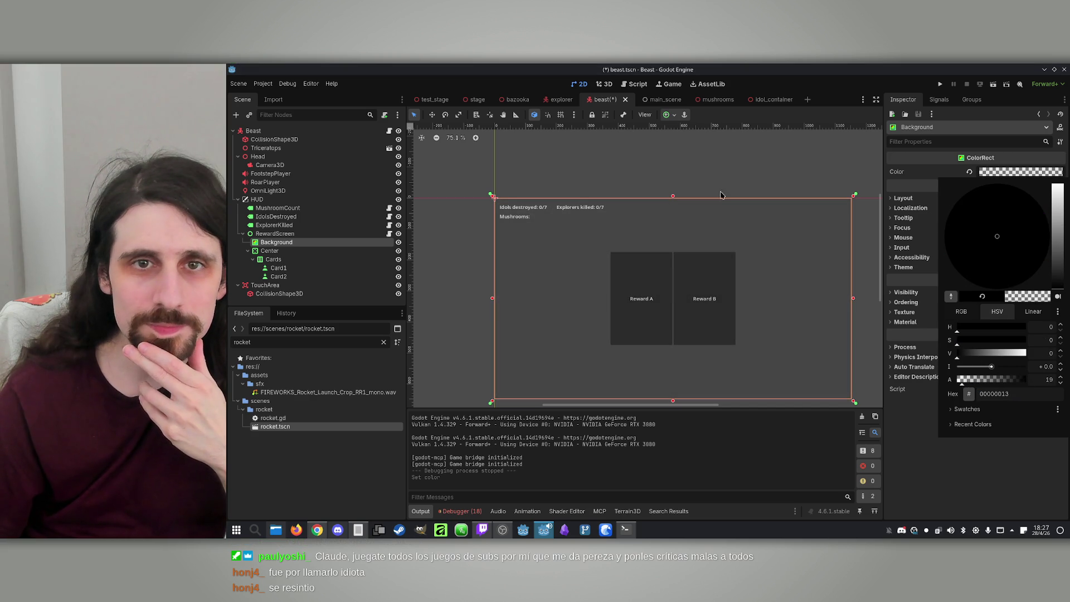
Step: In explorer.tscn, check the RewardScreen Background colour and select the RewardScreen node
left_click(561, 99)
scroll(283, 261, "down", 3)
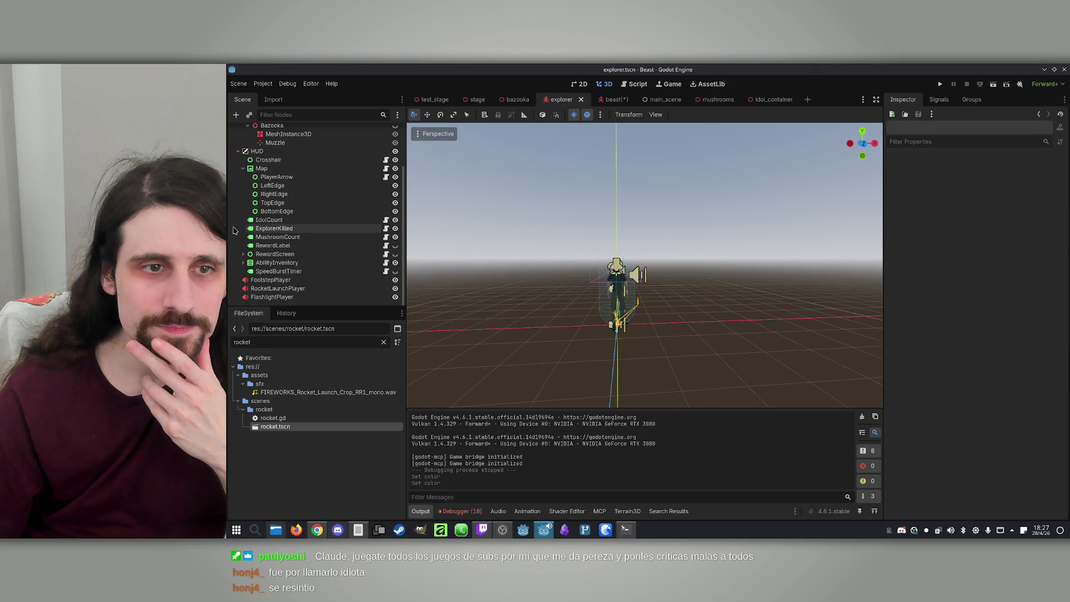
left_click(243, 254)
left_click(277, 262)
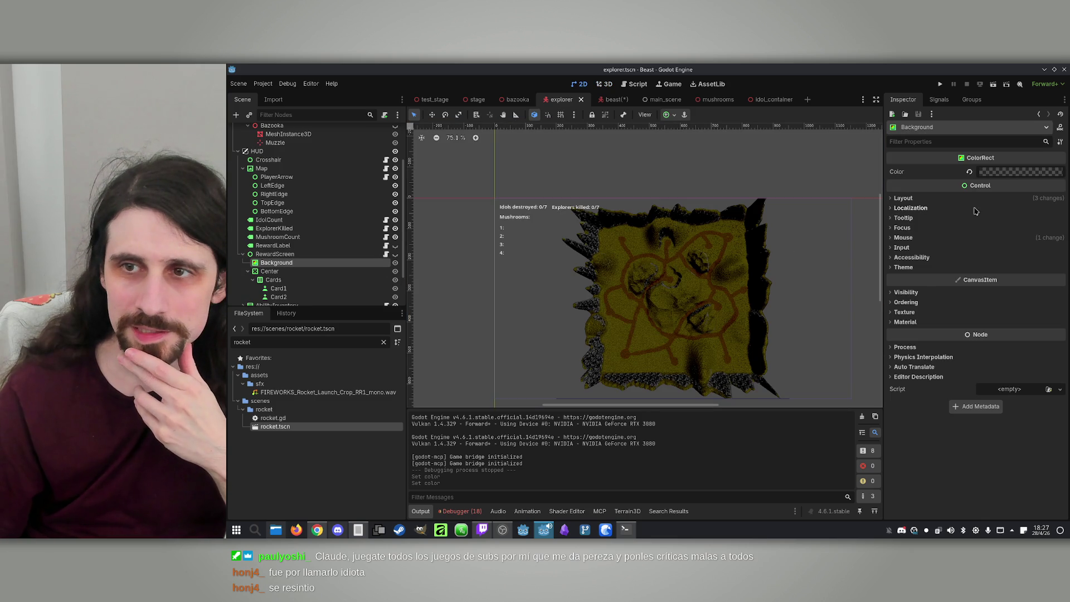
left_click(996, 174)
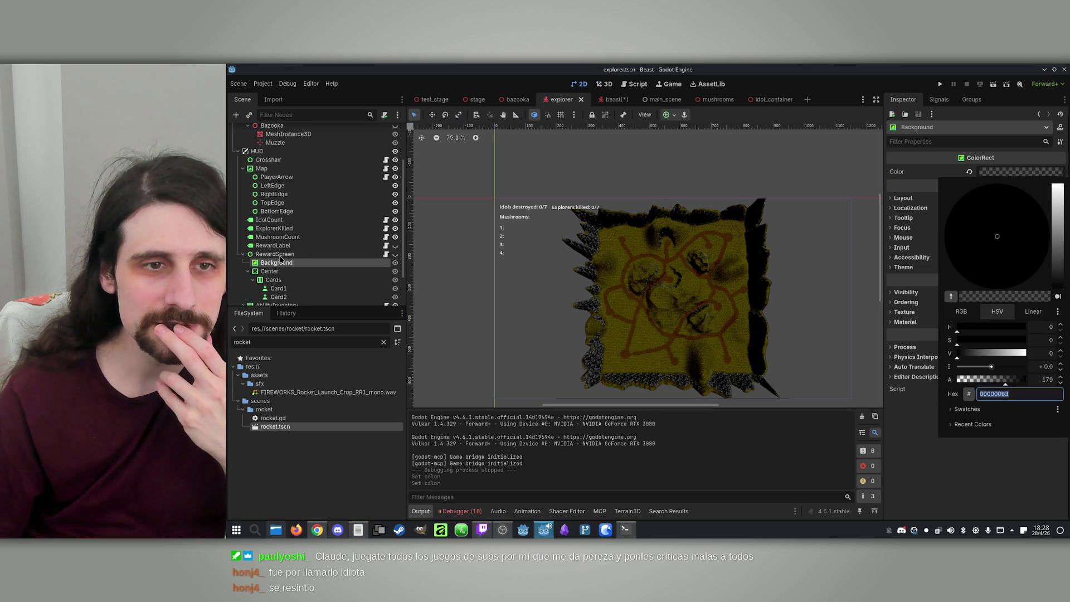
left_click(279, 255)
left_click(279, 254)
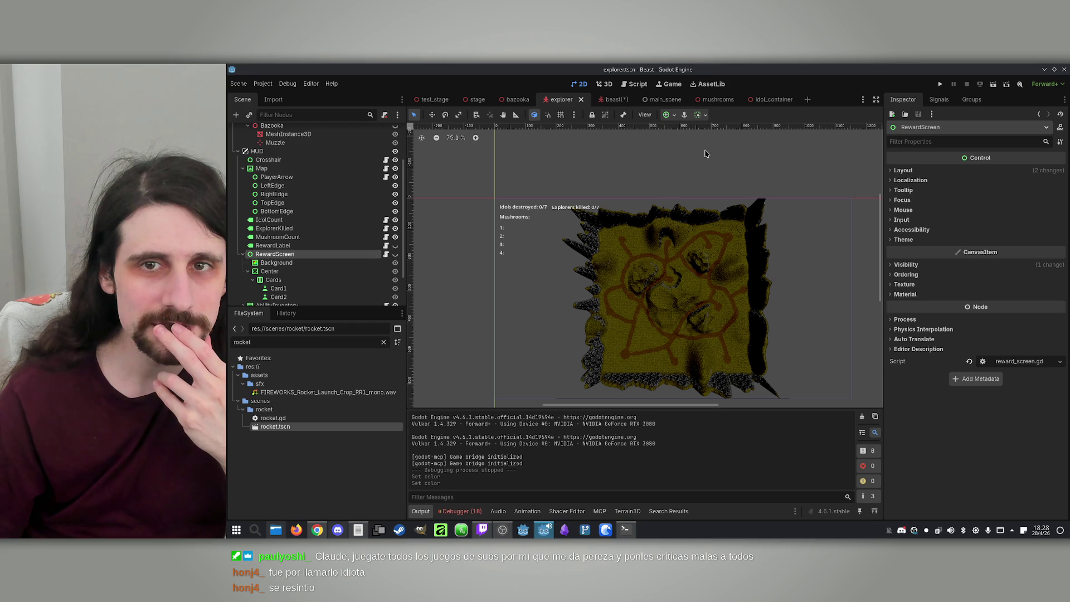
Step: Start saving the explorer's RewardScreen branch as its own scene
left_click(612, 99)
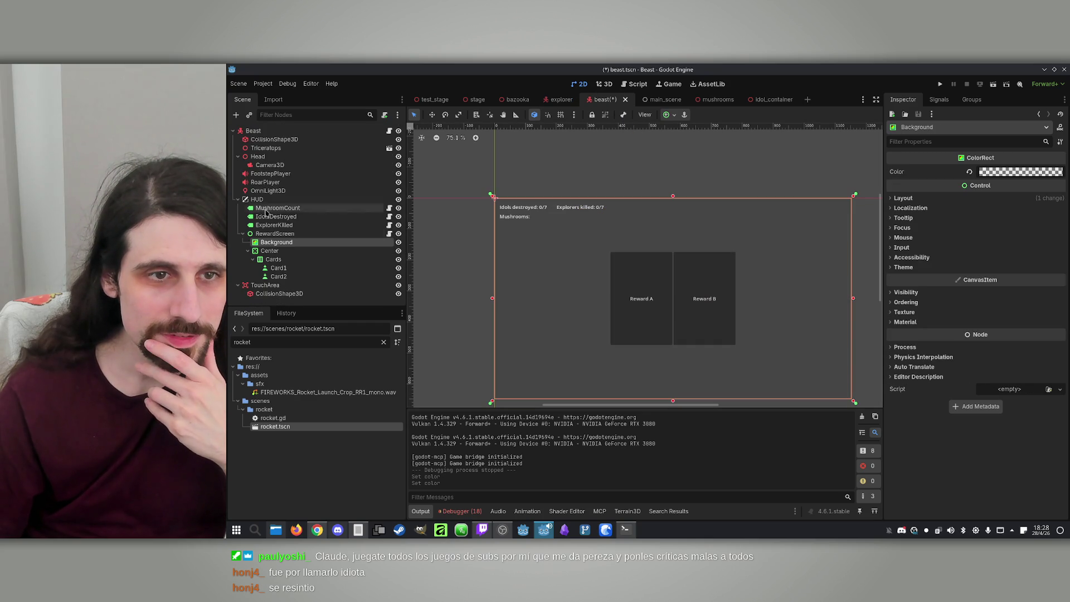
left_click(557, 100)
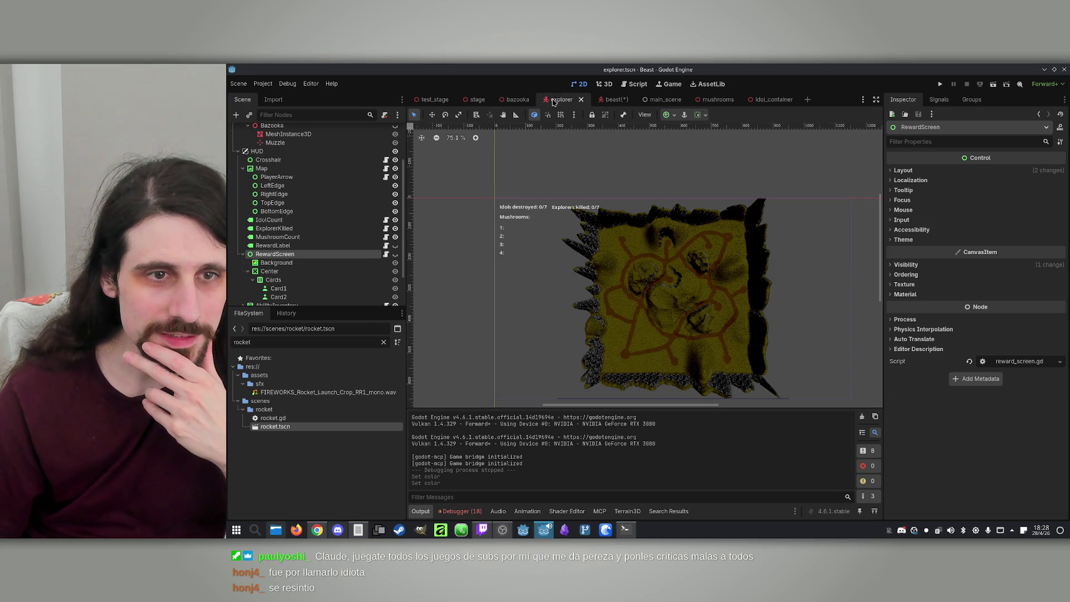
left_click(285, 256)
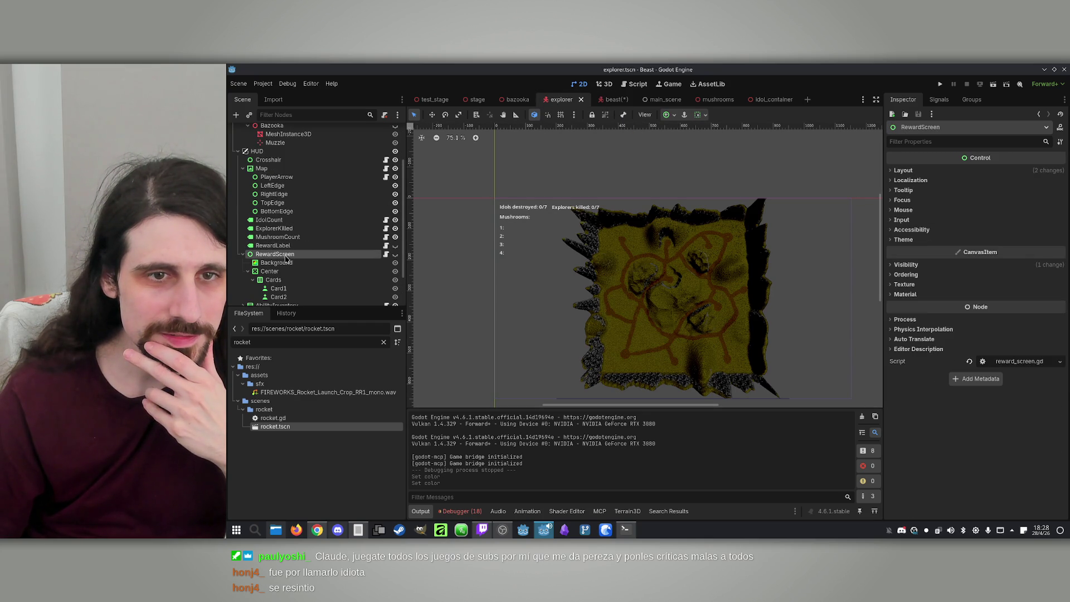
left_click(243, 254)
right_click(280, 255)
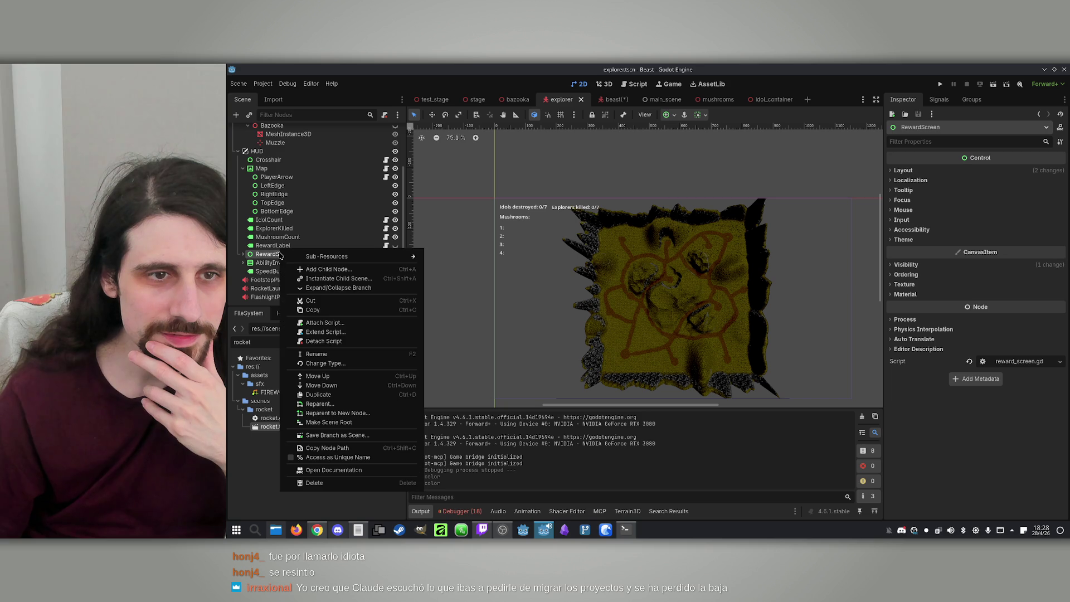
left_click(340, 435)
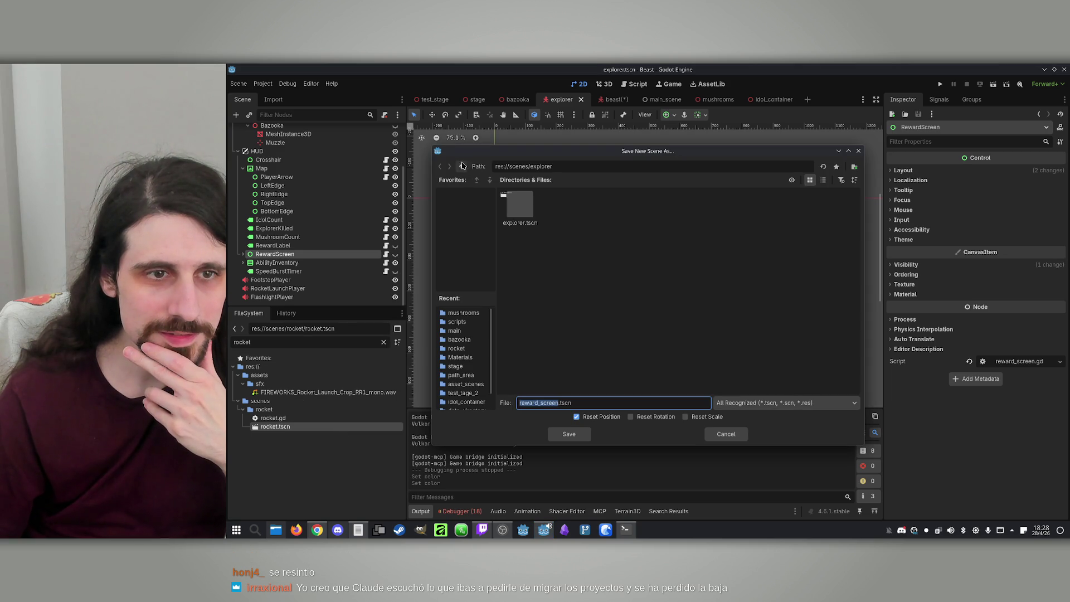
Step: Create a reward_screen folder under scenes, then delete it again
left_click(462, 167)
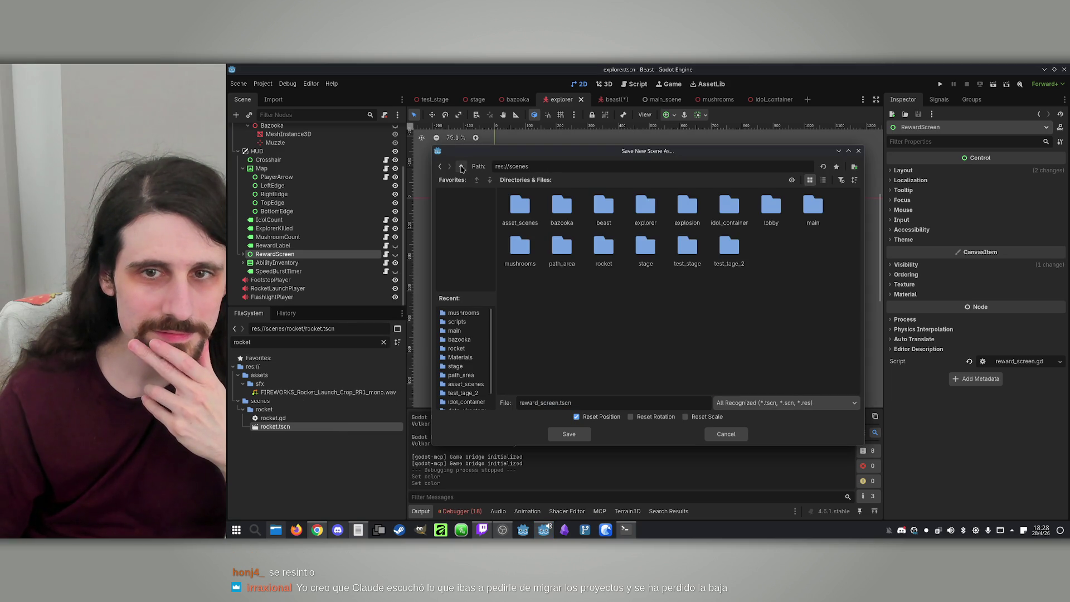
left_click(853, 167)
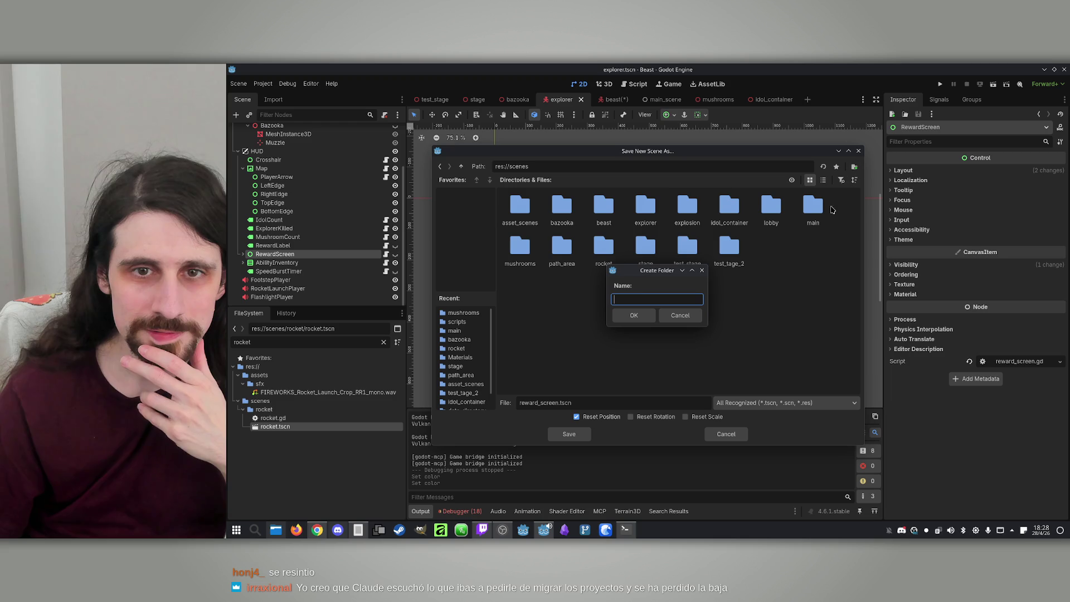
type("re")
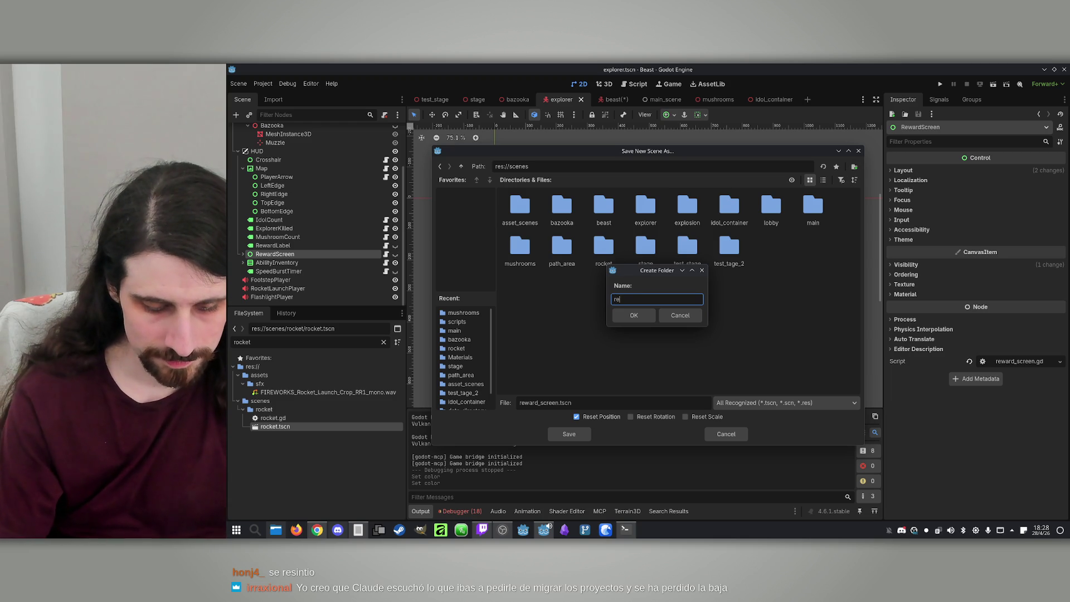
type("ward")
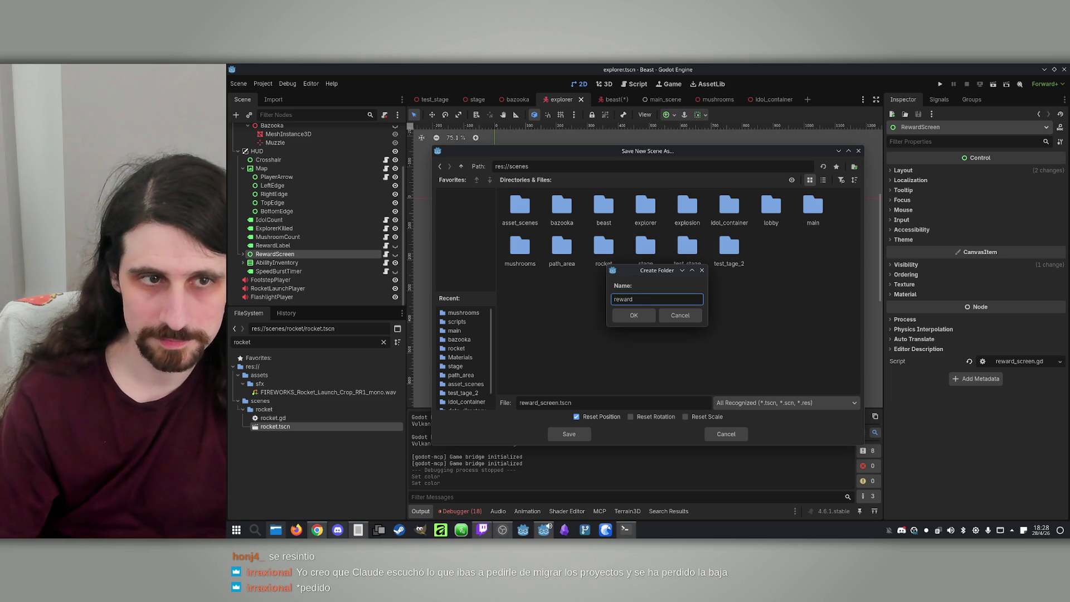
type("ssc")
type("n")
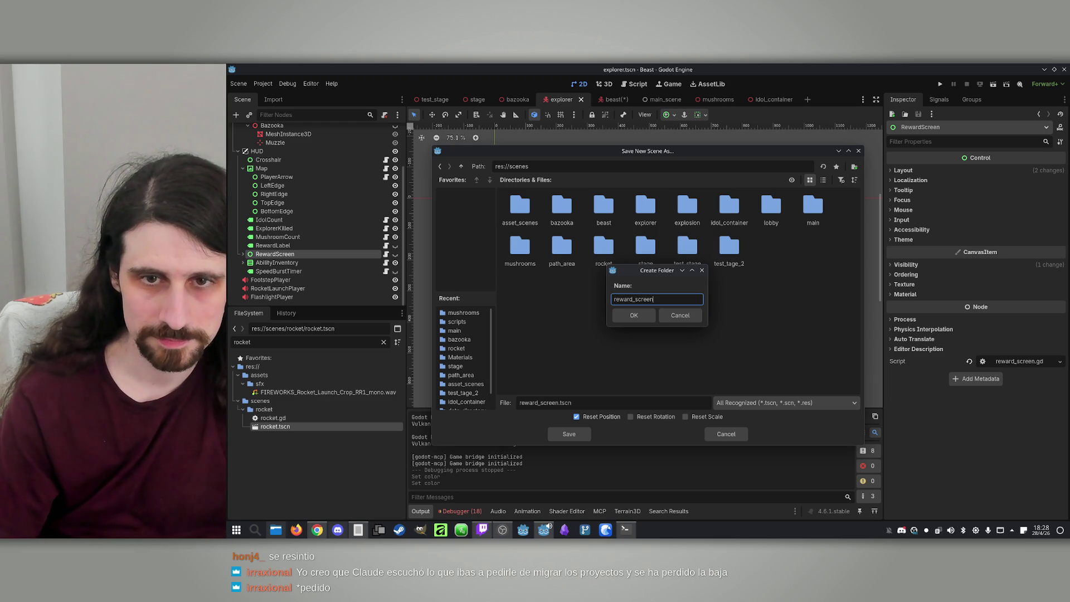
key("Return")
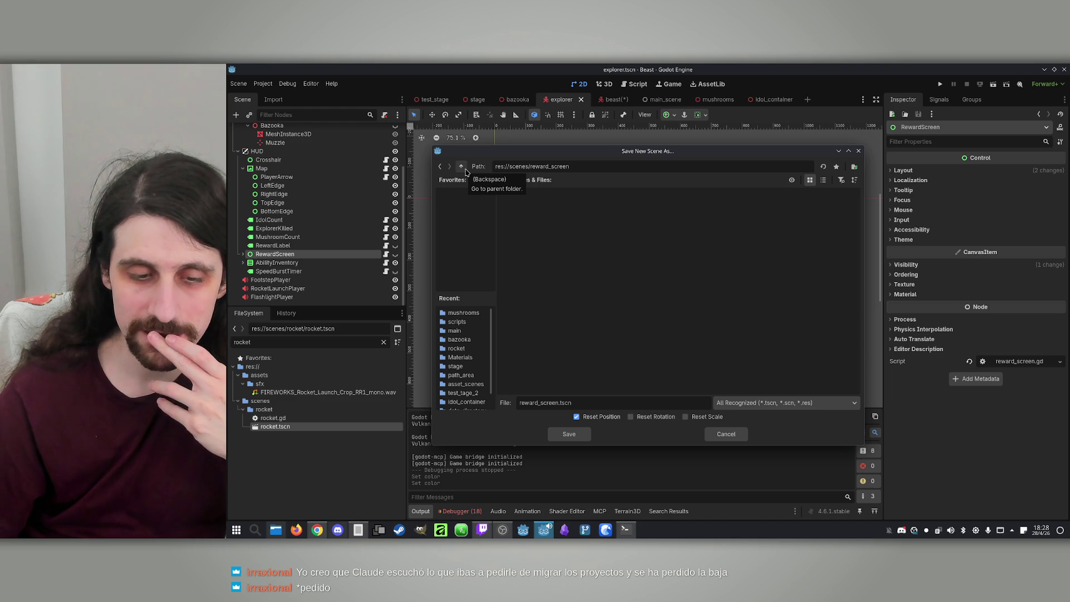
left_click(465, 171)
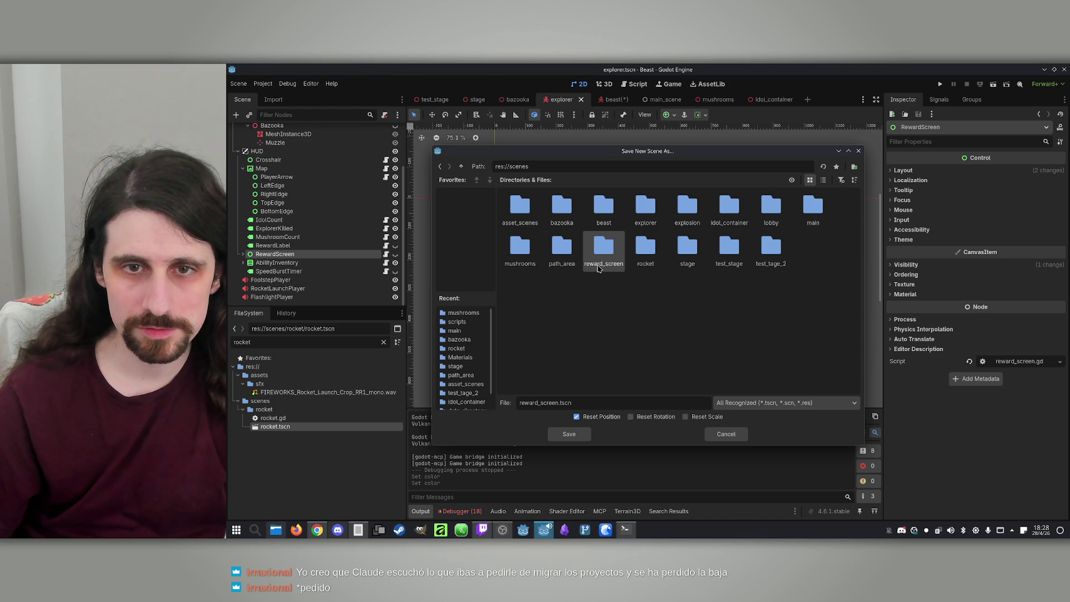
right_click(598, 269)
left_click(615, 282)
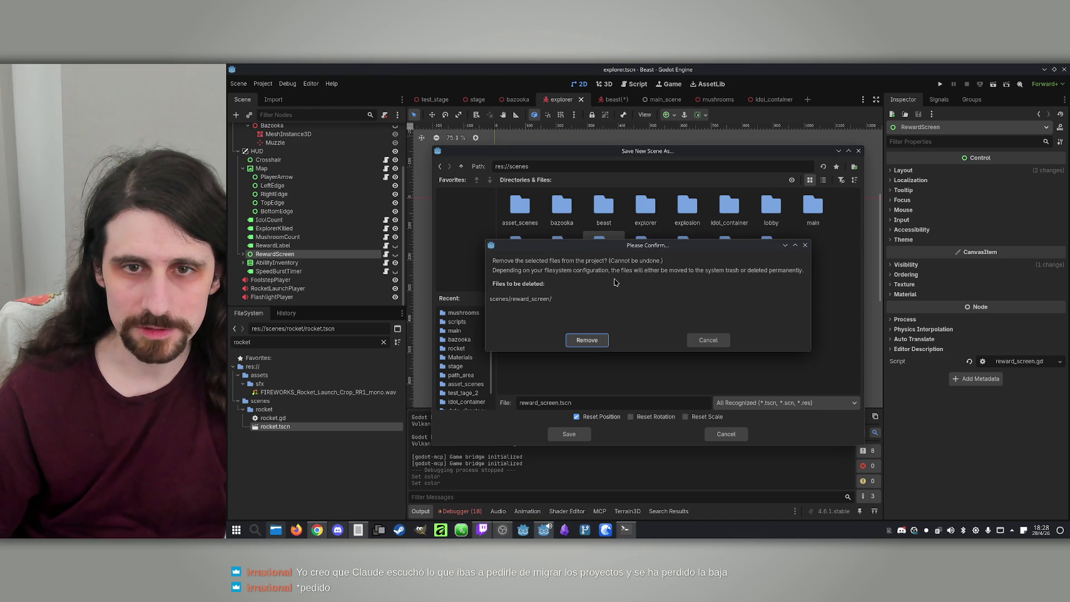
left_click(595, 343)
Step: Create an upgrades_screen folder and save the branch there as upgrades_screen.tscn
left_click(853, 167)
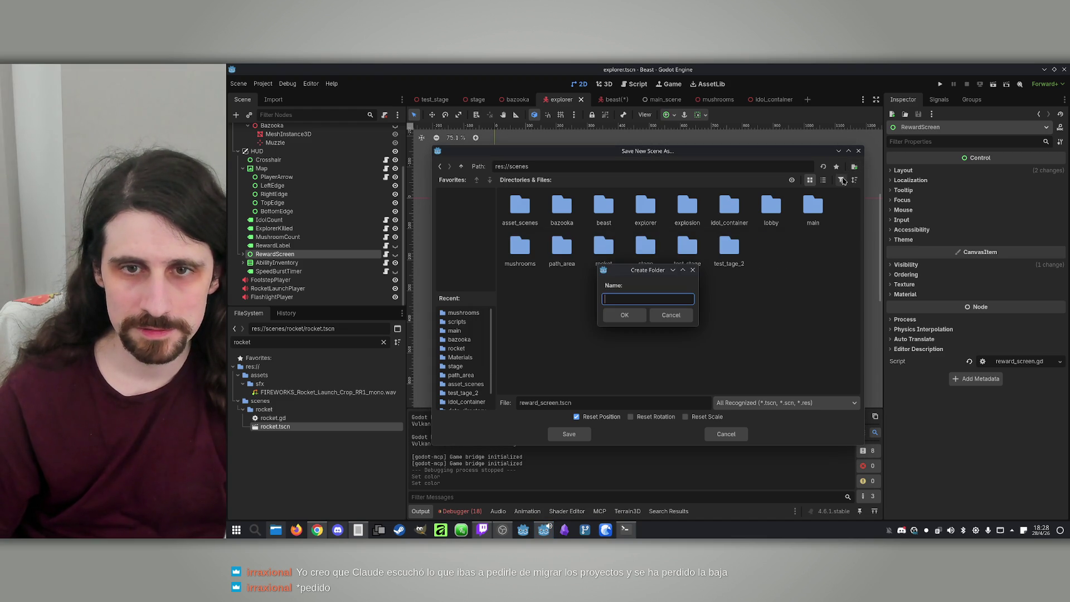
type("upgrades_screen")
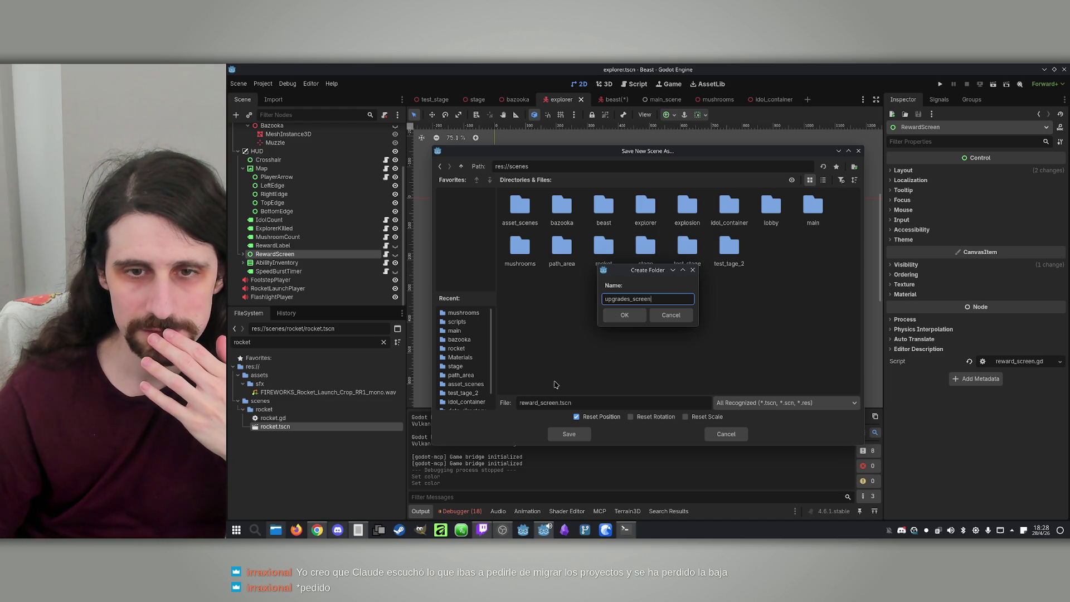
left_click(634, 322)
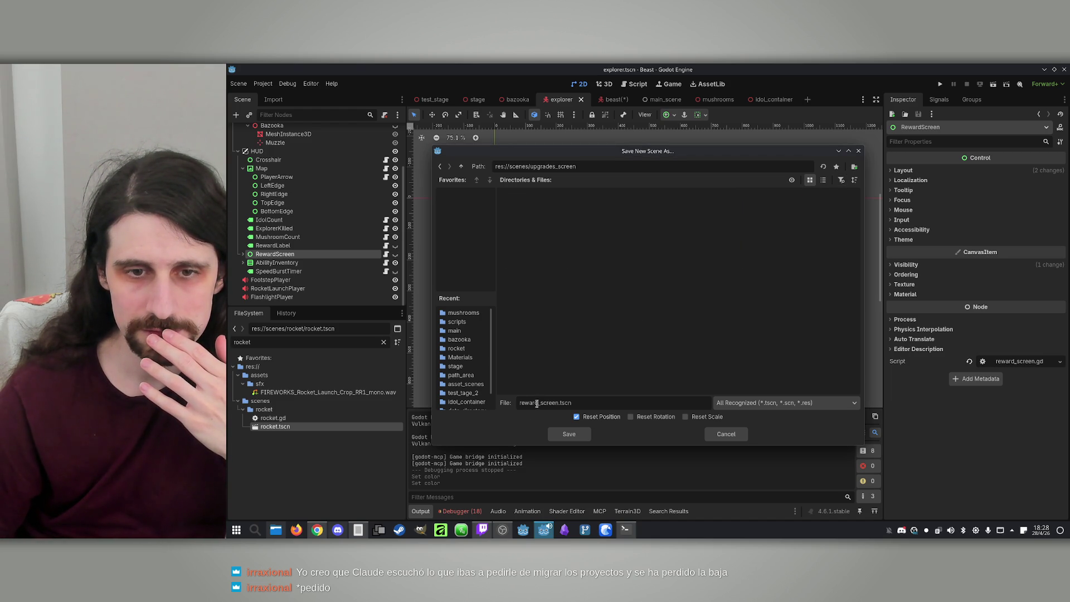
type("upgrades")
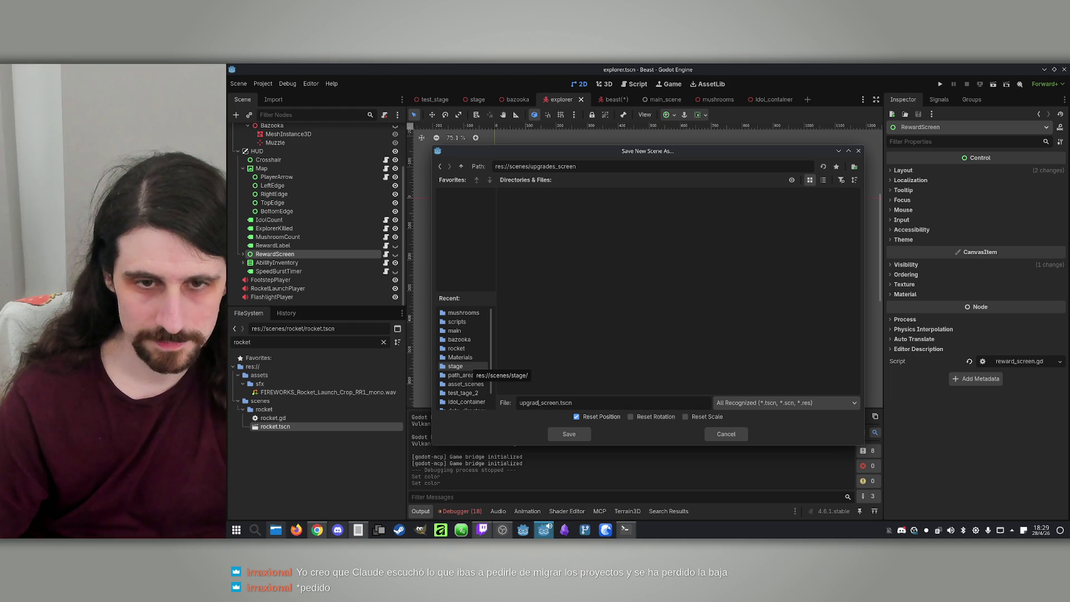
key("Return")
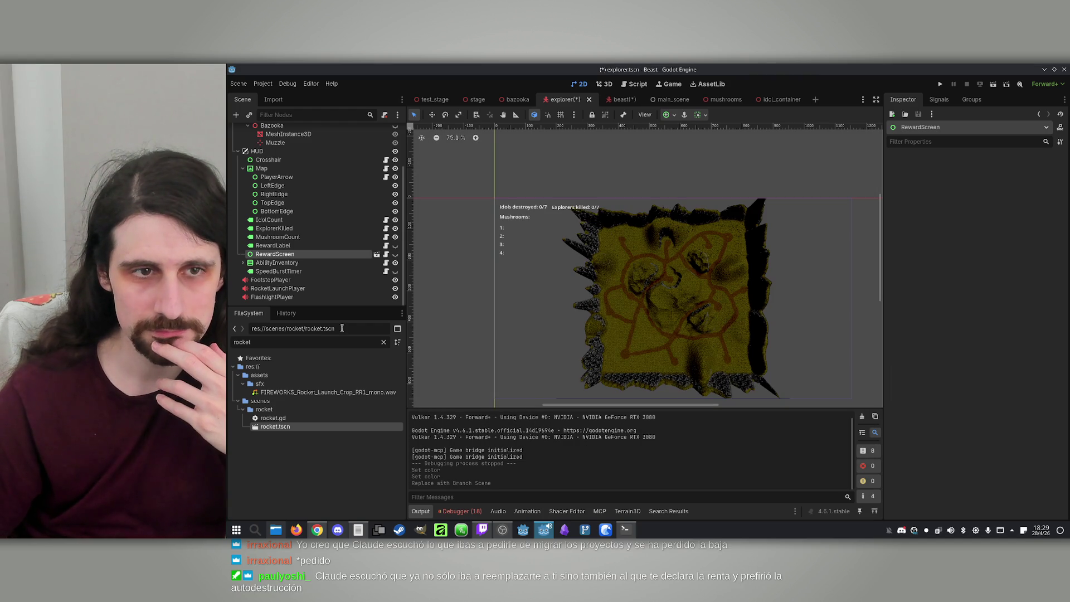
Step: Rename the explorer's RewardScreen node to UpgradesScreen
right_click(276, 257)
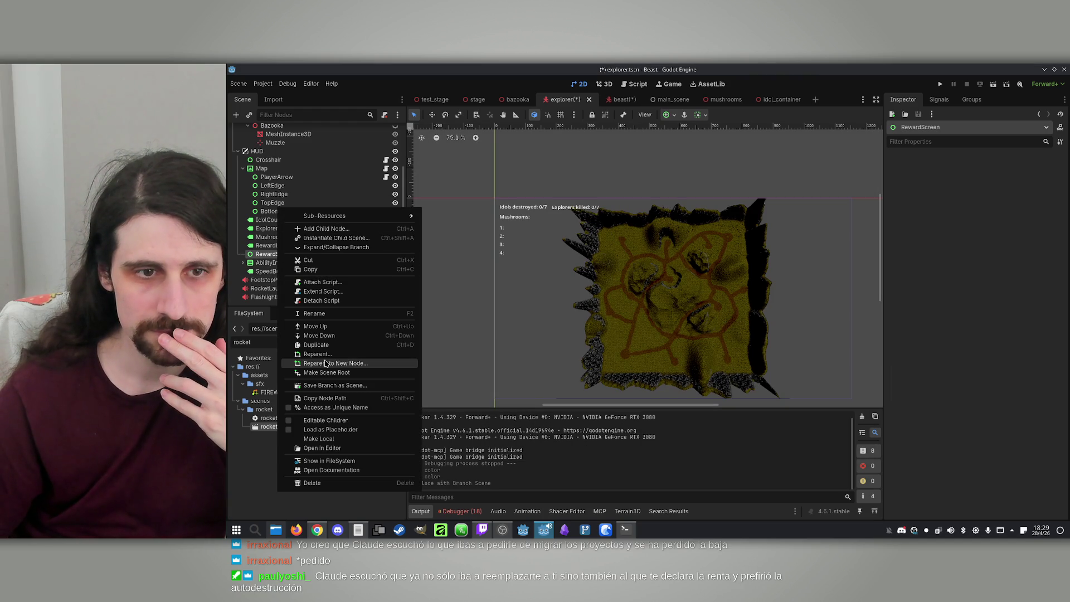
left_click(323, 314)
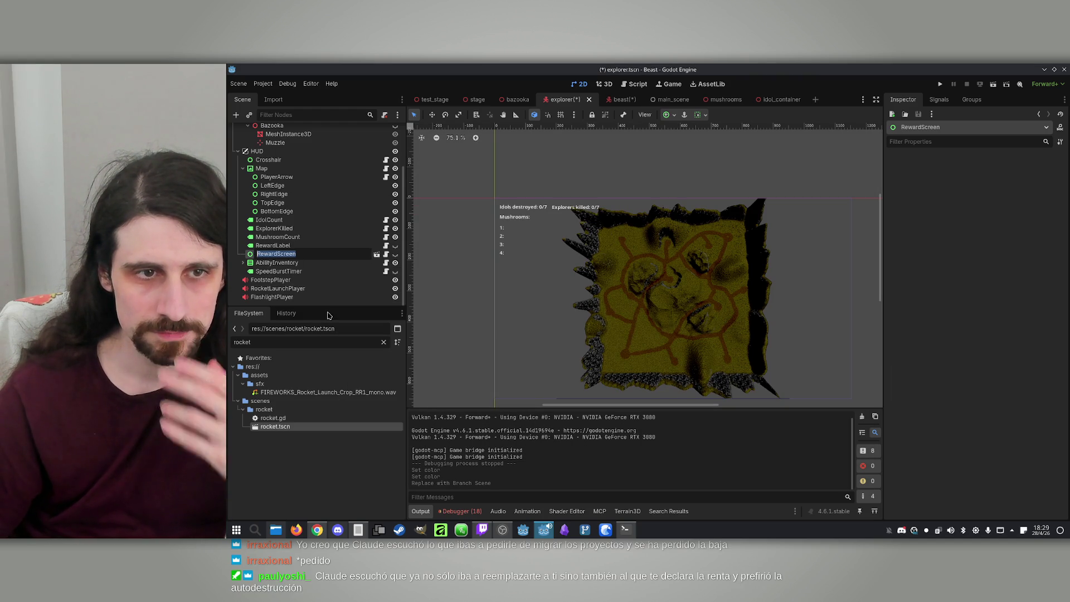
type("Upgrade")
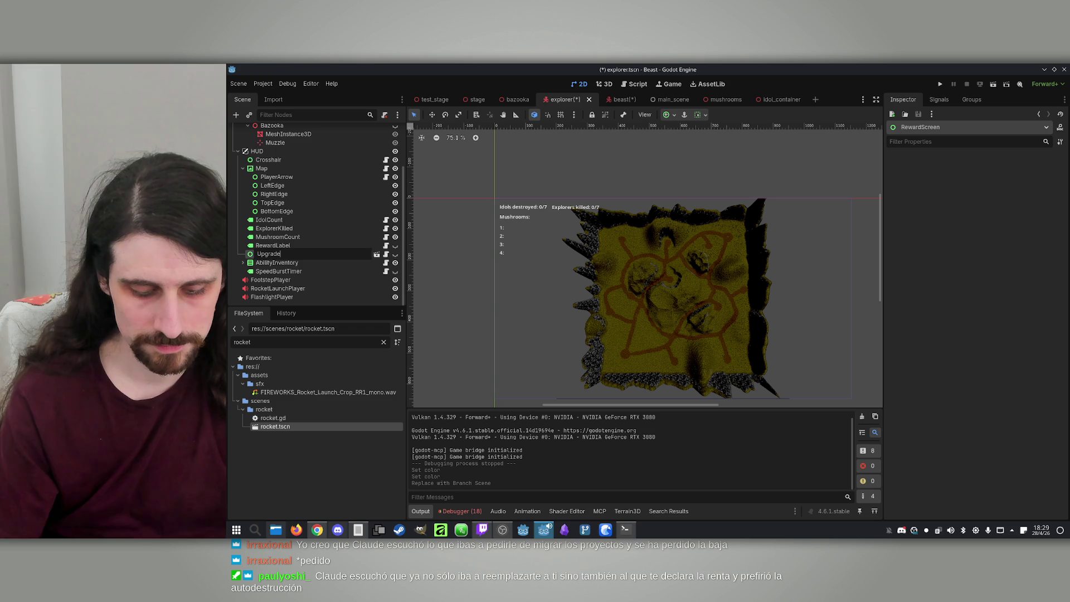
type("sScreen")
key("Return")
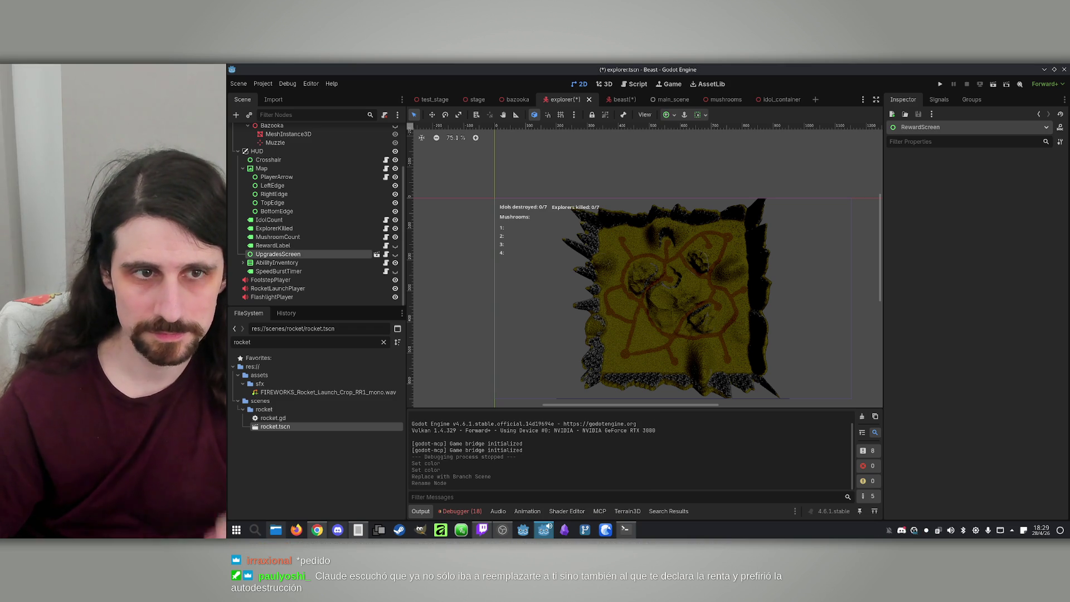
Step: Open the node's attached reward_screen.gd and look at 'rewards' on line 7
left_click(386, 254)
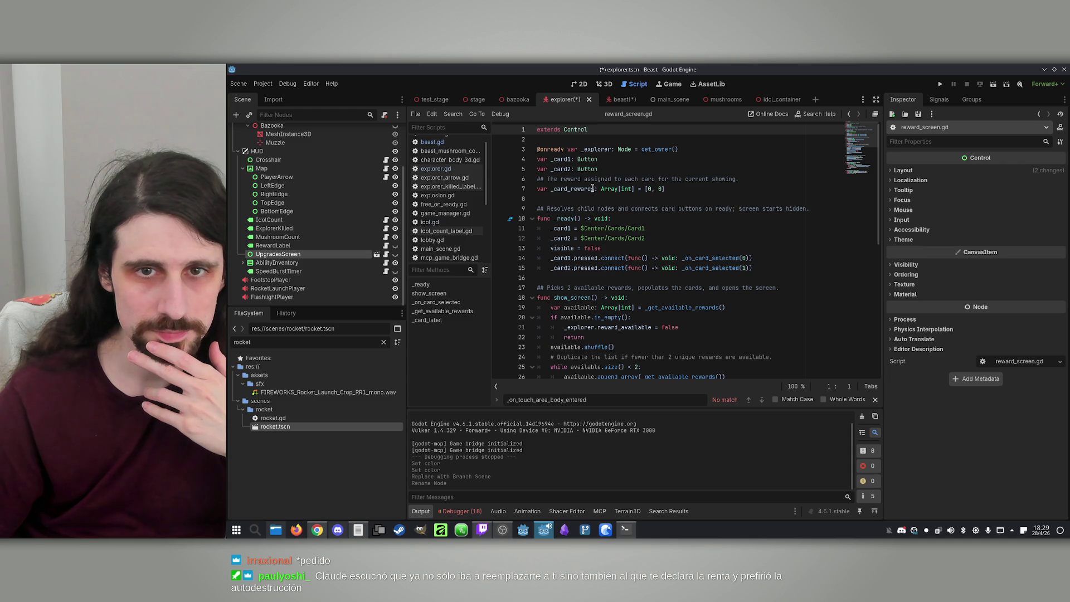
left_click_drag(592, 188, 570, 189)
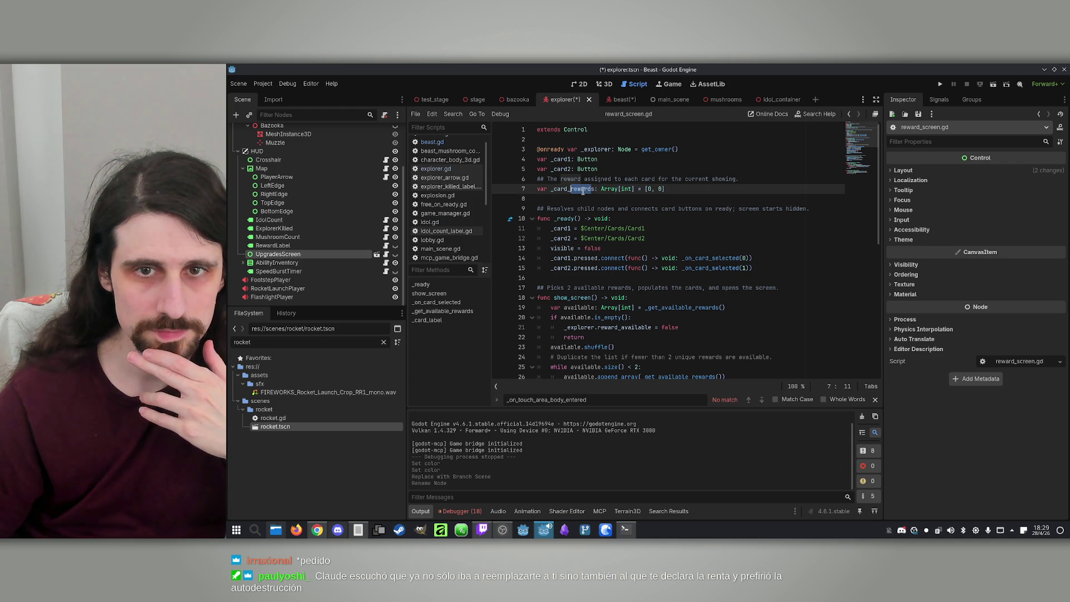
left_click(584, 189)
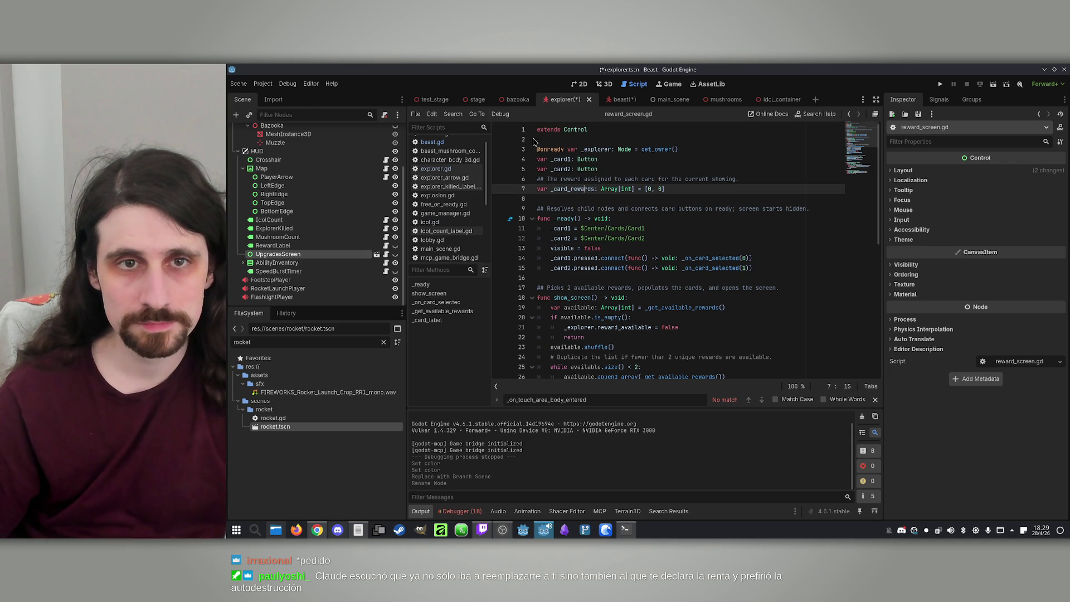
left_click(453, 114)
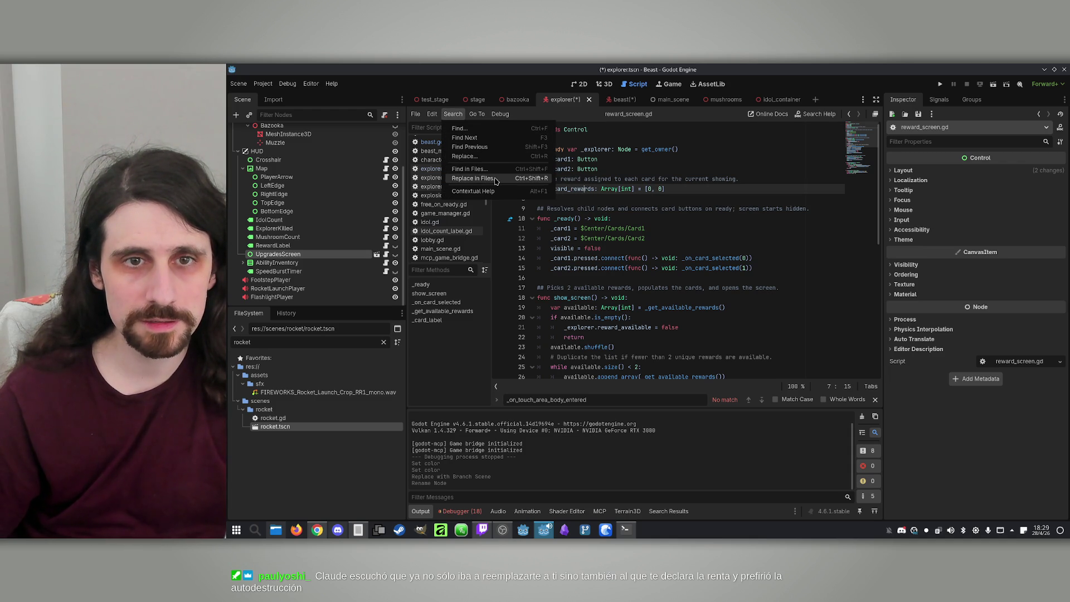
Step: Replace all 31 occurrences of 'reward' with 'upgrade' in reward_screen.gd
left_click(465, 156)
type("reward")
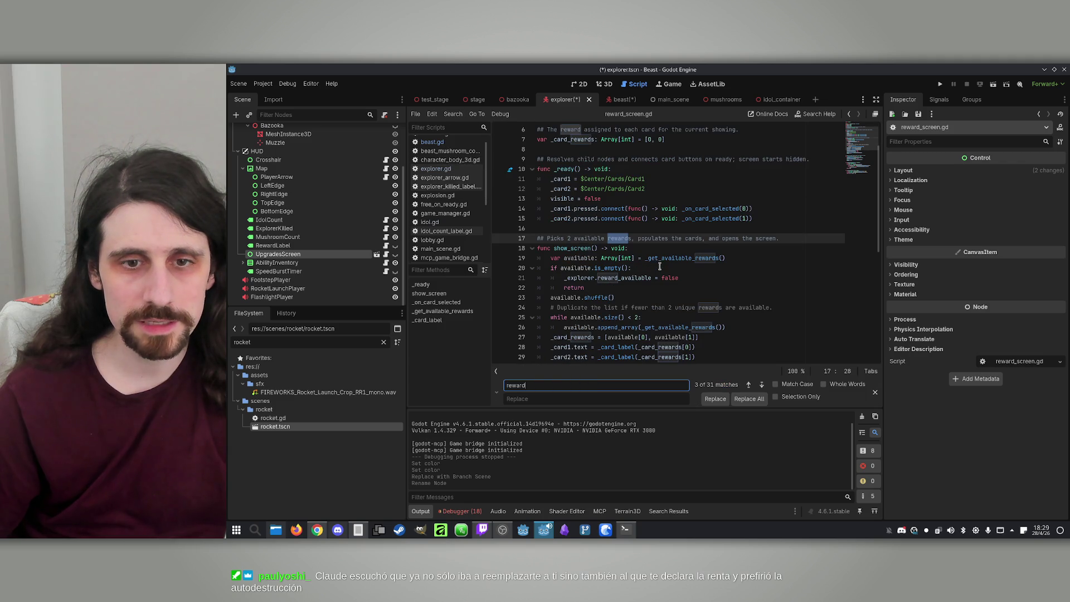
key("Tab")
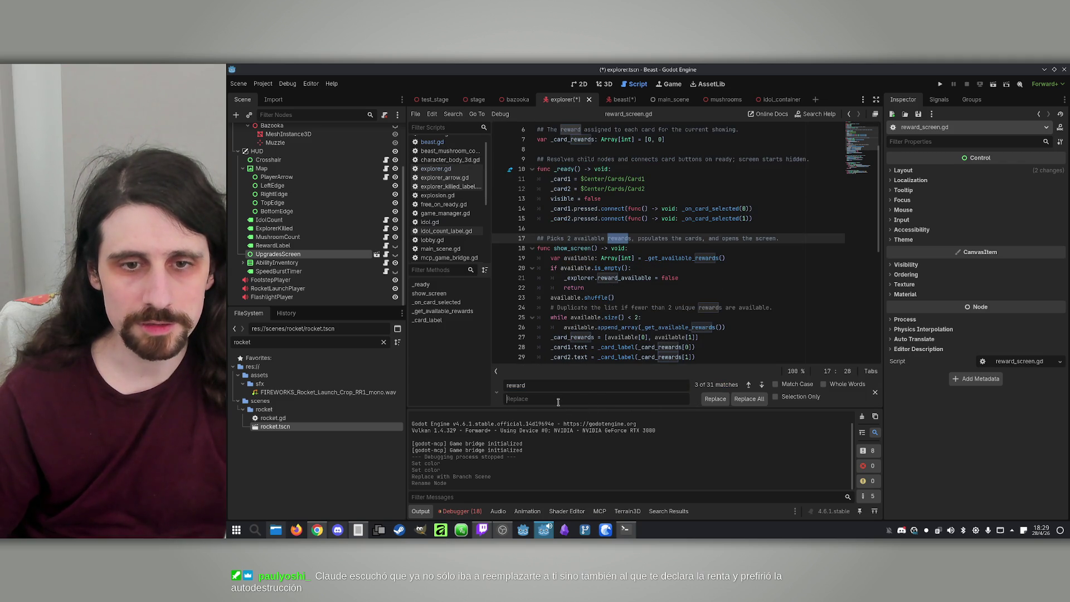
type("upgrade")
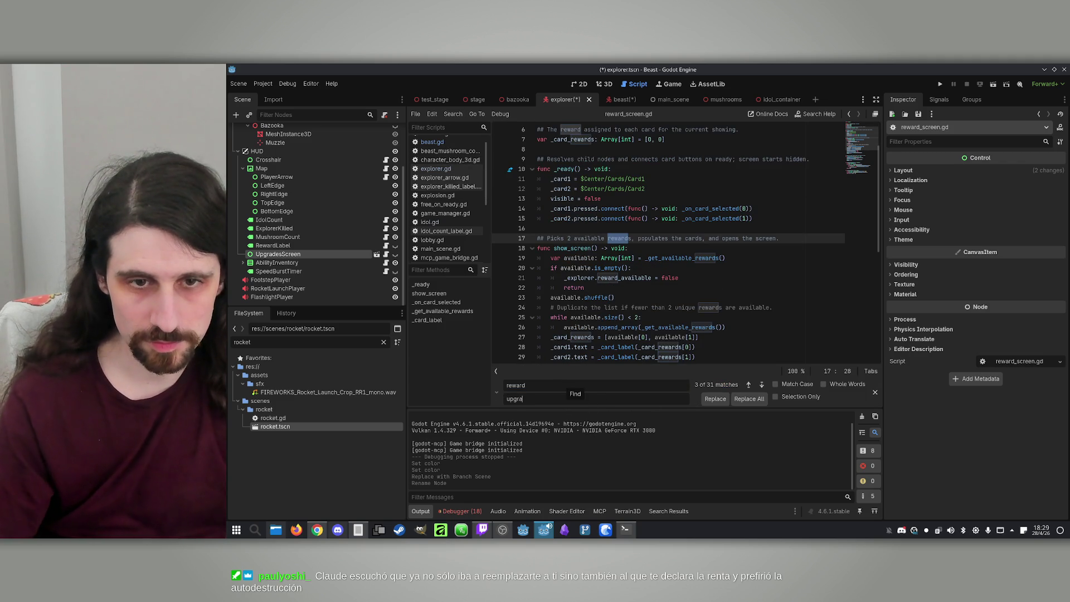
left_click(750, 398)
Step: Inspect the all_upgrades line and its undeclared upgradeRegistry identifier
scroll(721, 305, "down", 8)
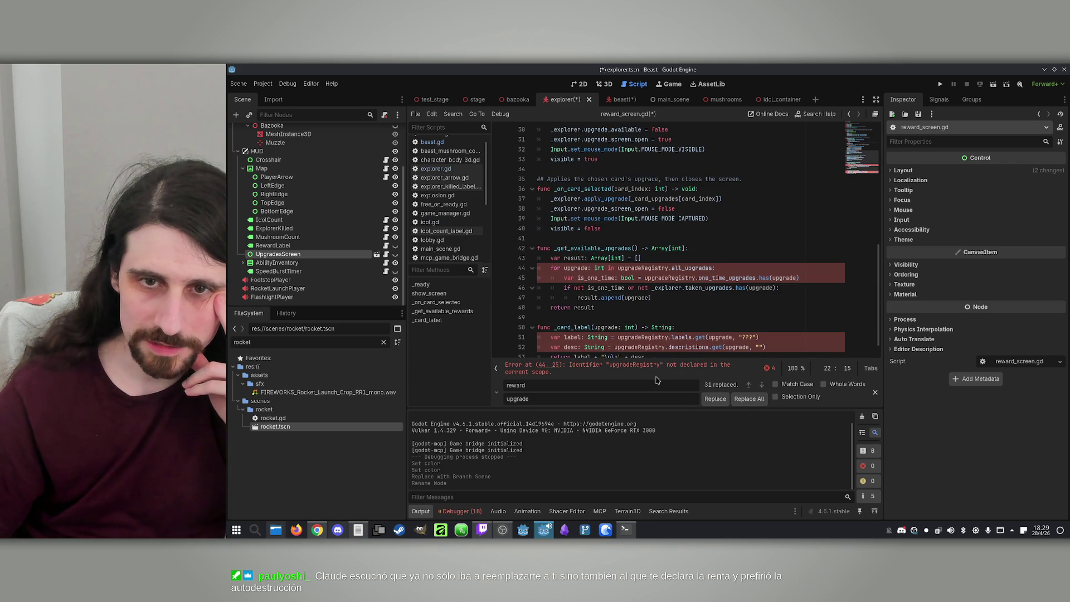
double_click(687, 269)
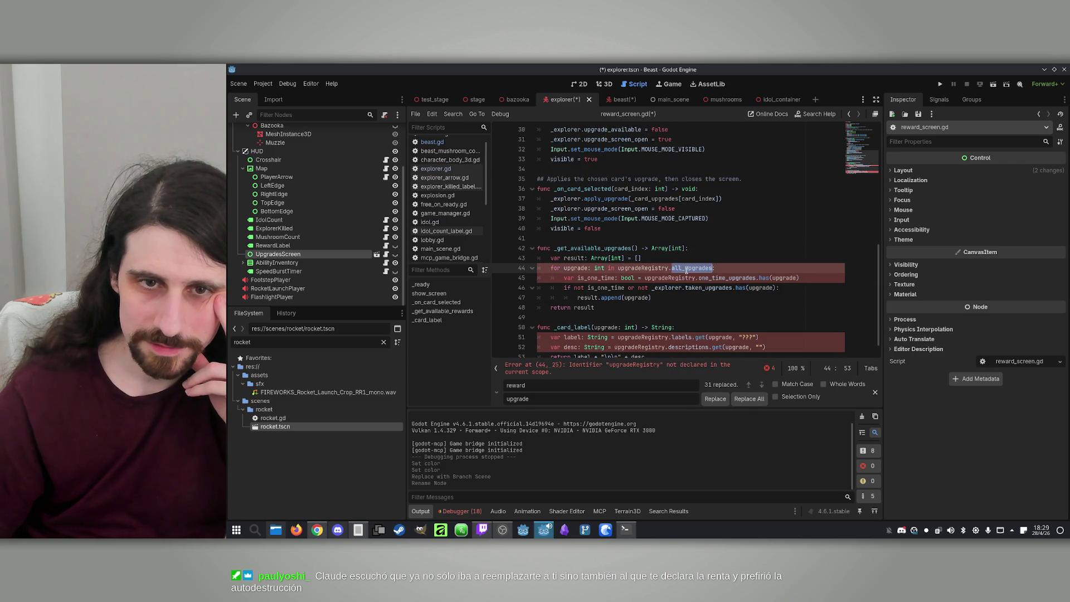
double_click(646, 269)
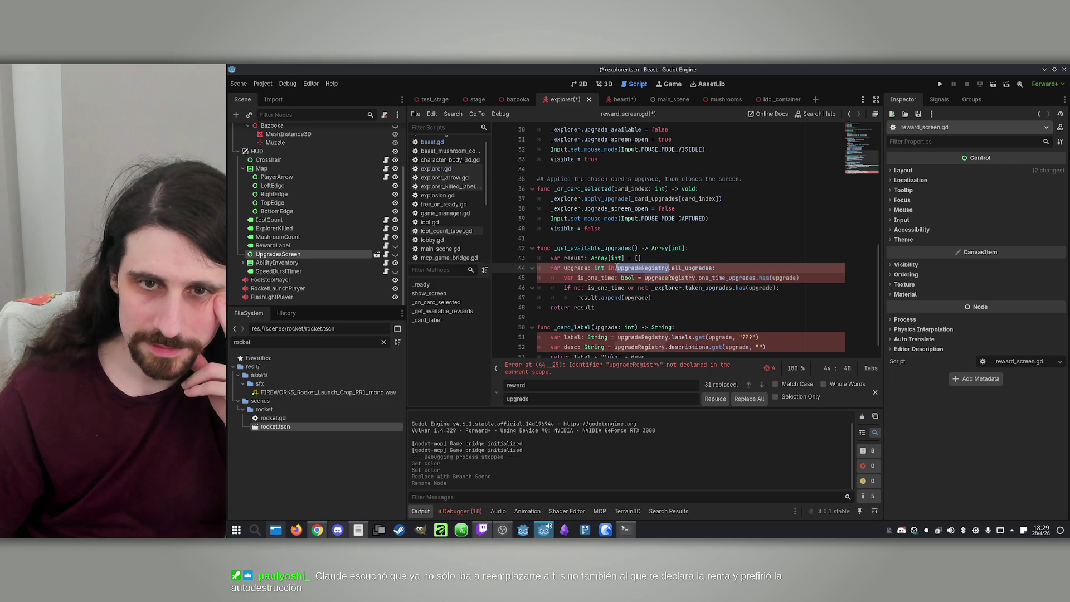
scroll(651, 264, "up", 10)
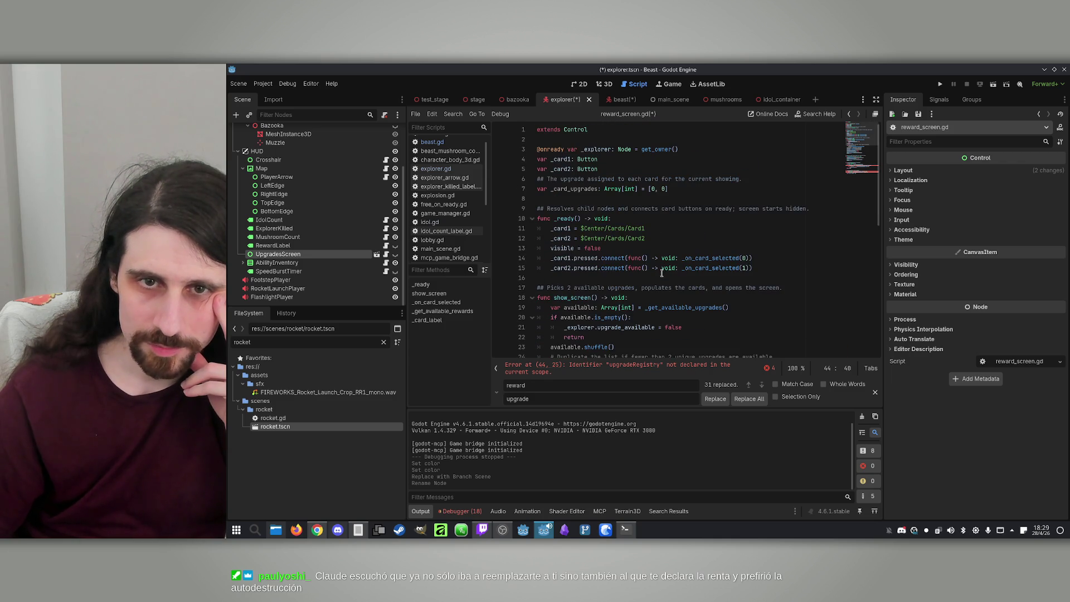
scroll(662, 273, "down", 10)
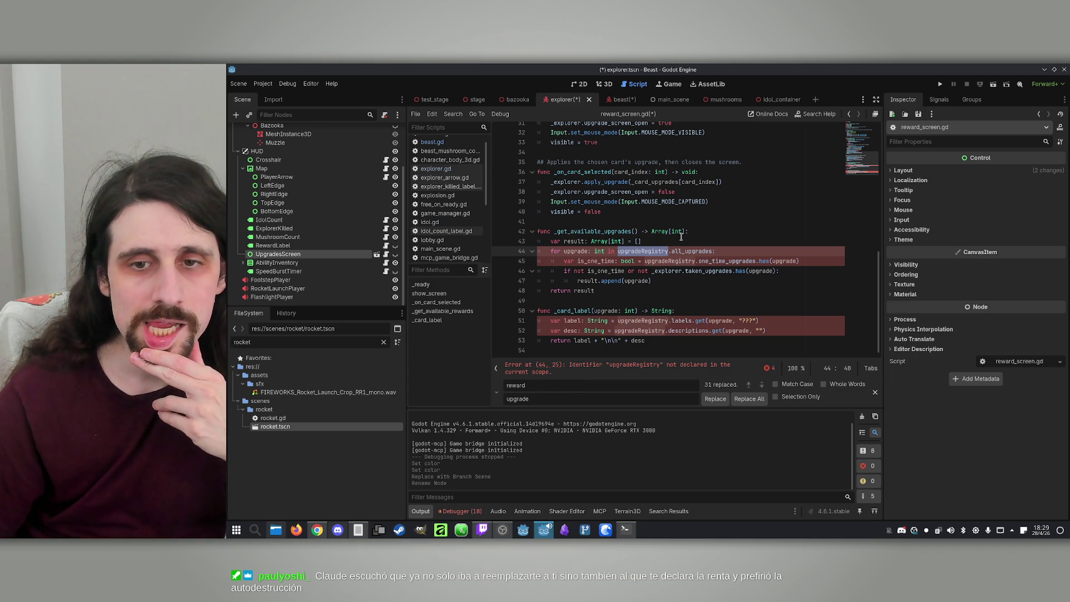
scroll(679, 238, "up", 10)
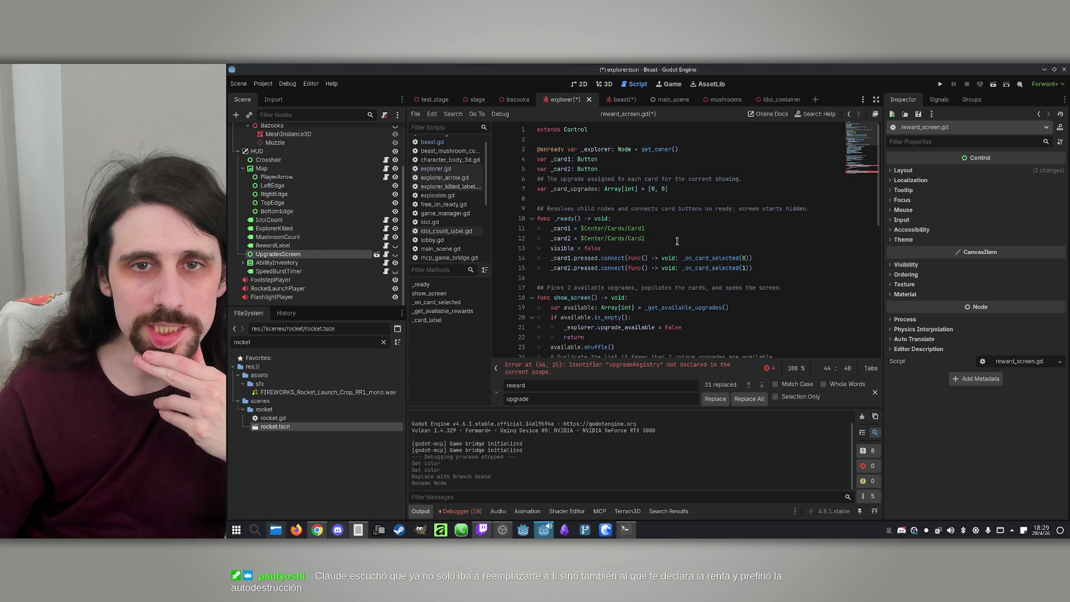
left_click(452, 113)
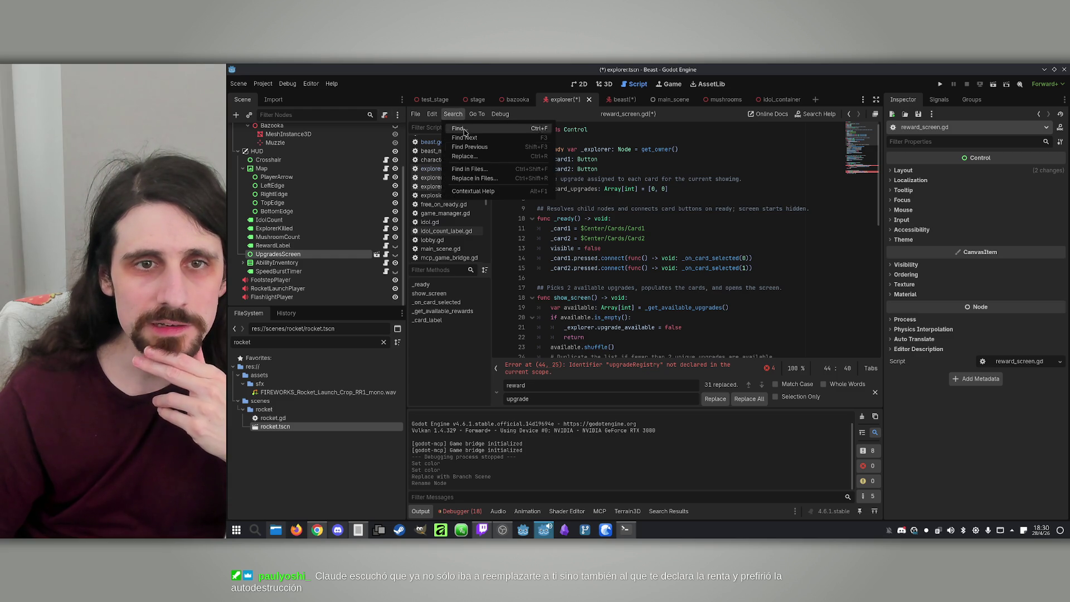
Step: Search the project for RewardRegistry and open its class definition from beast.gd
left_click(480, 173)
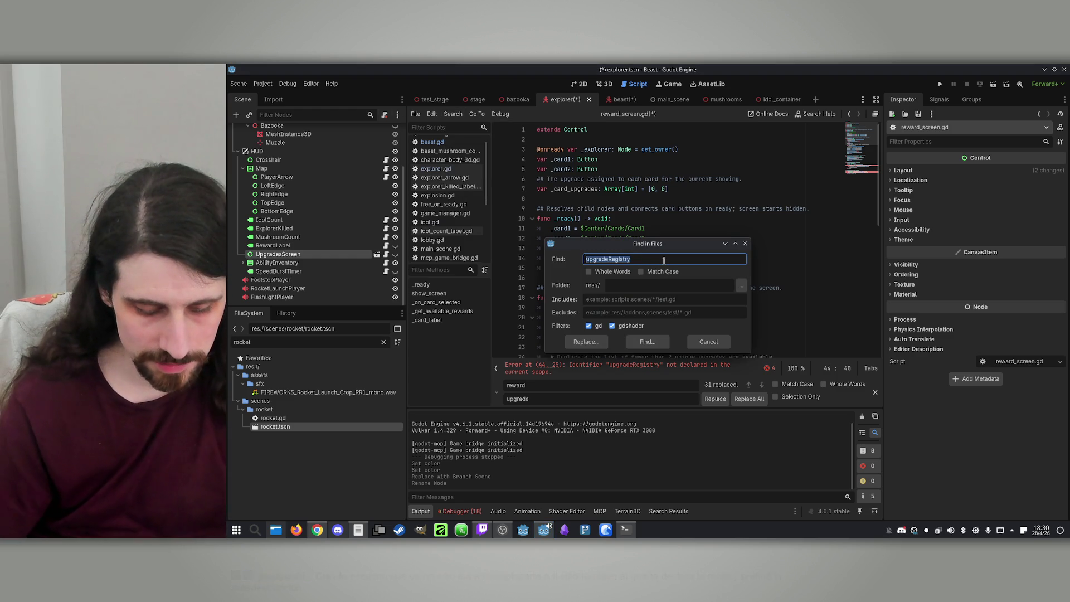
type("re")
type("wardR")
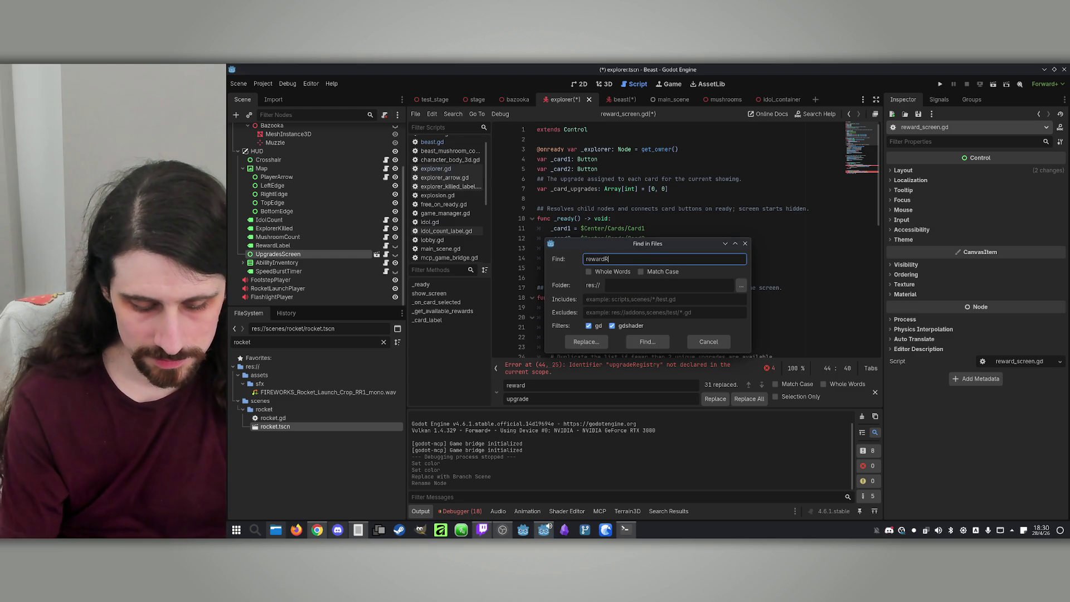
type("egy")
key("Return")
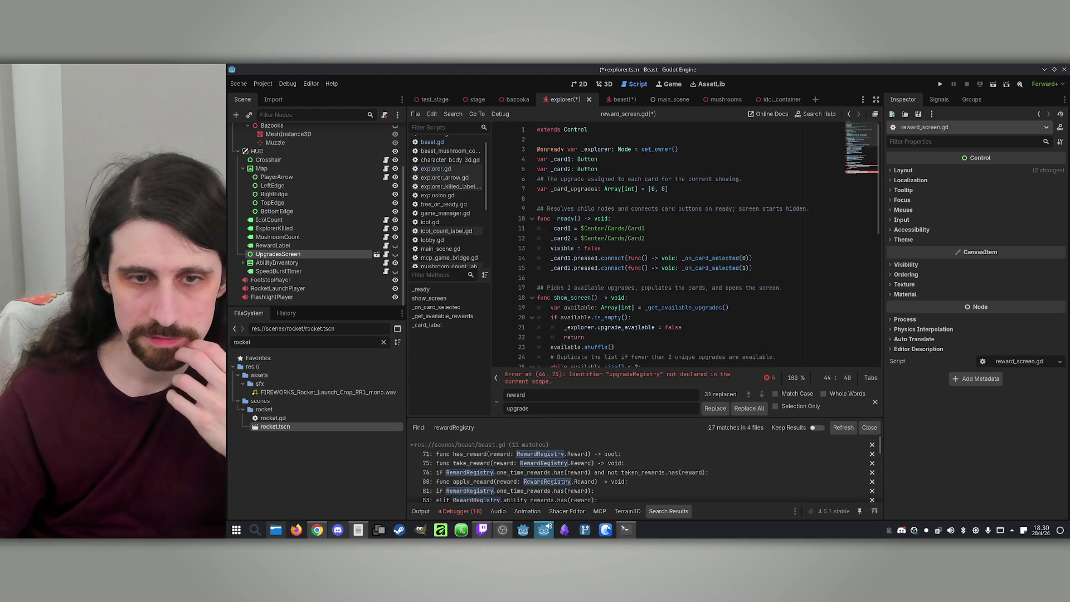
left_click(572, 455)
scroll(634, 343, "down", 2)
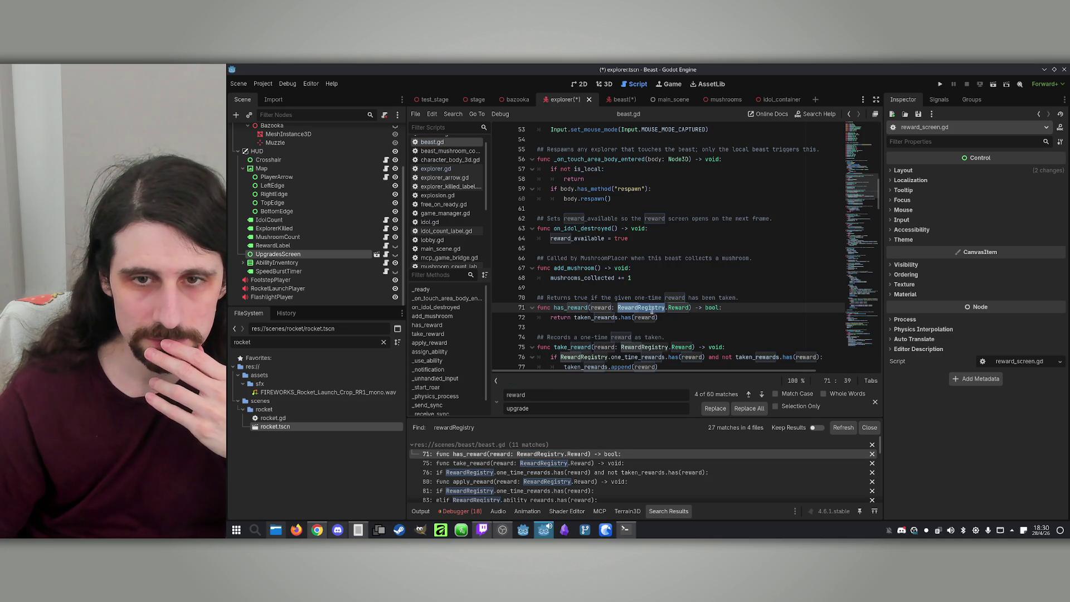
left_click(647, 307)
left_click(647, 307, "ctrl")
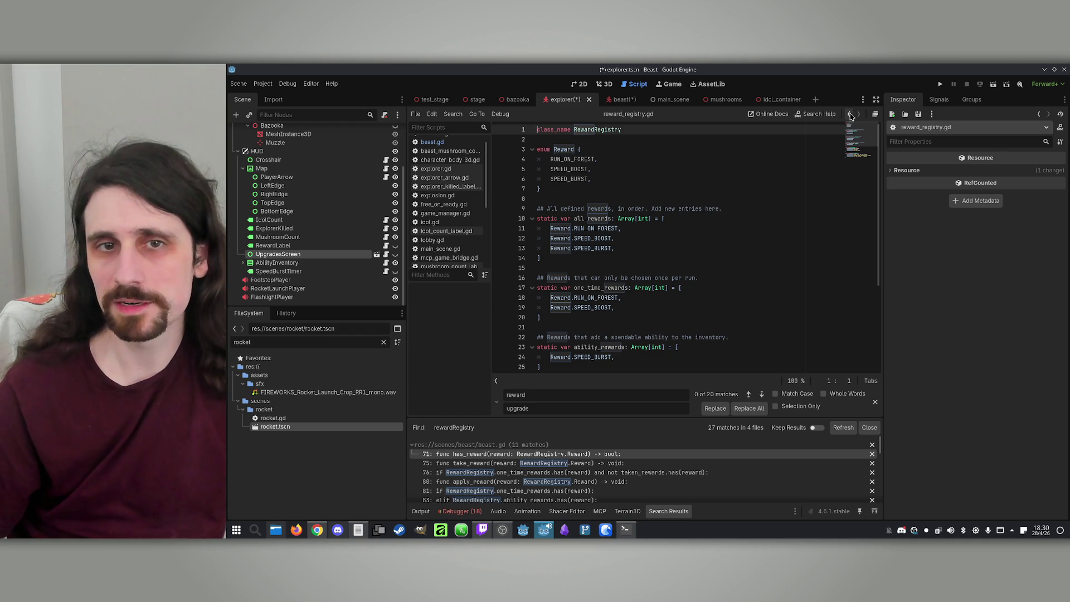
Step: With Match Case on, replace every 'Reward' with 'Upgrade' in reward_registry.gd
left_click(574, 129)
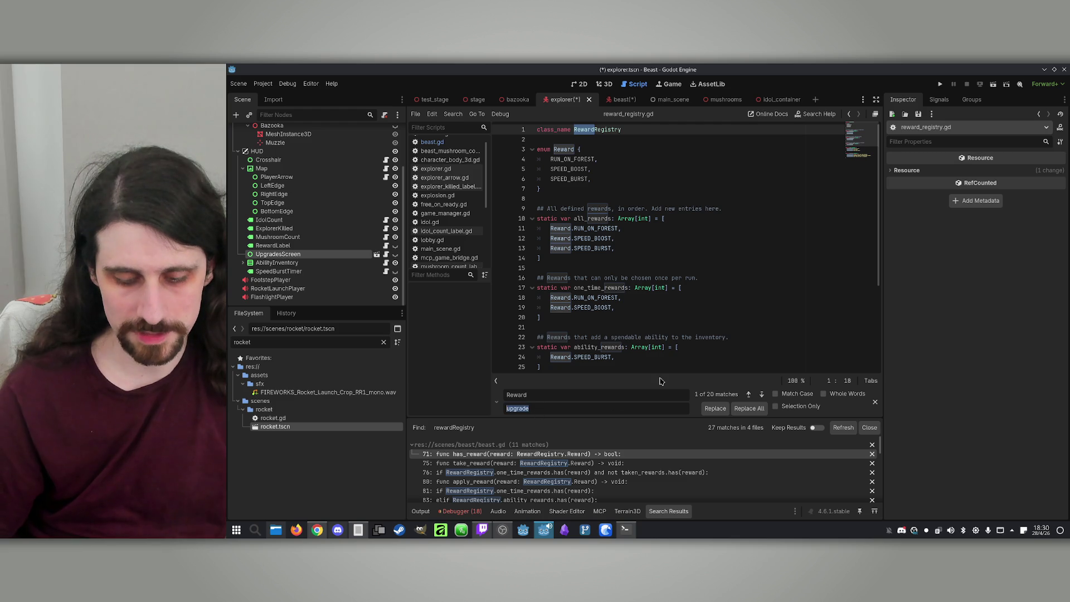
type("Upgrade")
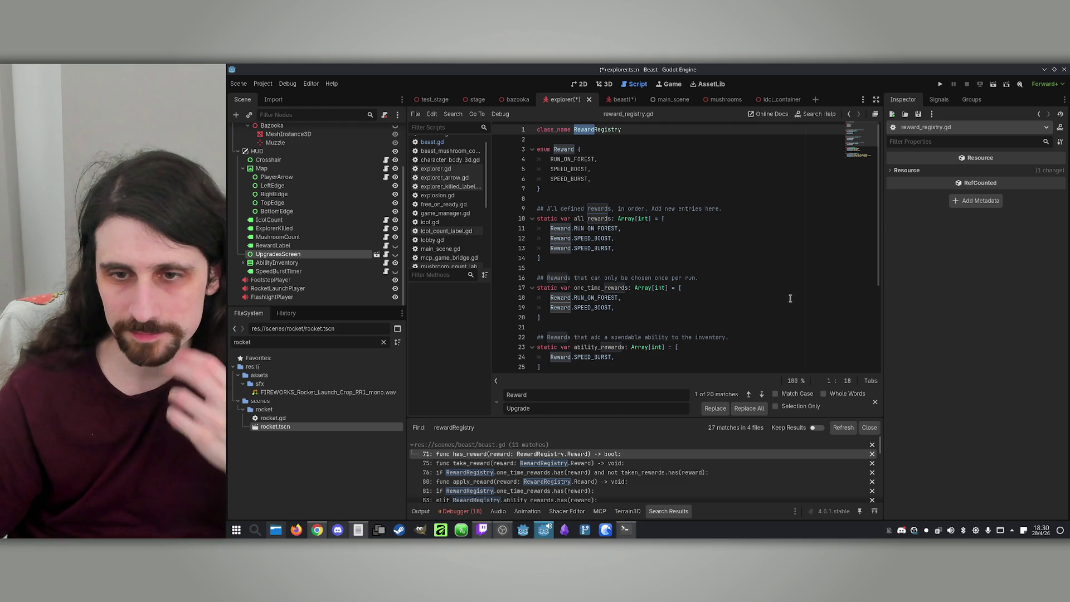
left_click(775, 393)
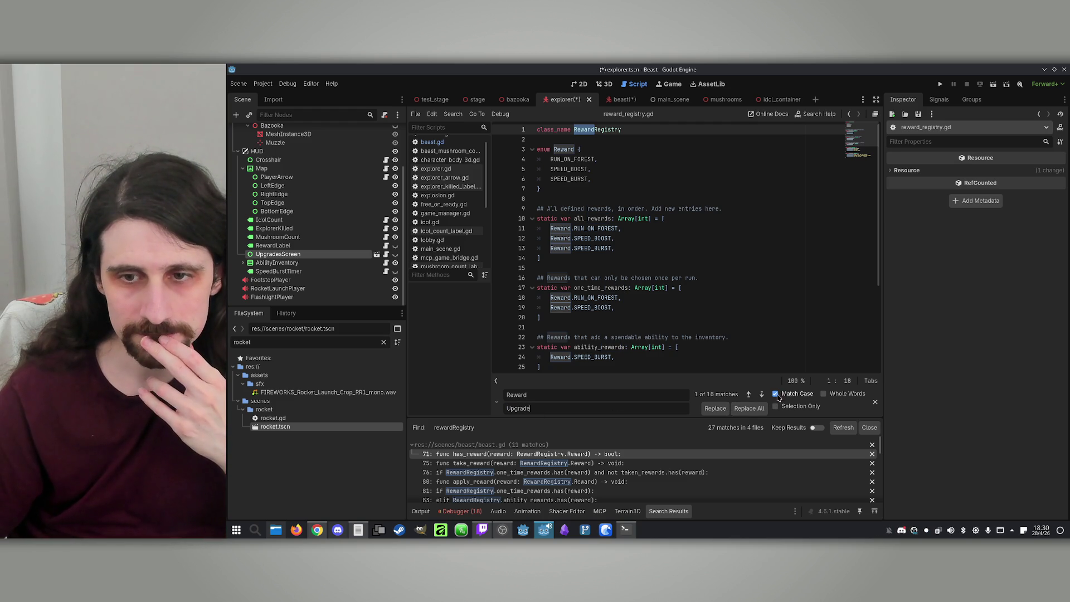
left_click(749, 408)
left_click(610, 219)
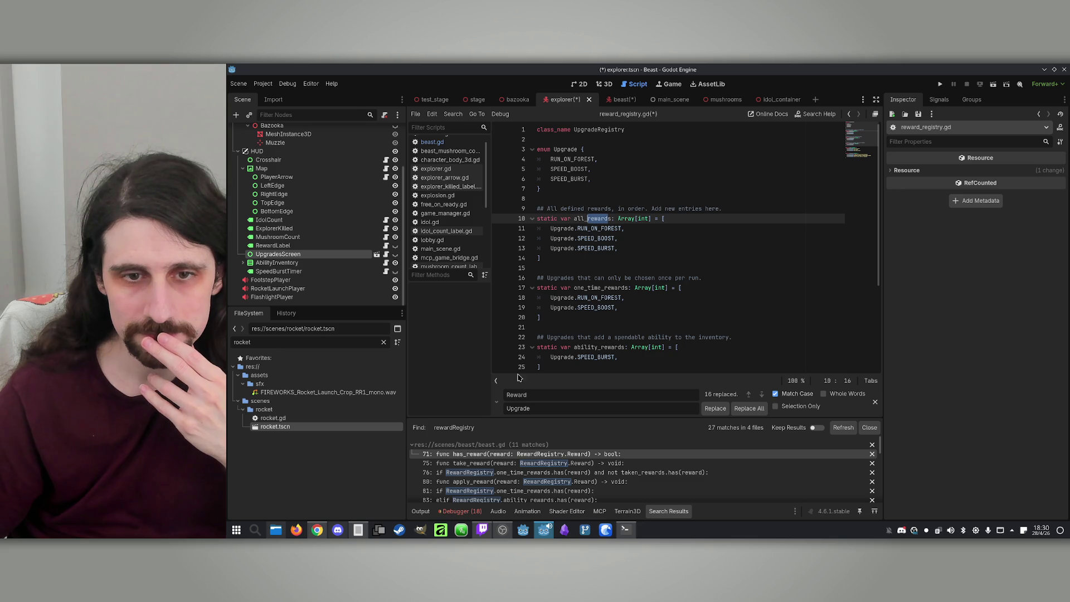
Step: Replace lowercase 'reward' with 'upgrade' too, giving one_time_upgrades etc., and save the script
double_click(532, 394)
type("reward")
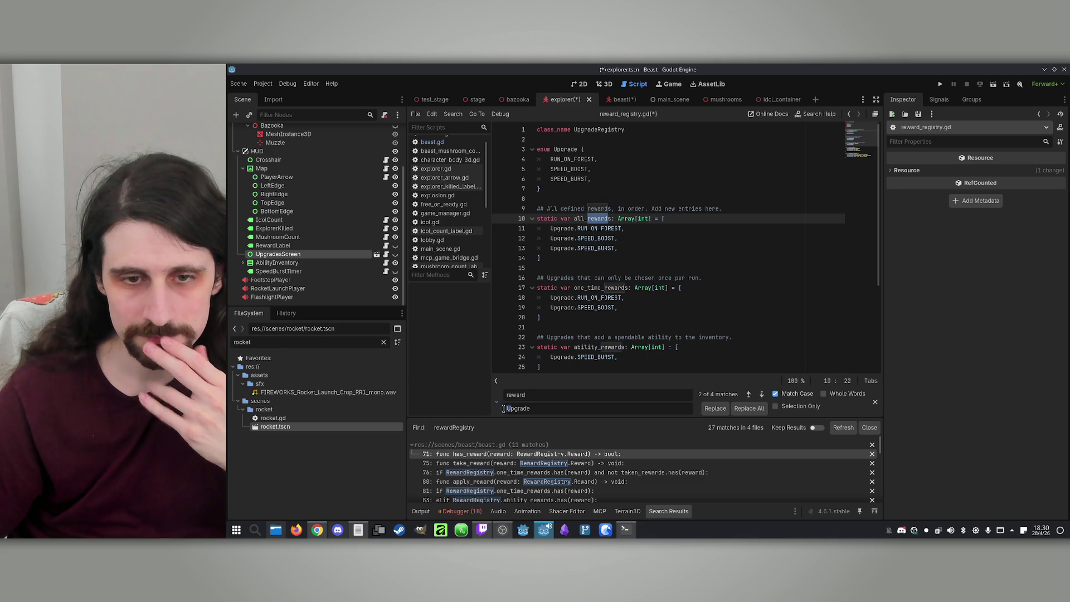
double_click(503, 408)
type("upgrade")
left_click(749, 408)
left_click(728, 287)
left_click(729, 297)
key("ctrl+s")
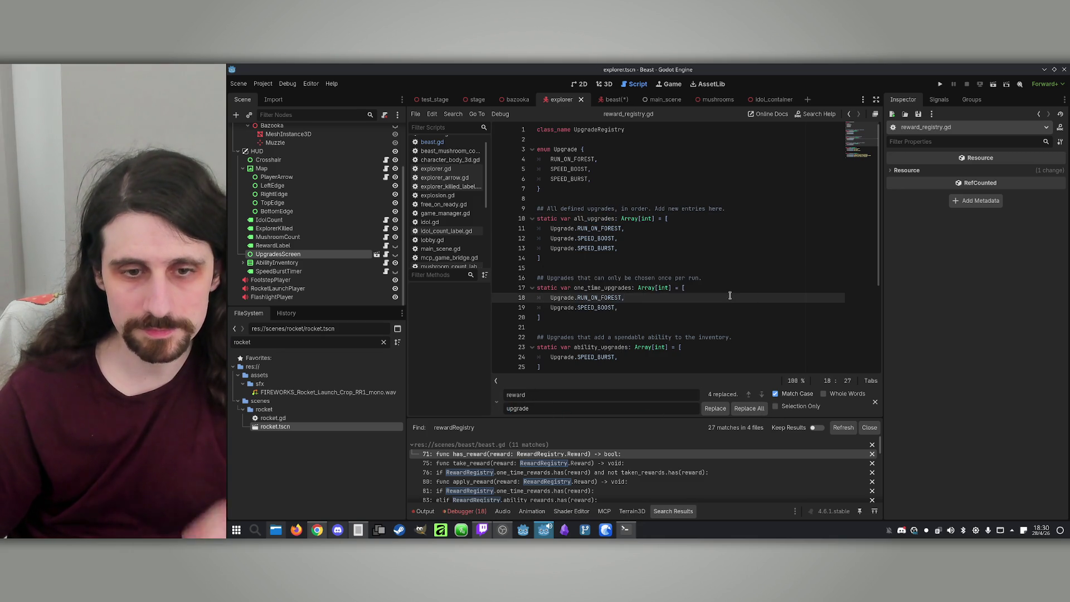
Step: Clear the old Debugger errors and jump to reward_screen.gd's undeclared upgradeRegistry error
left_click(730, 278)
left_click(464, 511)
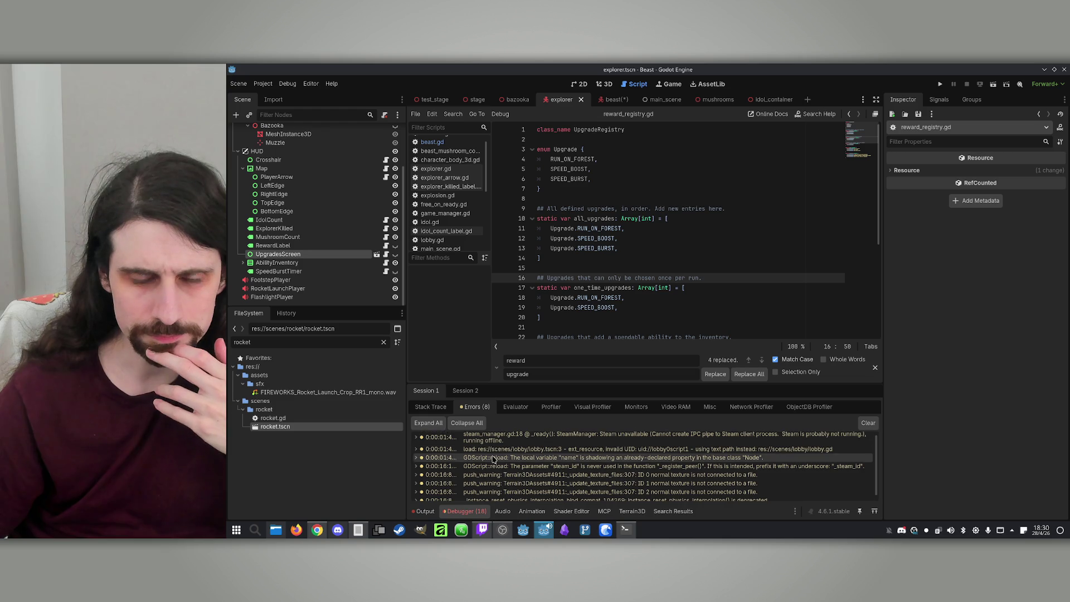
scroll(496, 473, "up", 1)
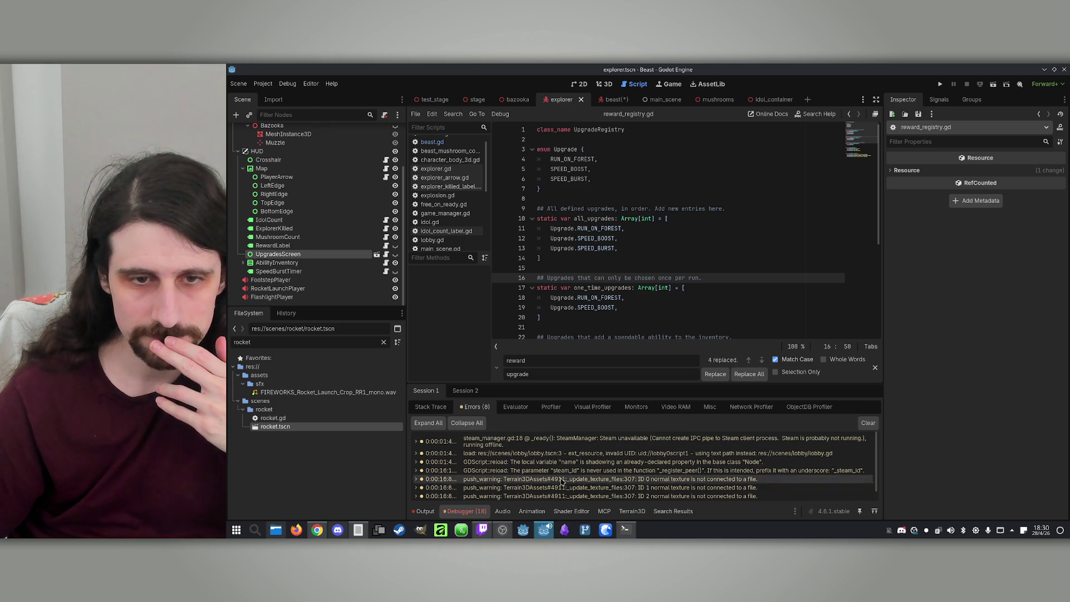
left_click(868, 422)
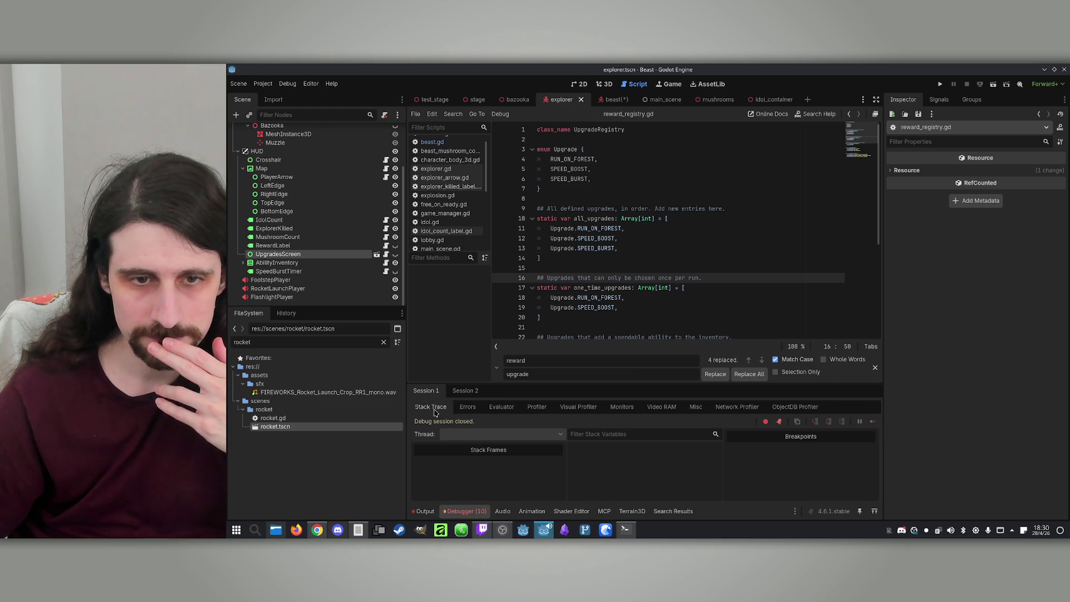
left_click(653, 179)
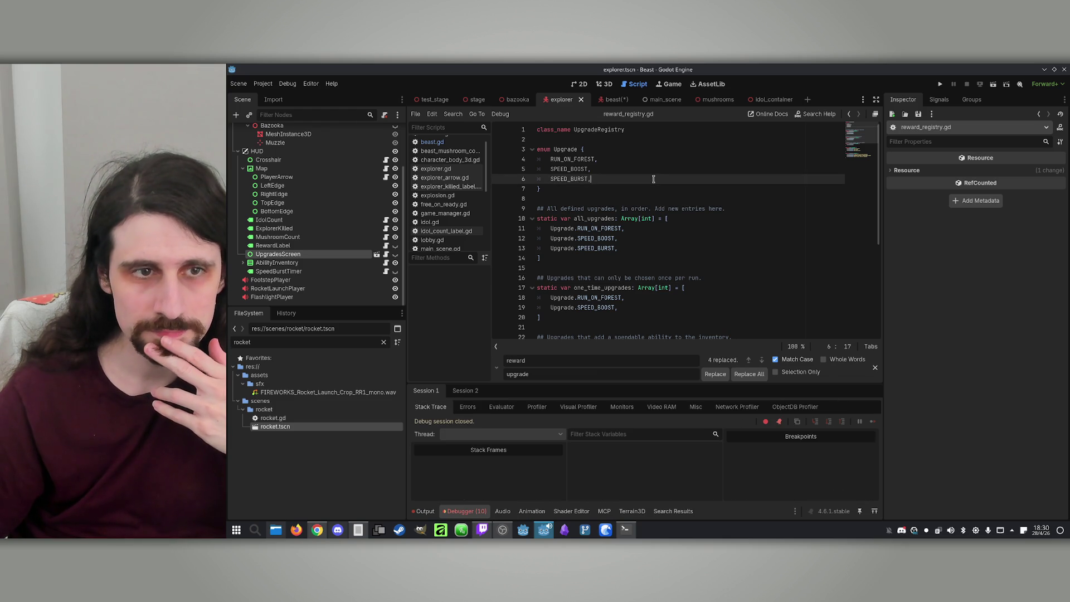
left_click(377, 254)
left_click(680, 236)
left_click(626, 341)
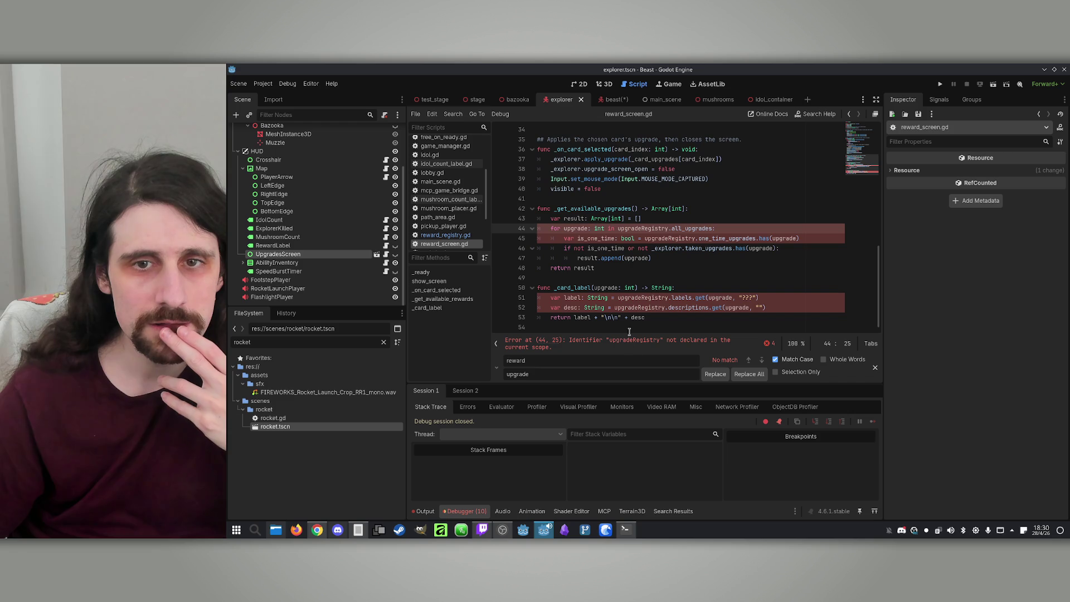
Step: Jump to the error on line 44 and select upgradeRegistry there
left_click(705, 211)
double_click(657, 228)
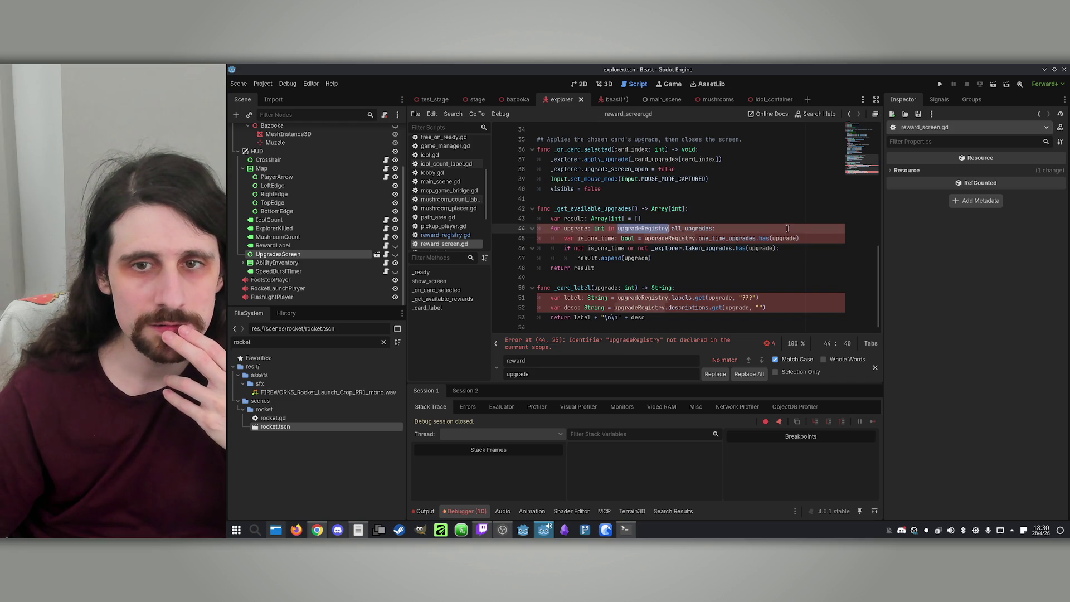
left_click(730, 217)
double_click(645, 228)
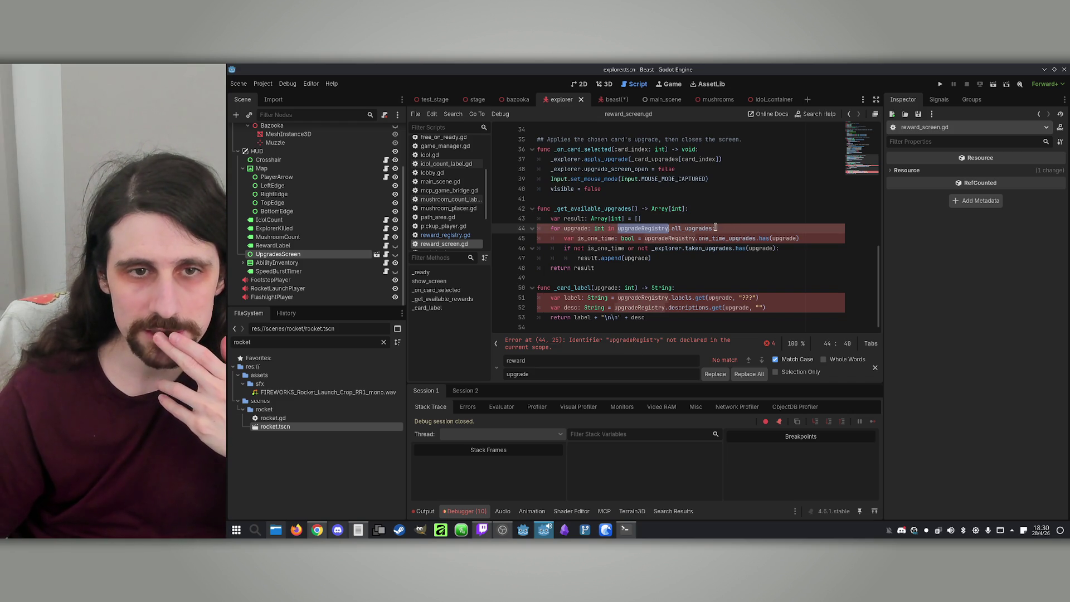
left_click(630, 238)
double_click(641, 228)
Step: Run a Find in Files search for rewardRegistry, listing 22 matches across 2 files
left_click(460, 117)
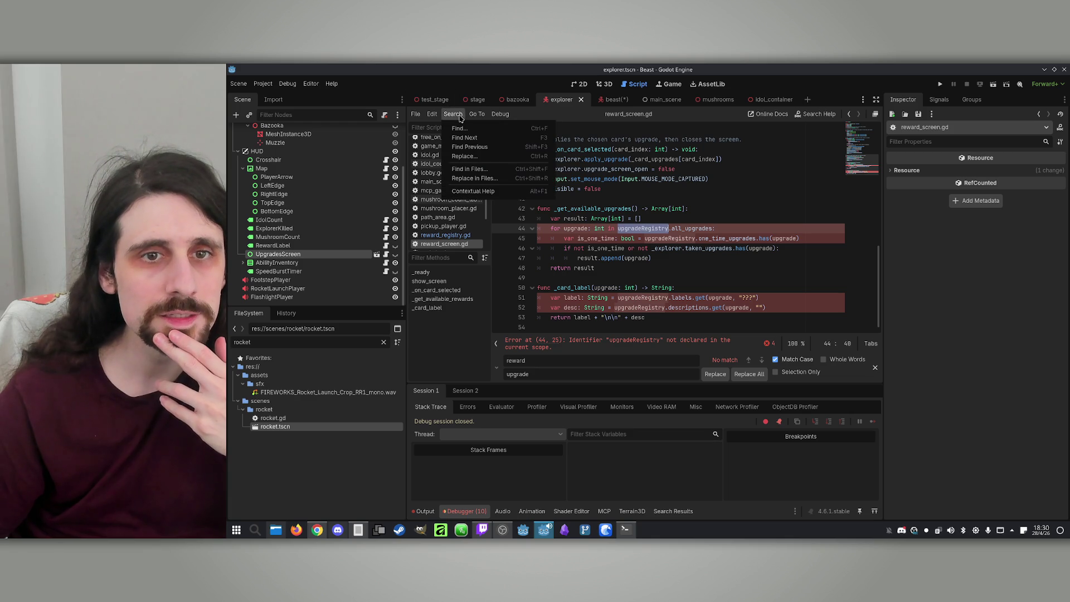
left_click(483, 170)
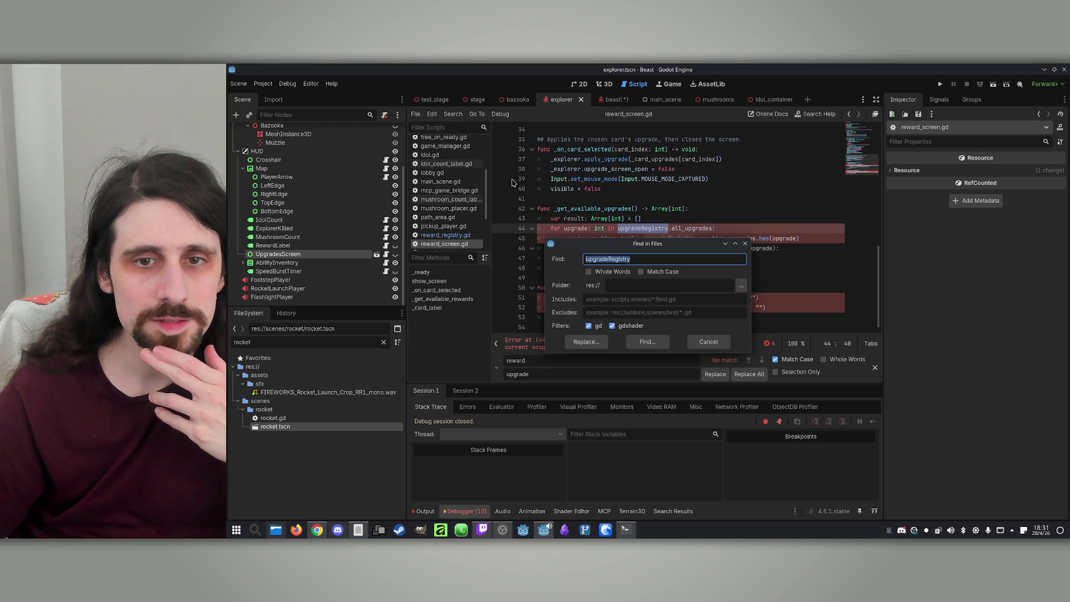
type("r")
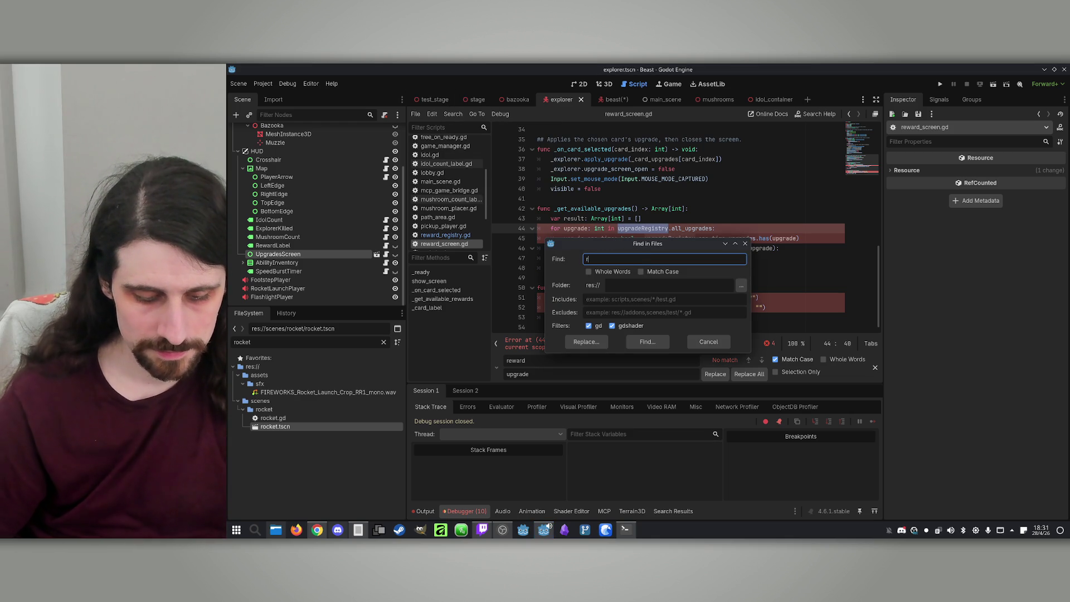
type("ewardRegistry")
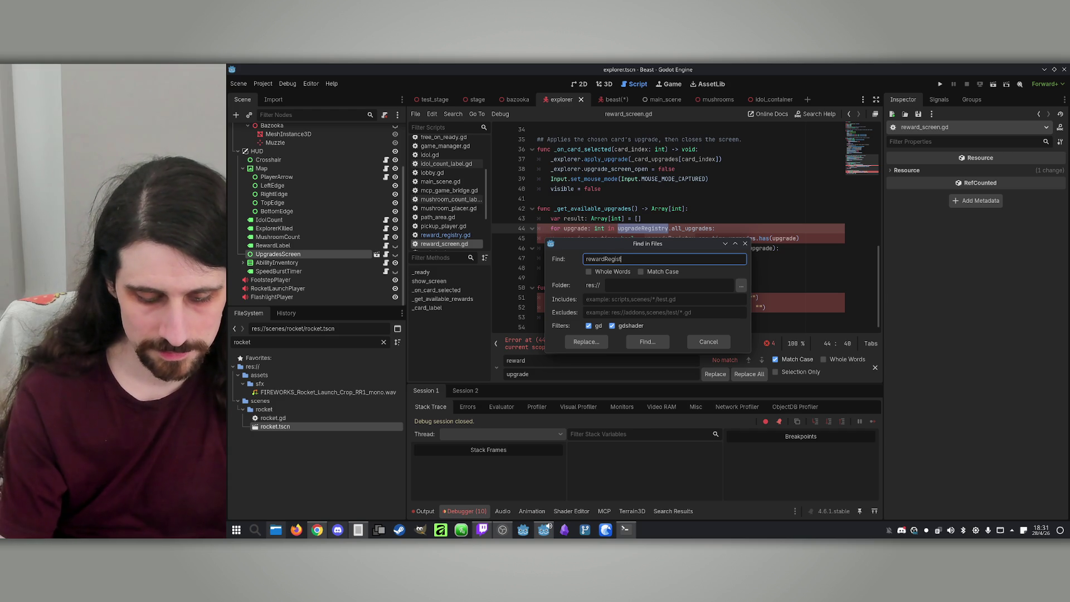
key("Return")
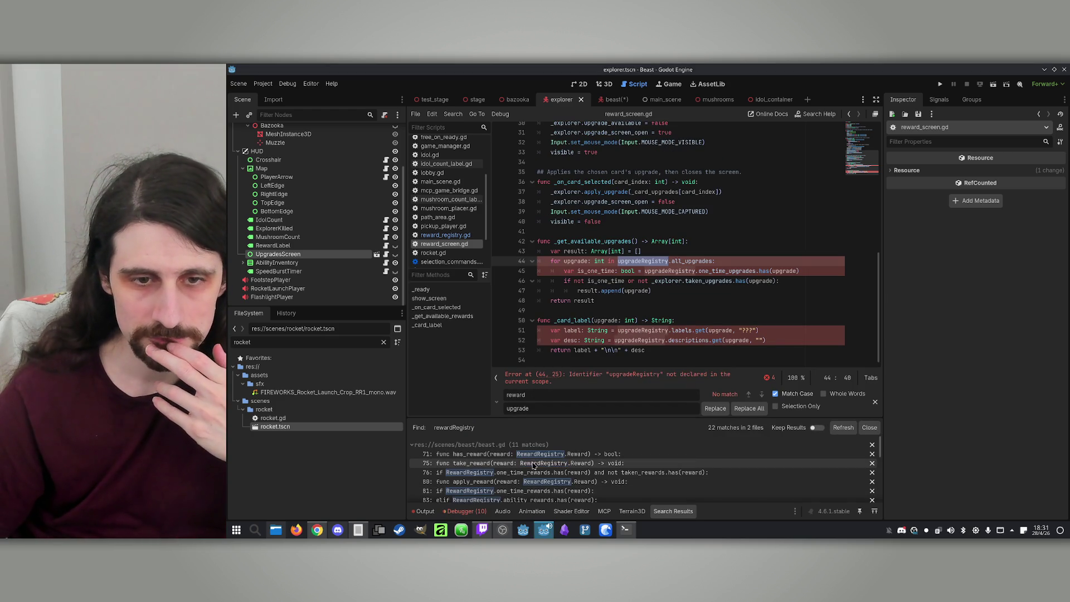
Step: Go to the first rewardRegistry match in beast.gd and check the autoload globals in Project Settings
left_click(531, 456)
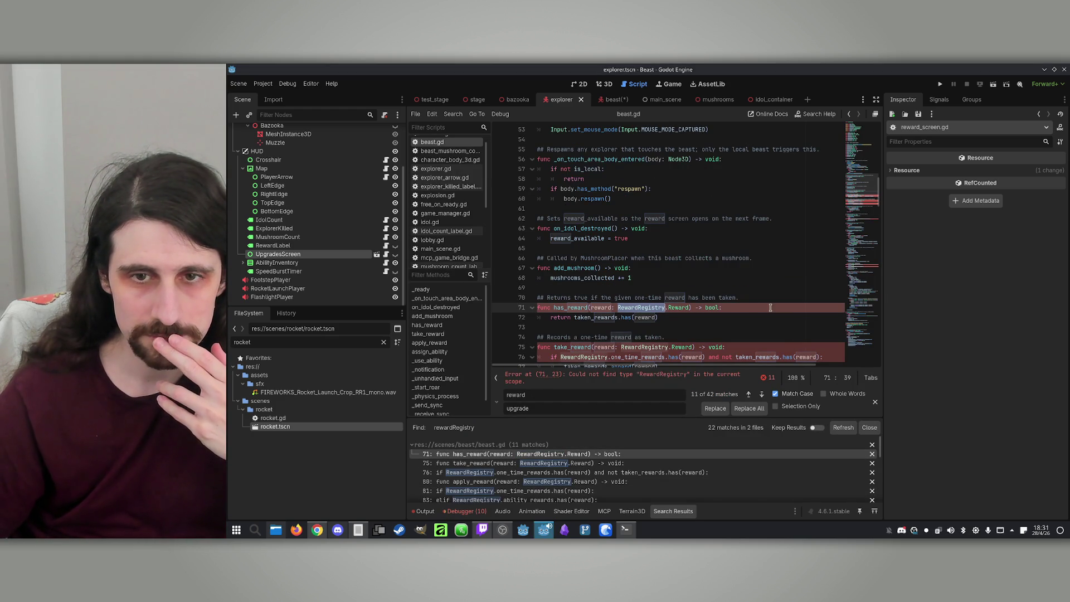
left_click(729, 307)
left_click(287, 84)
left_click(270, 90)
left_click(264, 83)
left_click(273, 100)
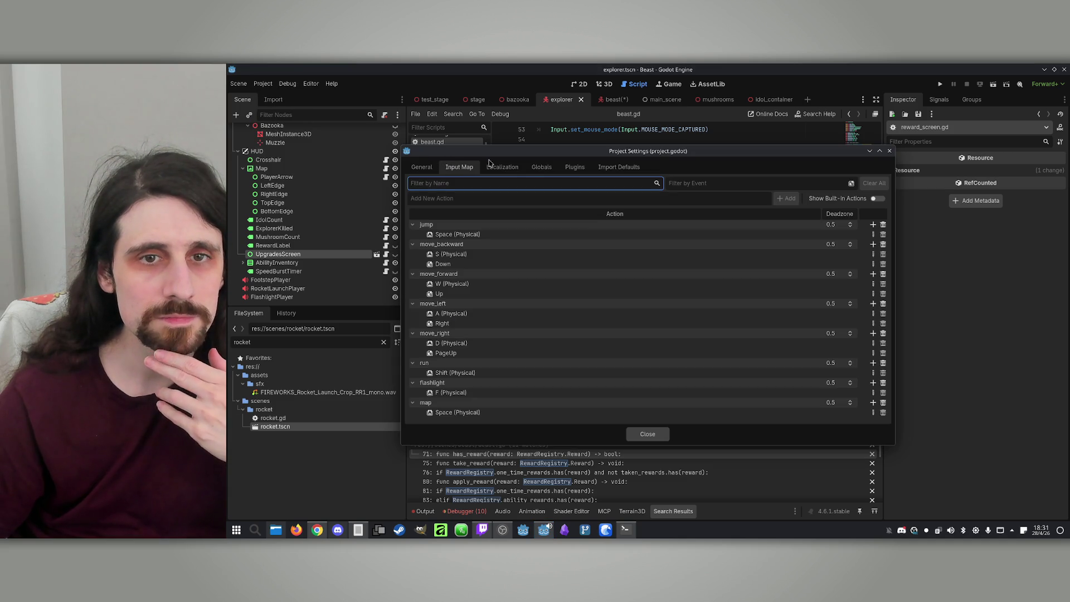
left_click(552, 170)
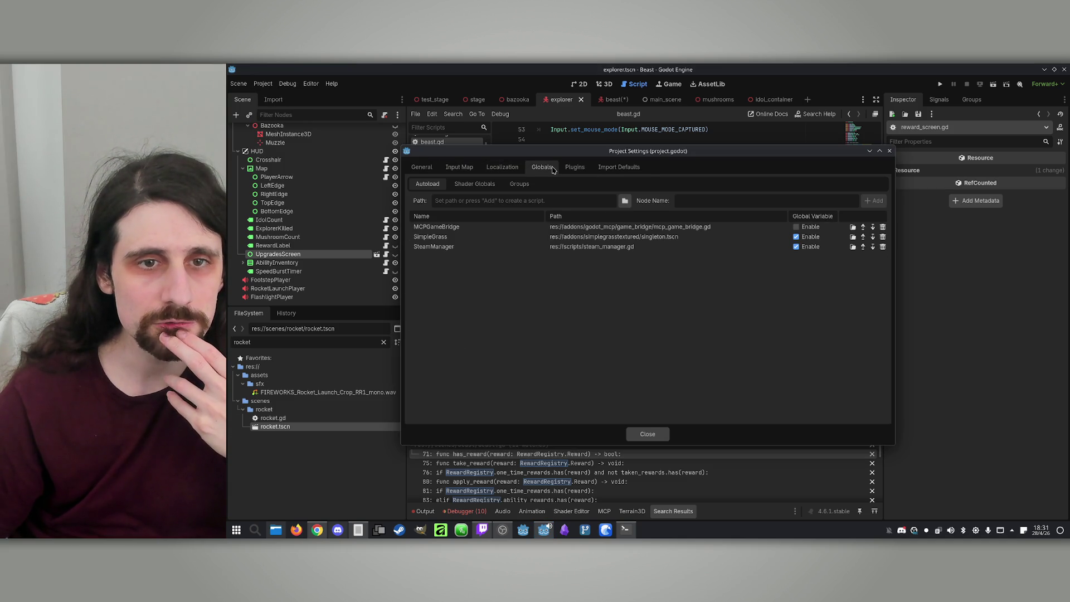
left_click(888, 151)
Step: Replace every lowercase 'reward' with 'upgrade' in beast.gd (42 replacements)
double_click(643, 307)
scroll(669, 301, "down", 7)
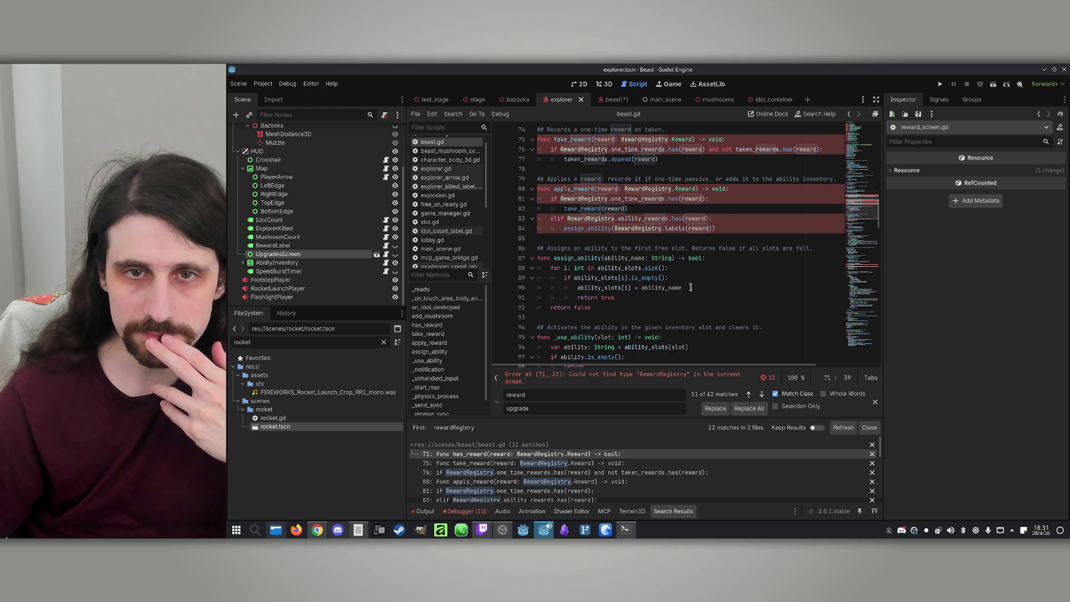
scroll(686, 278, "up", 3)
left_click(641, 188)
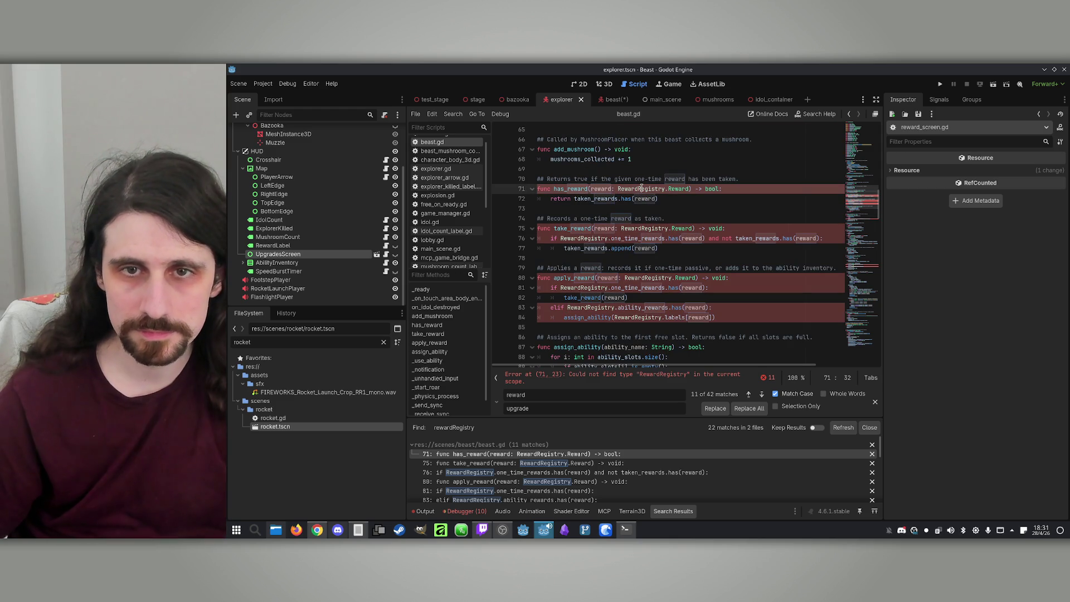
double_click(640, 188)
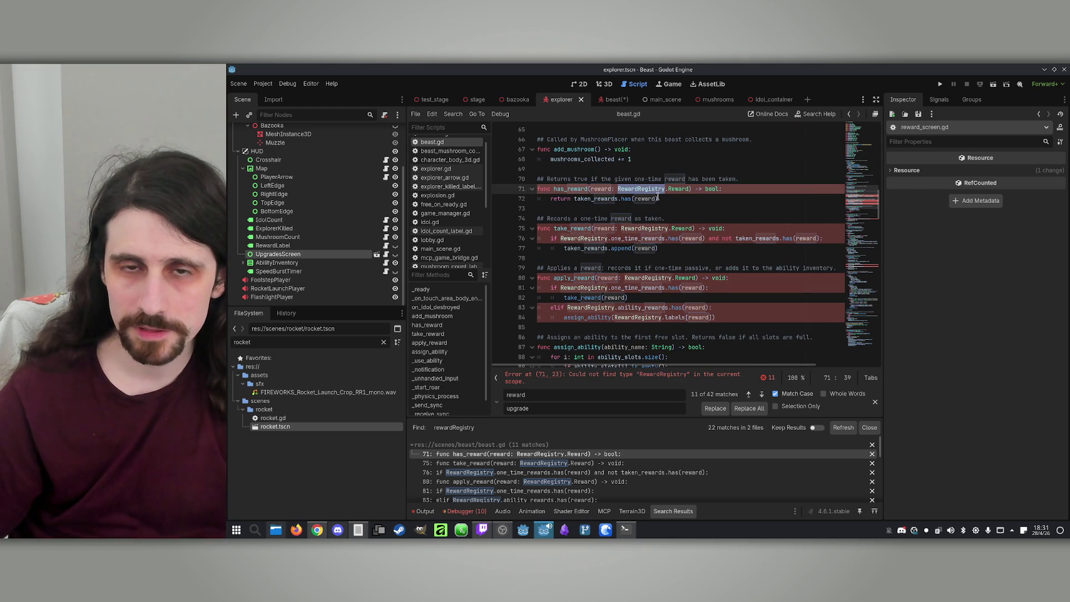
scroll(655, 195, "up", 1)
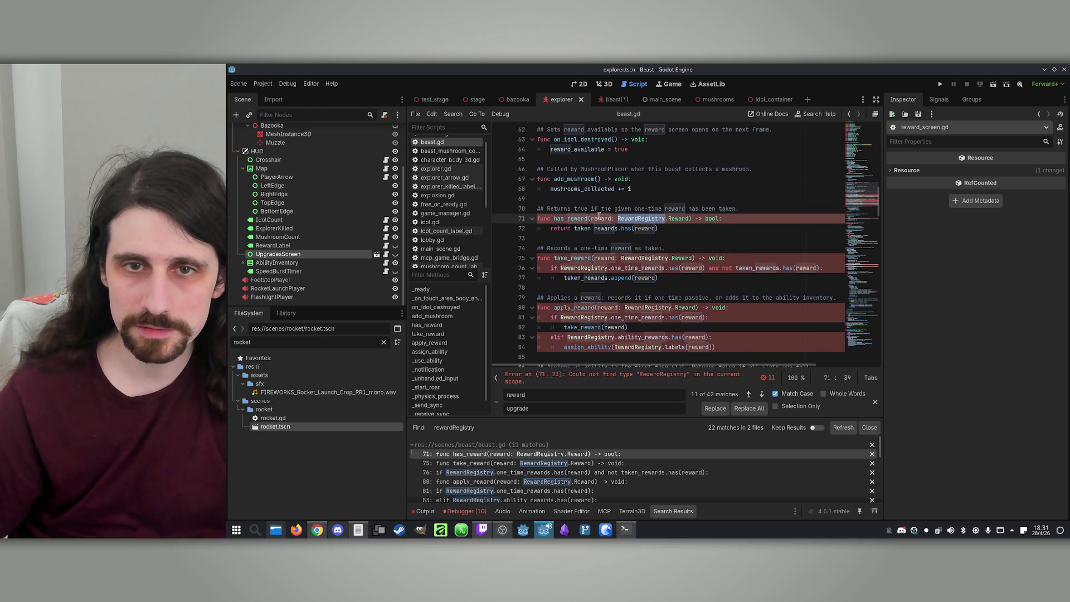
double_click(599, 217)
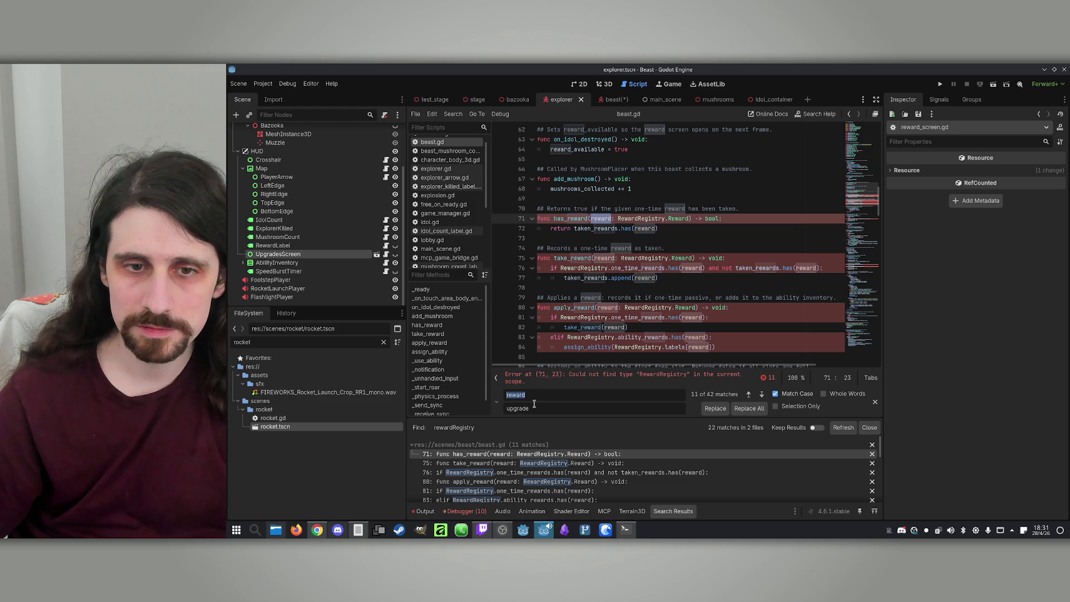
left_click(751, 408)
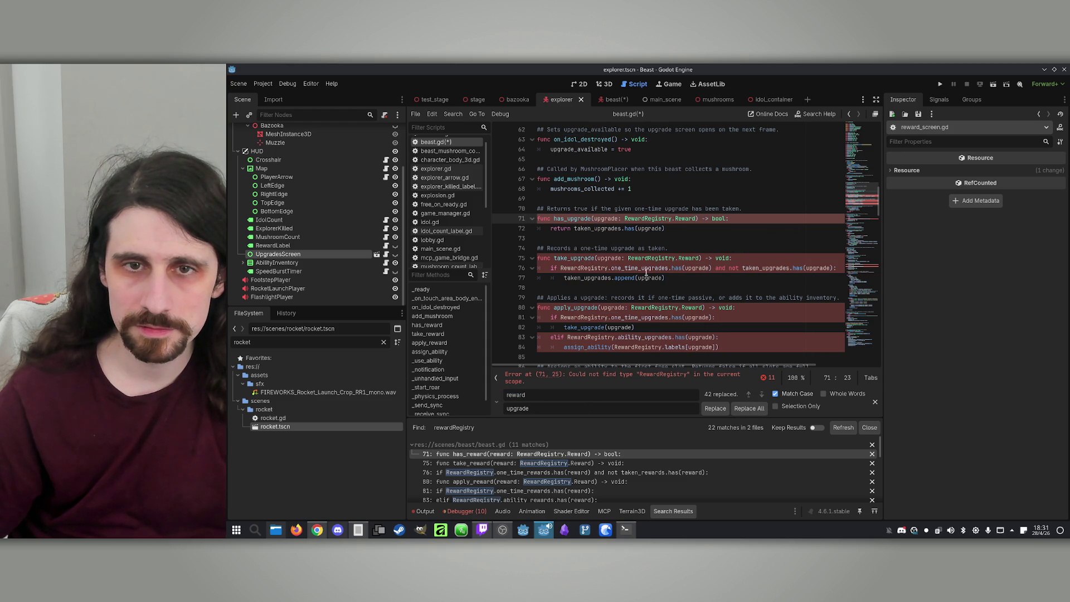
Step: Replace every capitalised 'Reward' with 'Upgrade' in beast.gd (18 replacements)
left_click_drag(645, 216, 624, 217)
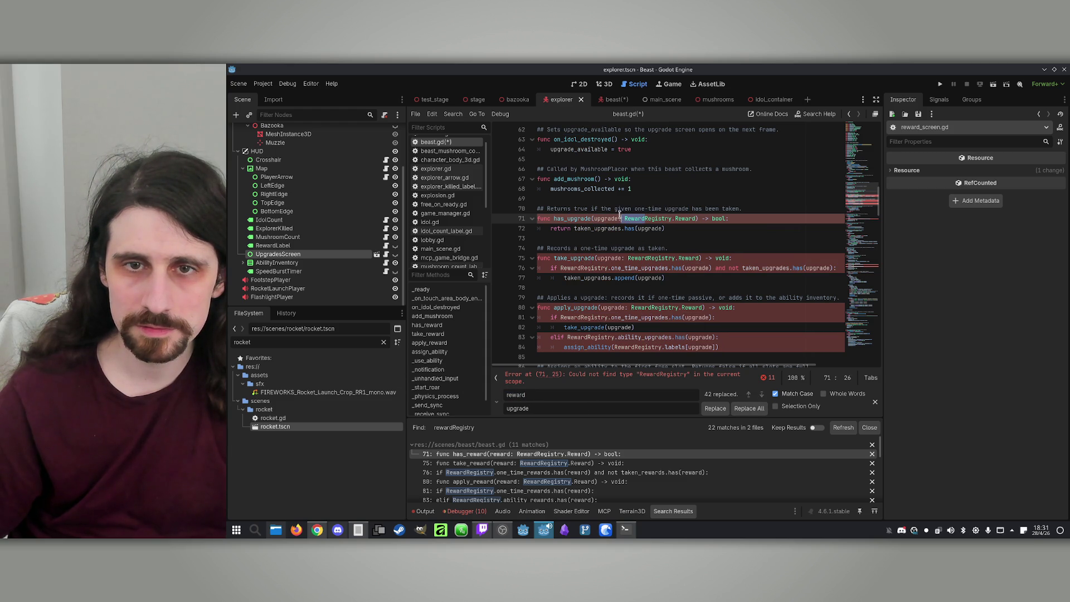
key("ctrl+r")
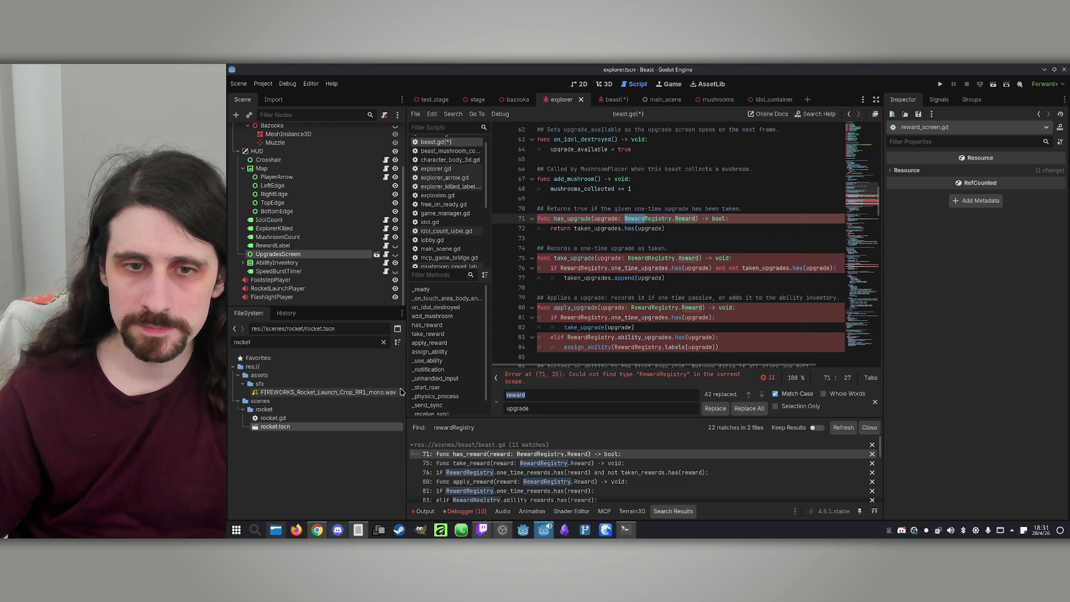
double_click(517, 407)
type("Upgrade")
left_click(743, 410)
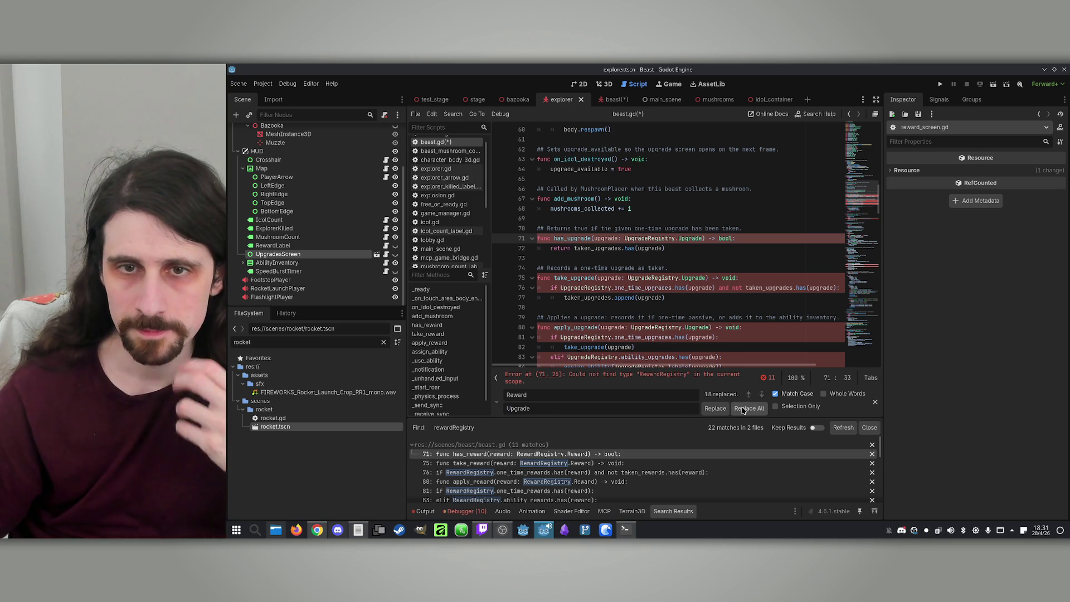
Step: Follow UpgradeRegistry to its definition in reward_registry.gd and view the Upgrade enum
left_click(653, 238)
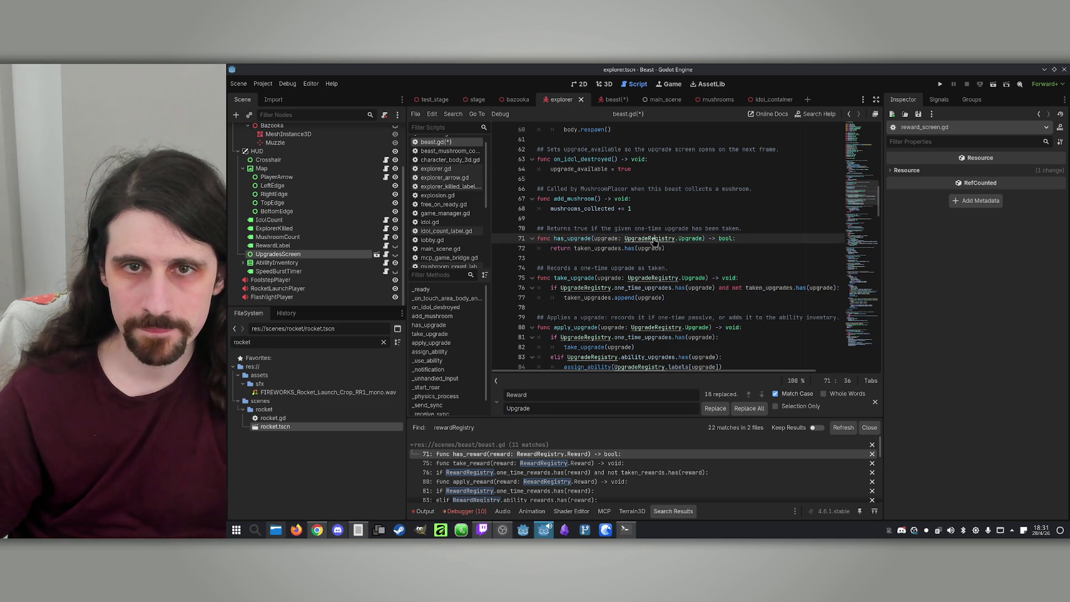
left_click(654, 240, "ctrl")
left_click(635, 149)
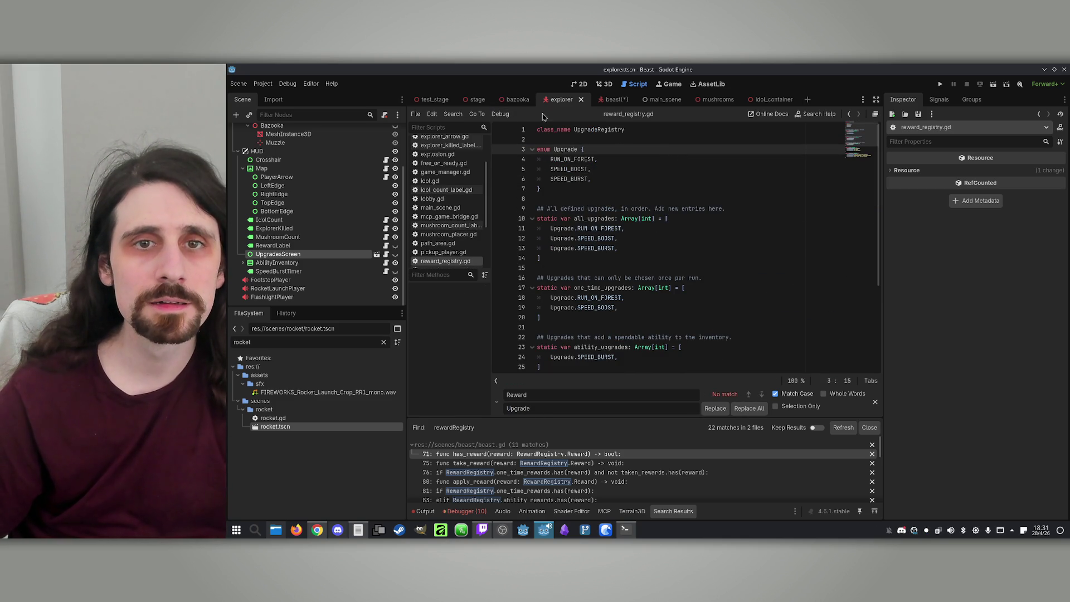
Step: Open the UpgradesScreen script and change upgradeRegistry to UpgradeRegistry on lines 44 and 45
left_click(376, 254)
left_click(636, 257)
left_click(617, 267)
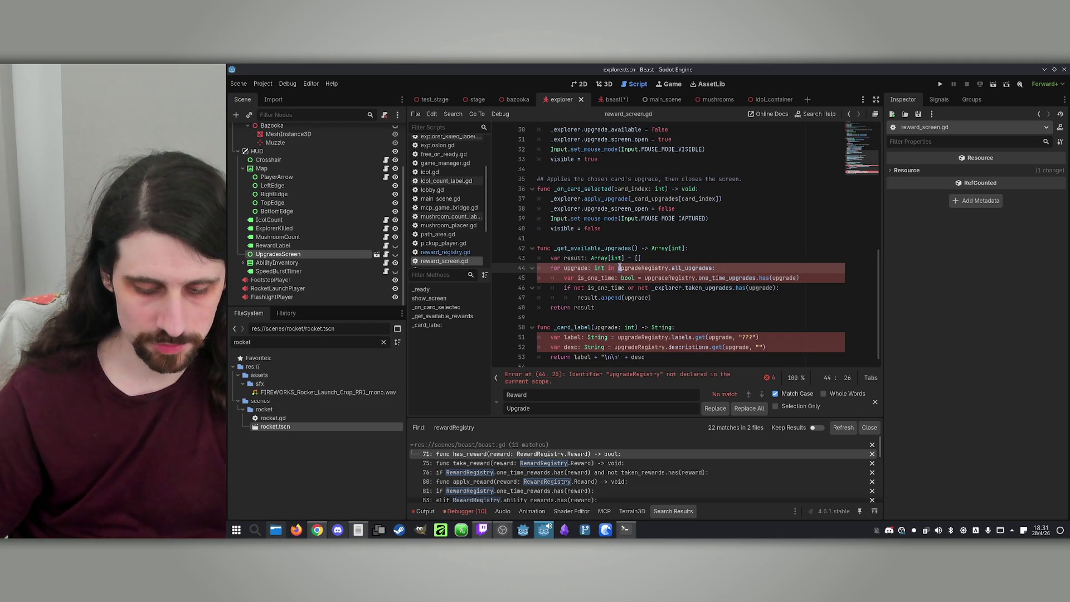
key("Delete")
type("U")
left_click(602, 338)
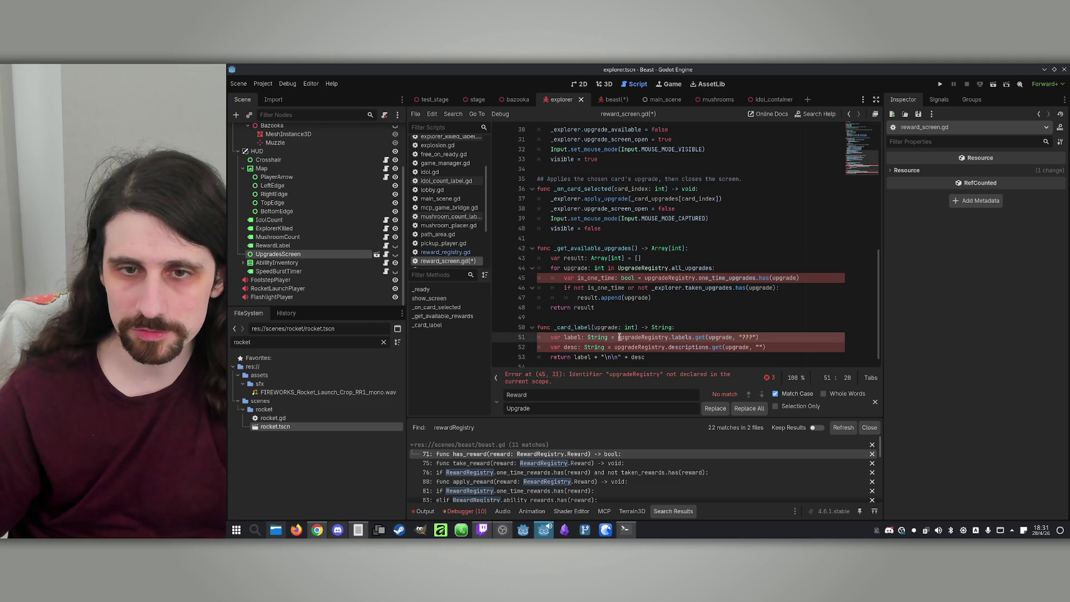
left_click(634, 277)
key("Delete")
type("U")
key("Tab")
Step: Fix the same reference on lines 51 and 52, save reward_screen.gd, and return to the beast scene
left_click(618, 337)
key("Delete")
type("U")
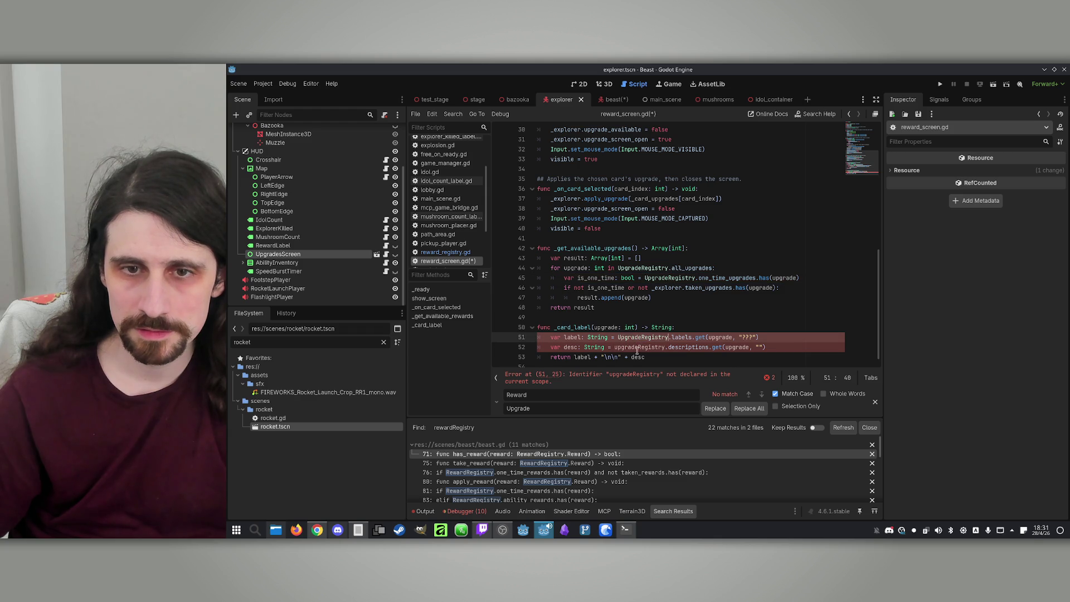
key("Tab")
left_click(614, 347)
key("Delete")
type("U")
left_click(662, 298)
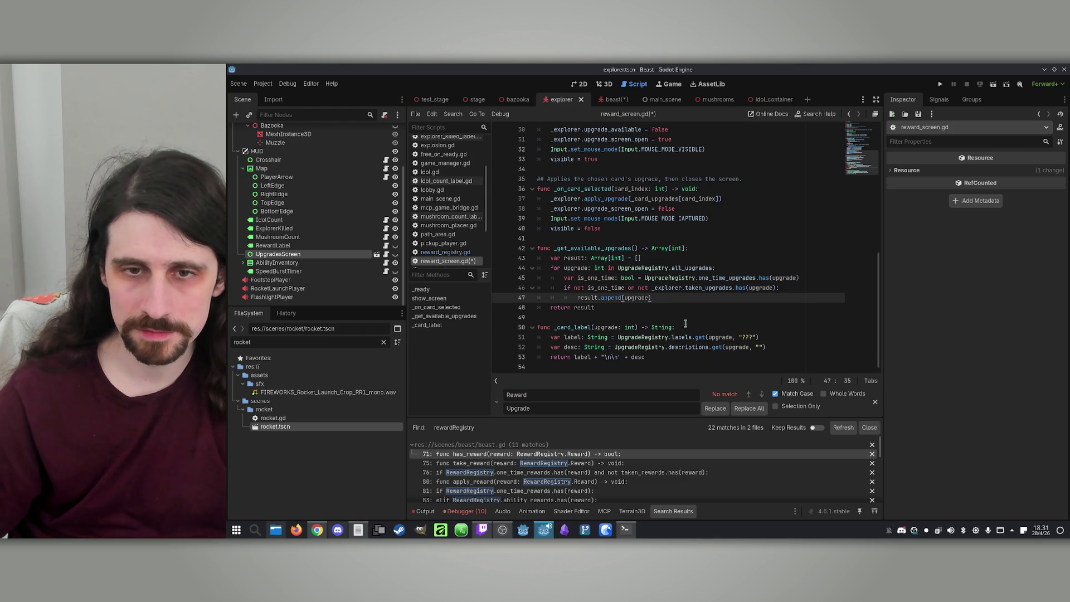
key("ctrl+s")
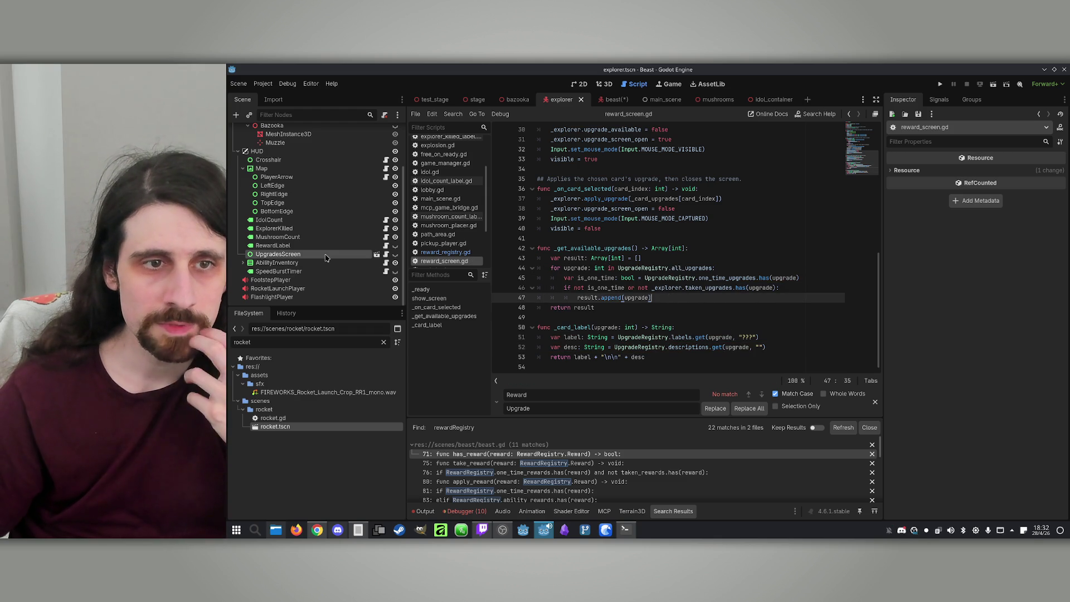
left_click(613, 99)
left_click(287, 234)
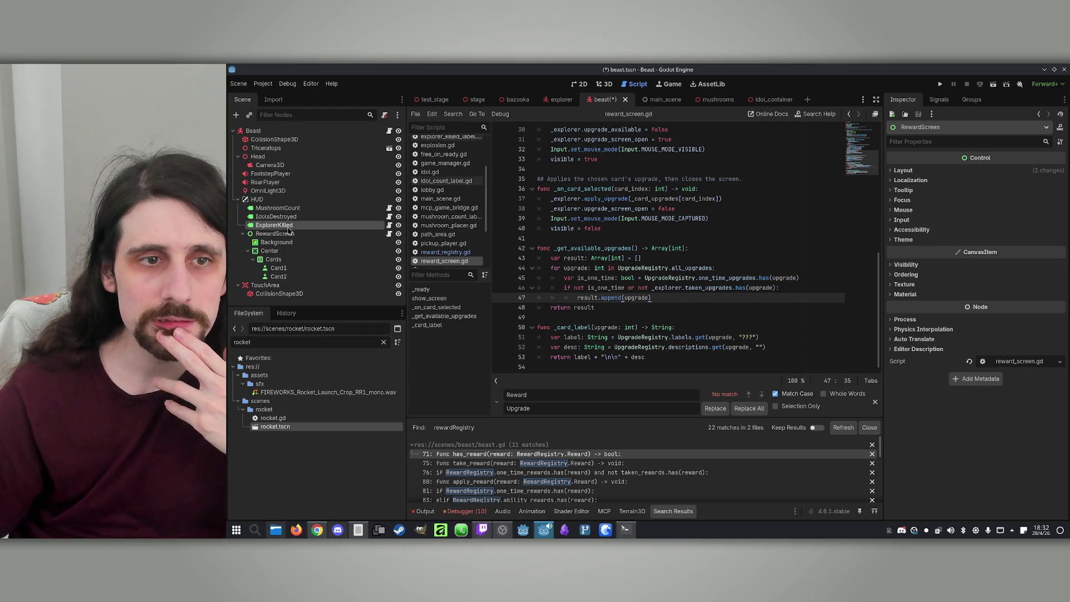
Step: Delete the RewardScreen node and its children from HUD, leaving the three HUD labels
key("Left")
key("Up")
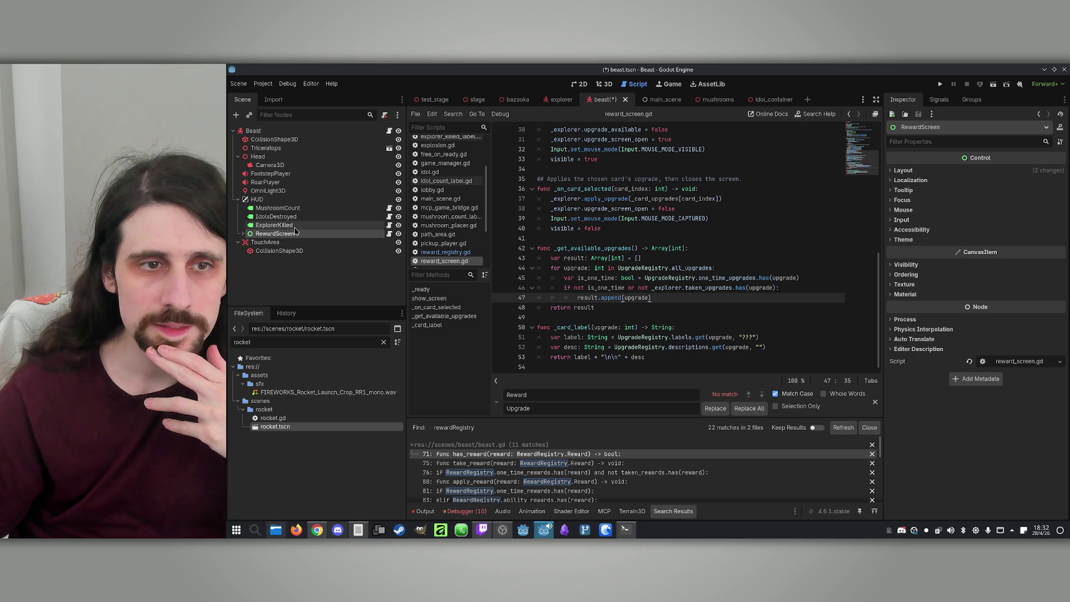
left_click(294, 237)
key("Delete")
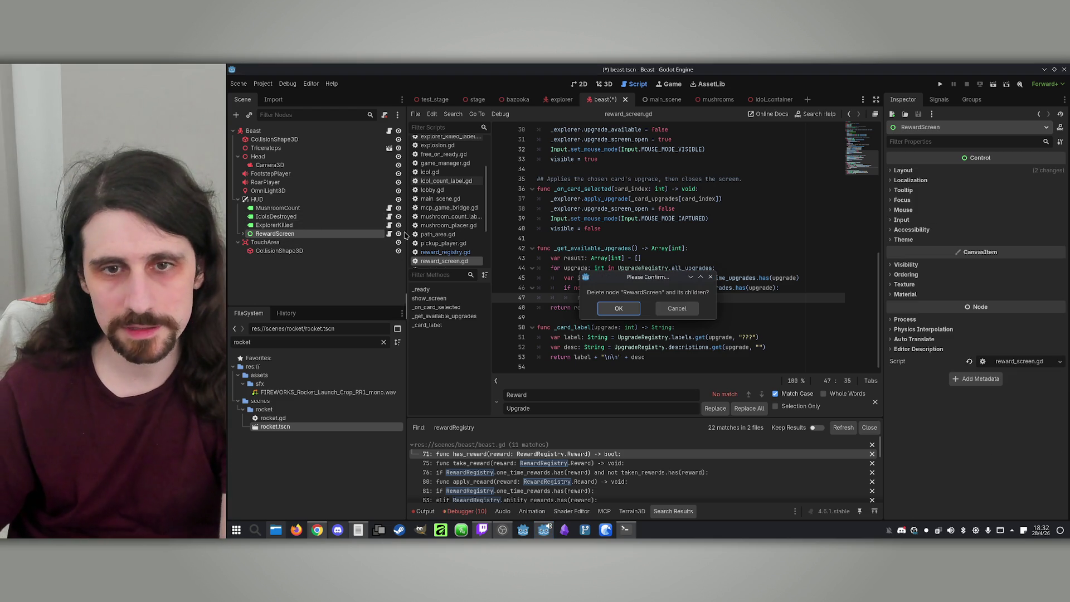
left_click(676, 308)
left_click(389, 234)
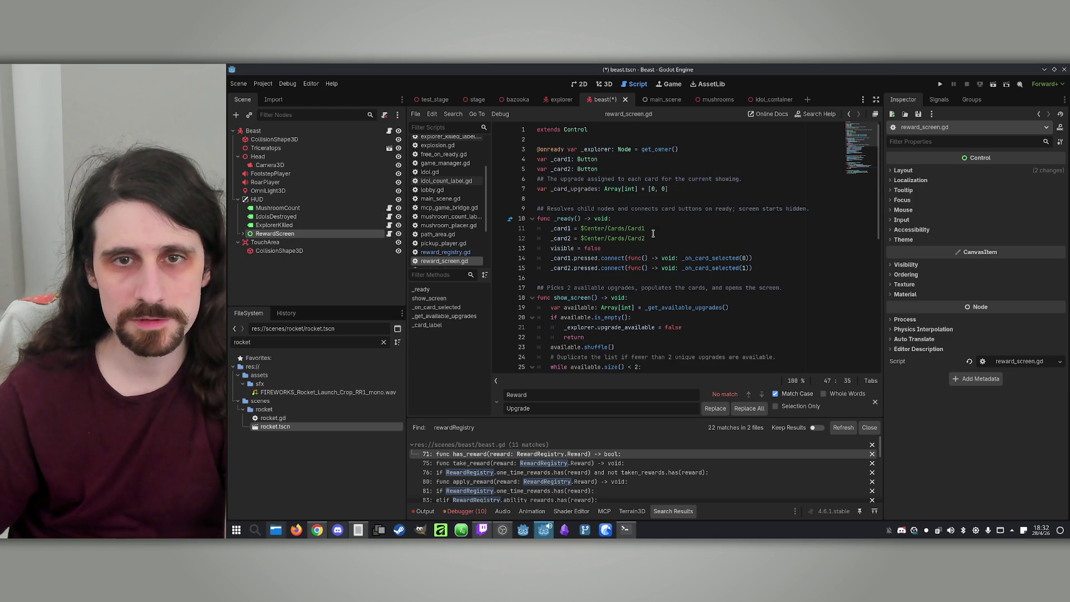
left_click(338, 235)
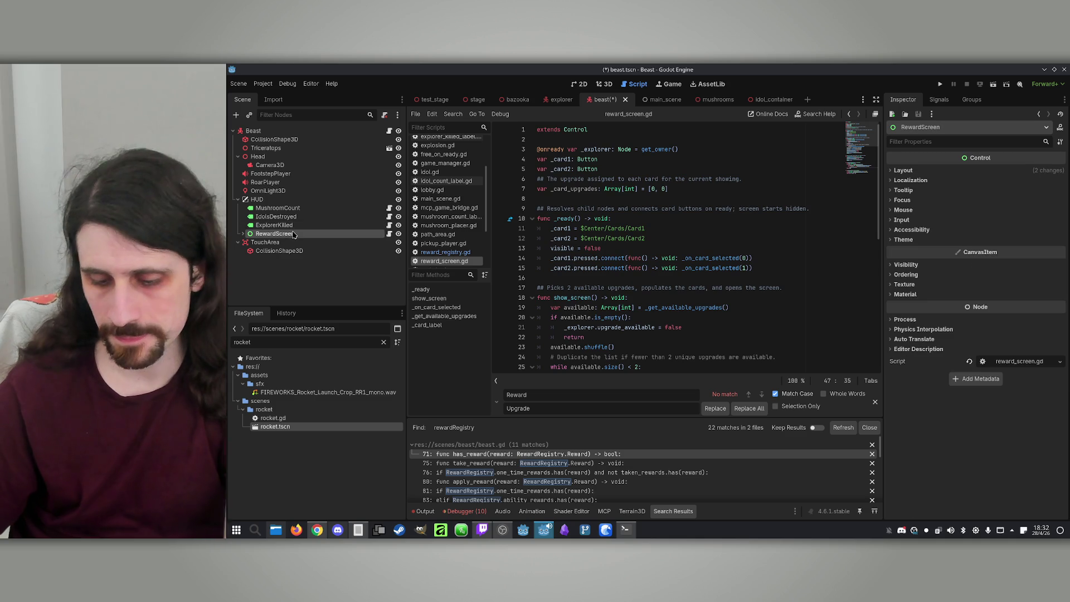
key("Delete")
key("Return")
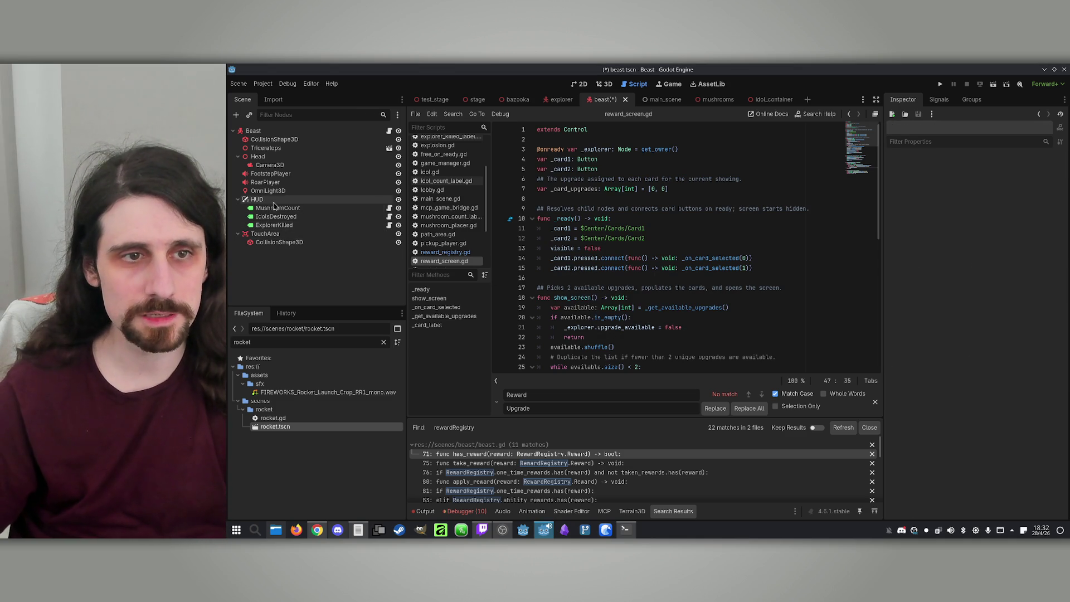
left_click(272, 199)
left_click(263, 344)
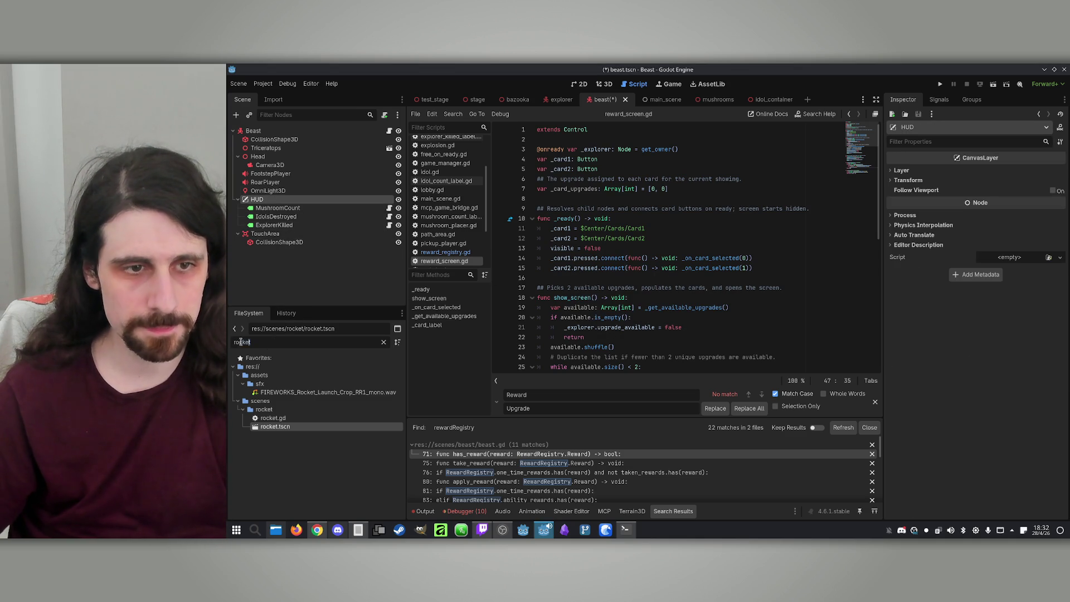
Step: Instance upgrades_screen.tscn under HUD, then run the game offline as the Beast
type("upgra")
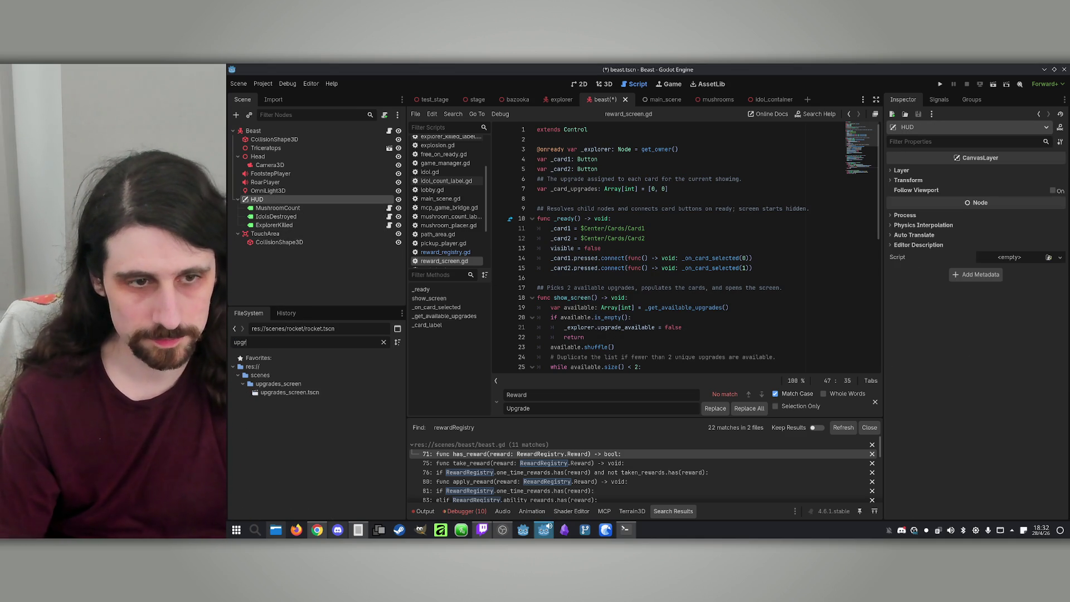
mouse_move(281, 393)
left_mouse_down()
mouse_move(294, 257)
mouse_move(263, 201)
left_mouse_up()
left_click(283, 225)
left_click(283, 234)
left_click(291, 225)
left_click(939, 85)
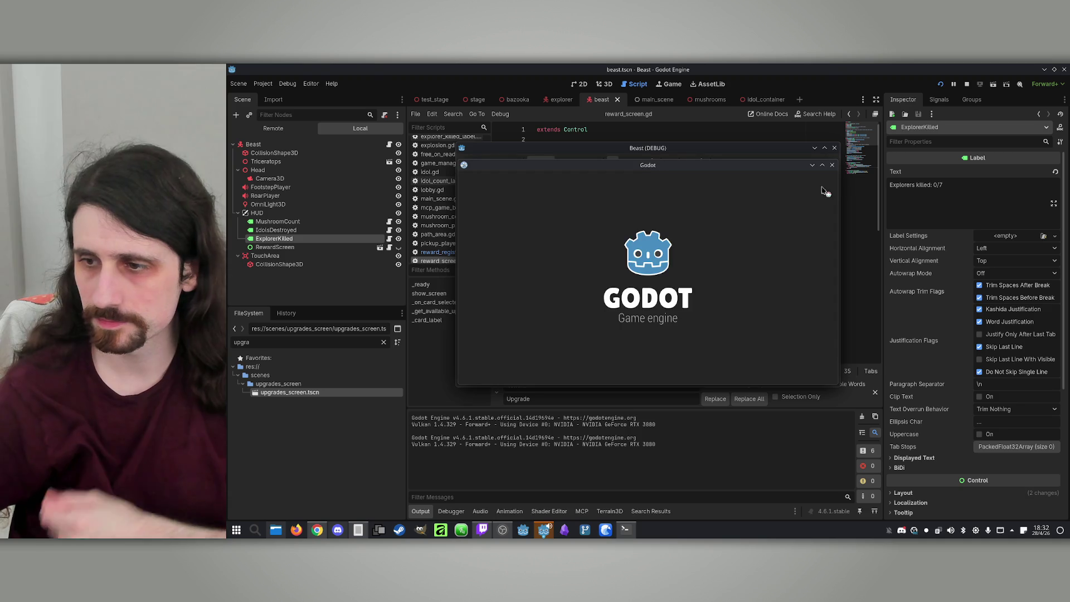
left_click(703, 303)
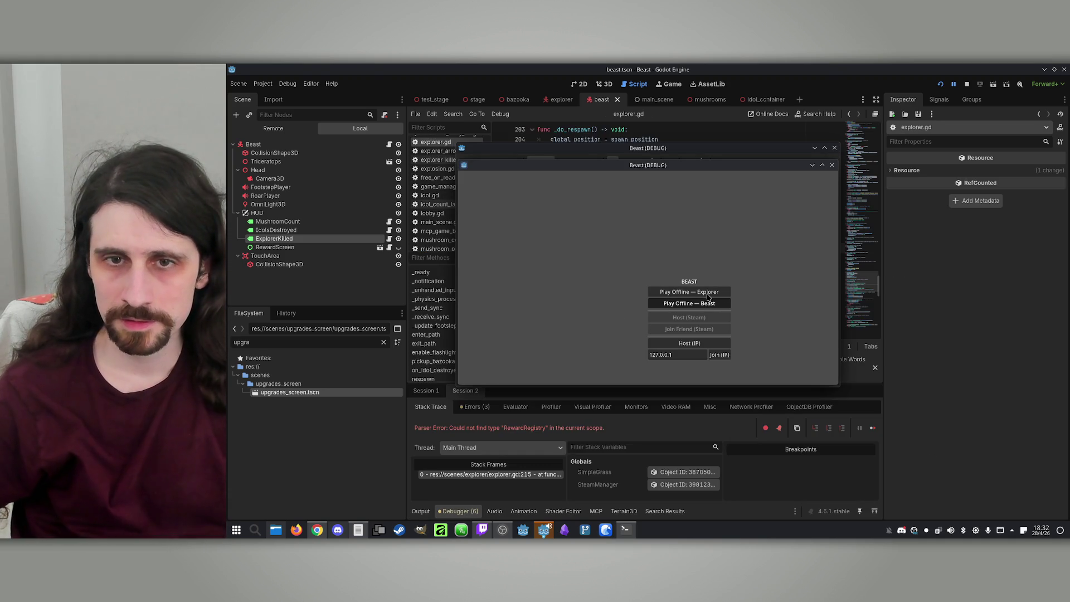
Step: Stop the game and replace every 'Reward' with 'Upgrade' in explorer.gd (17 replacements)
left_click(966, 84)
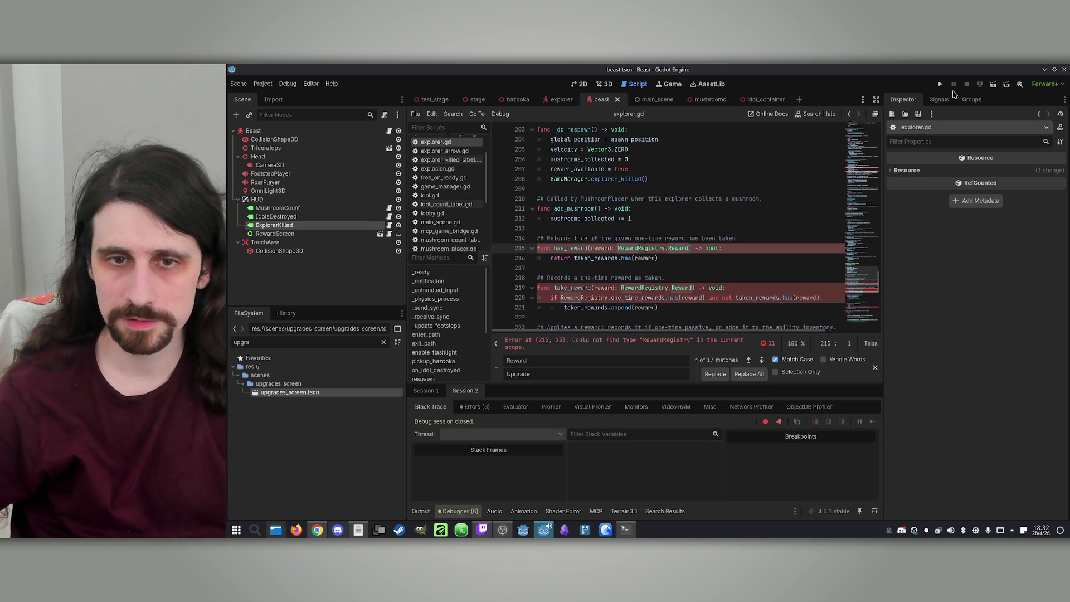
double_click(602, 288)
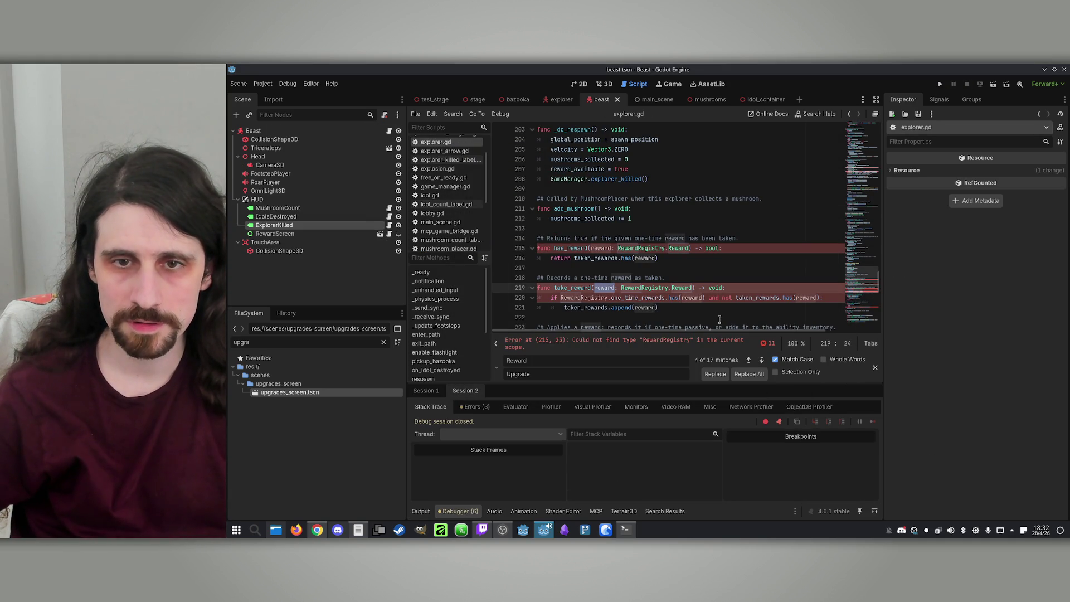
left_click(660, 289)
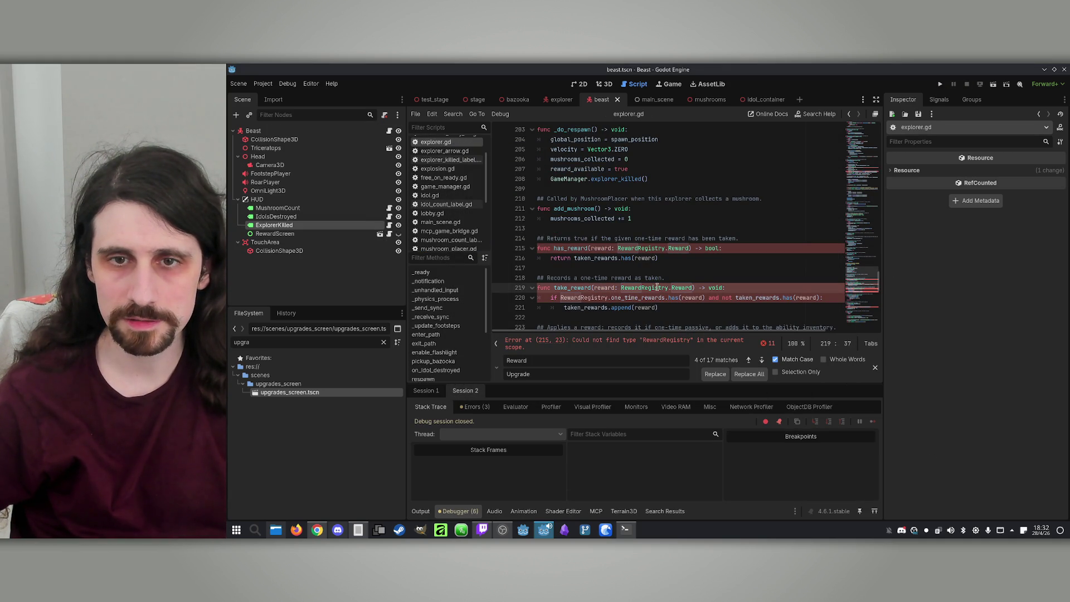
double_click(656, 287)
double_click(653, 248)
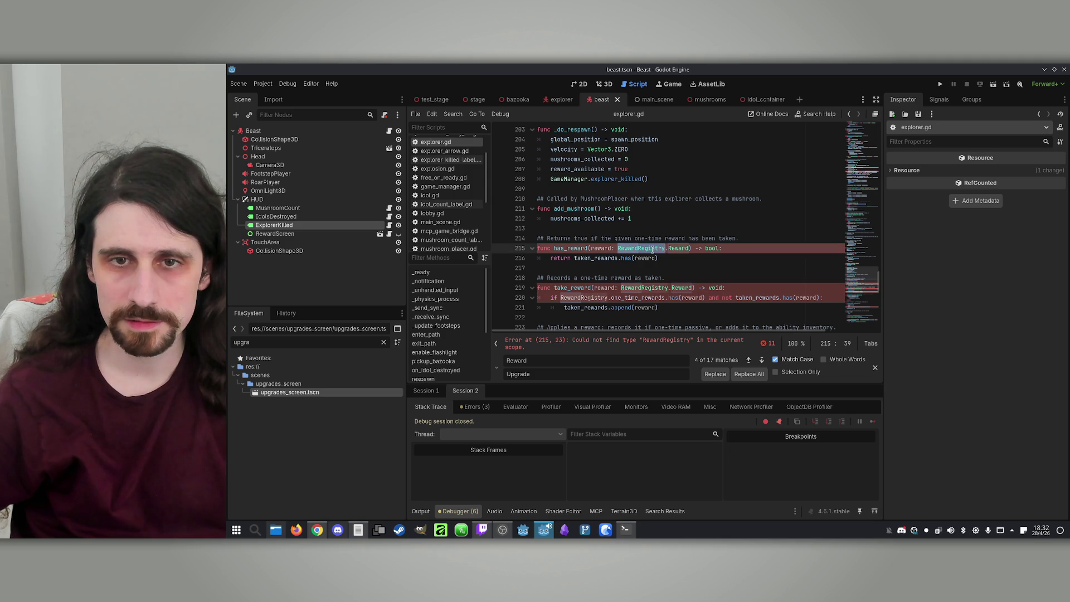
left_click(636, 250)
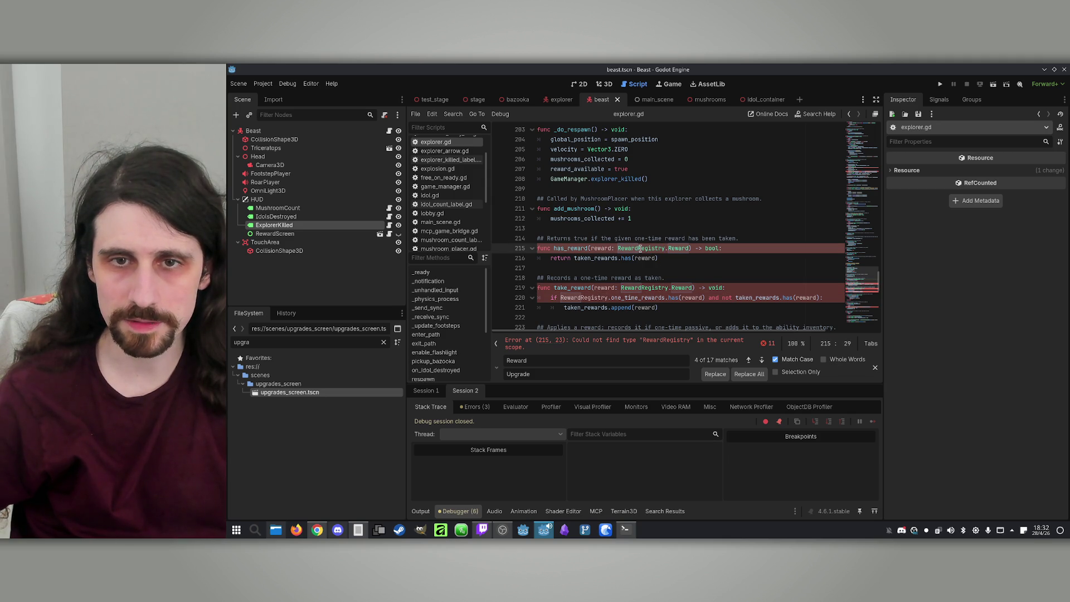
left_click(748, 374)
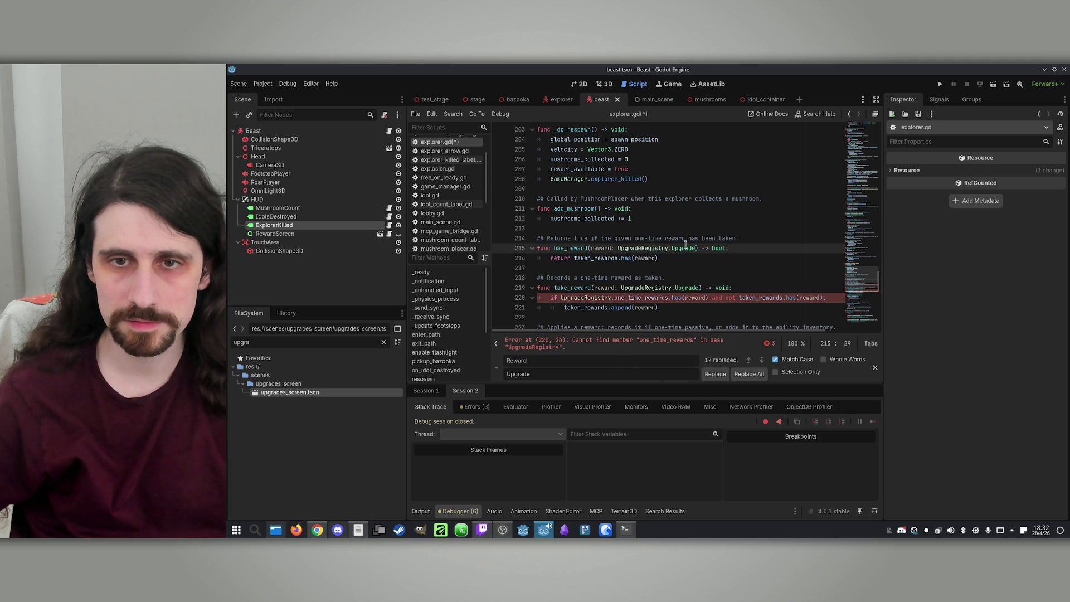
Step: Replace every lowercase 'reward' with 'upgrade' in explorer.gd (34 replacements)
double_click(601, 248)
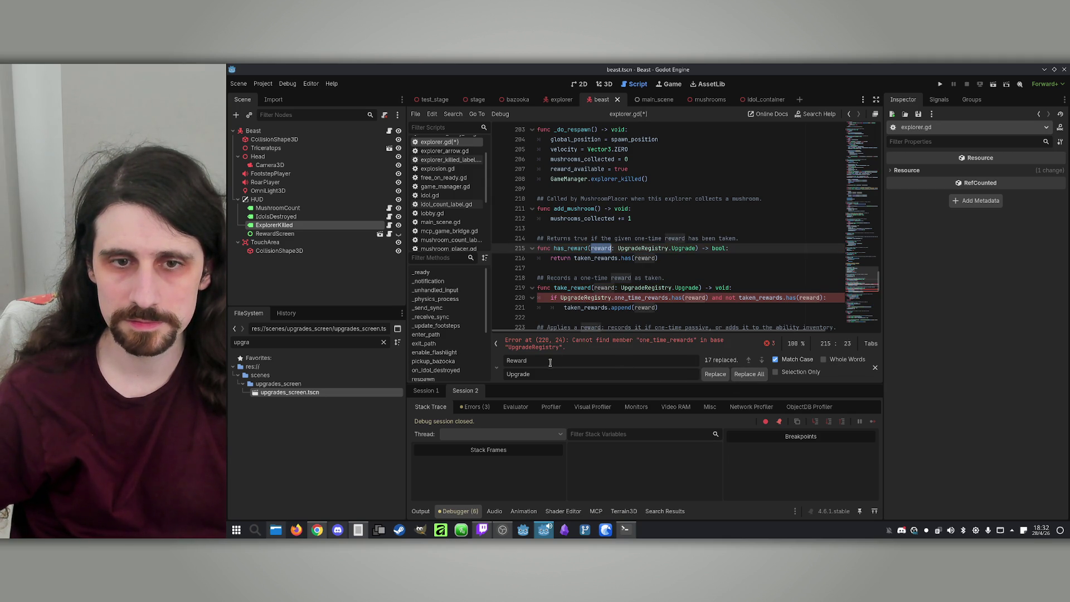
key("ctrl+r")
key("Delete")
type("u")
left_click(749, 374)
Step: Review the renamed upgrade functions, save explorer.gd, and relaunch the game
left_click(749, 258)
scroll(749, 259, "down", 3)
left_click(745, 258)
key("ctrl+s")
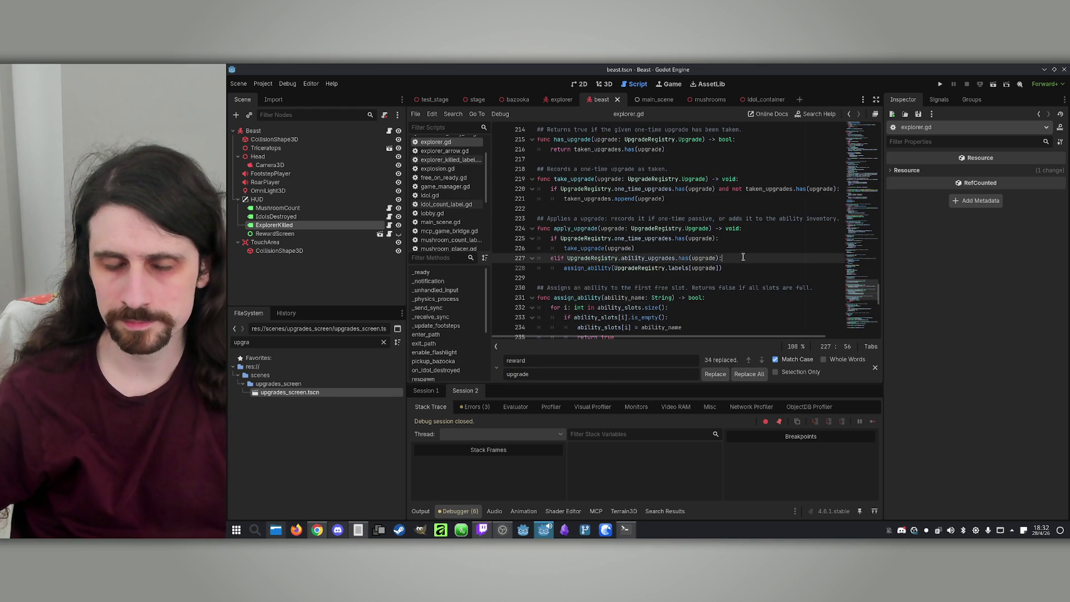
scroll(744, 258, "down", 9)
left_click(744, 258)
scroll(744, 258, "down", 4)
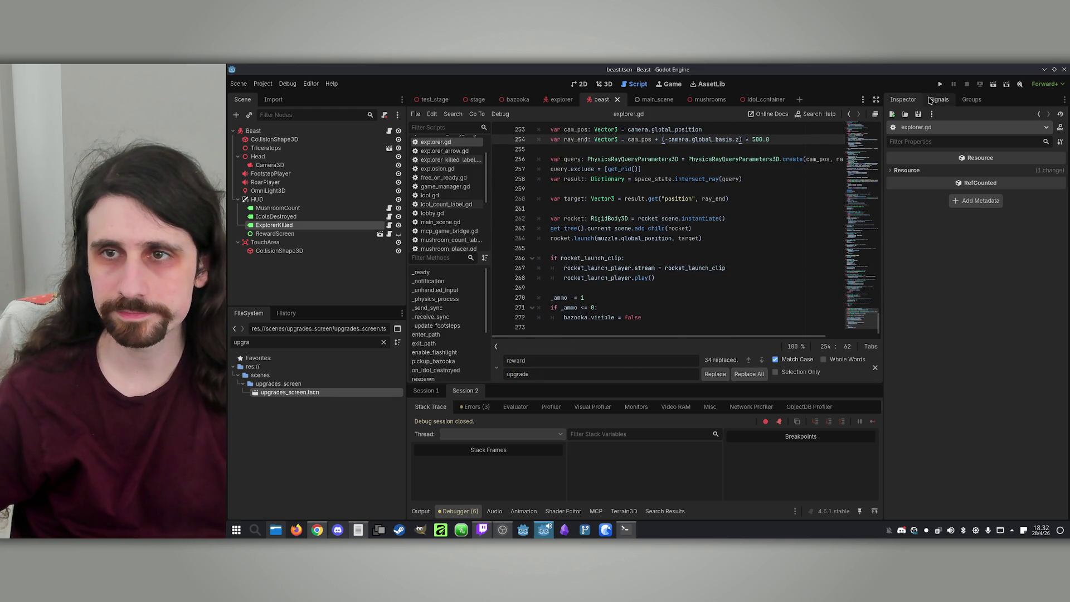
left_click(939, 84)
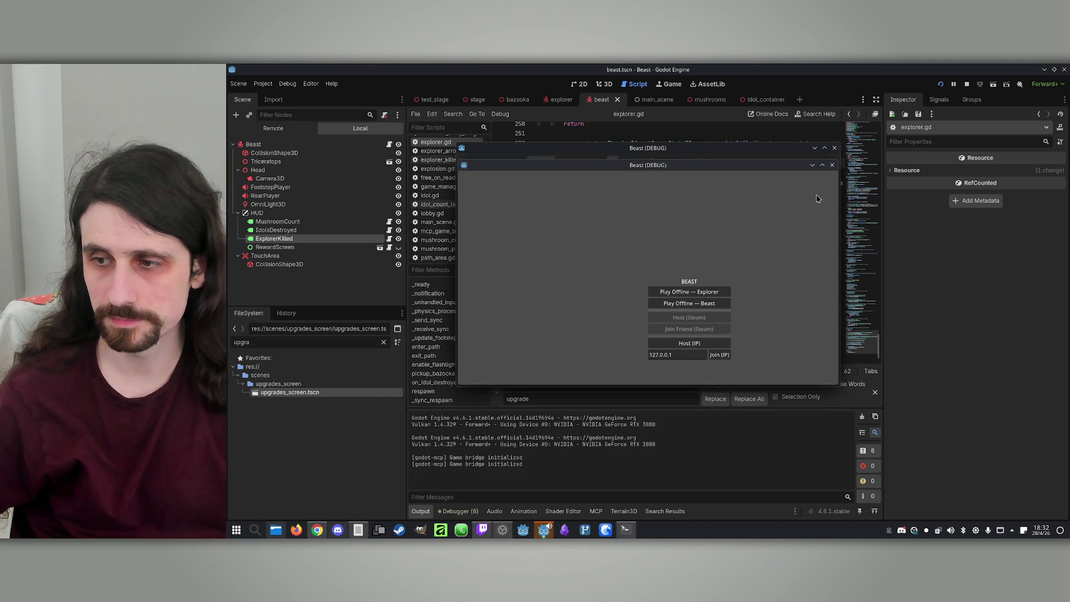
Step: Play offline as the Beast, confirm the forest level loads without parser errors, then stop
left_click(696, 304)
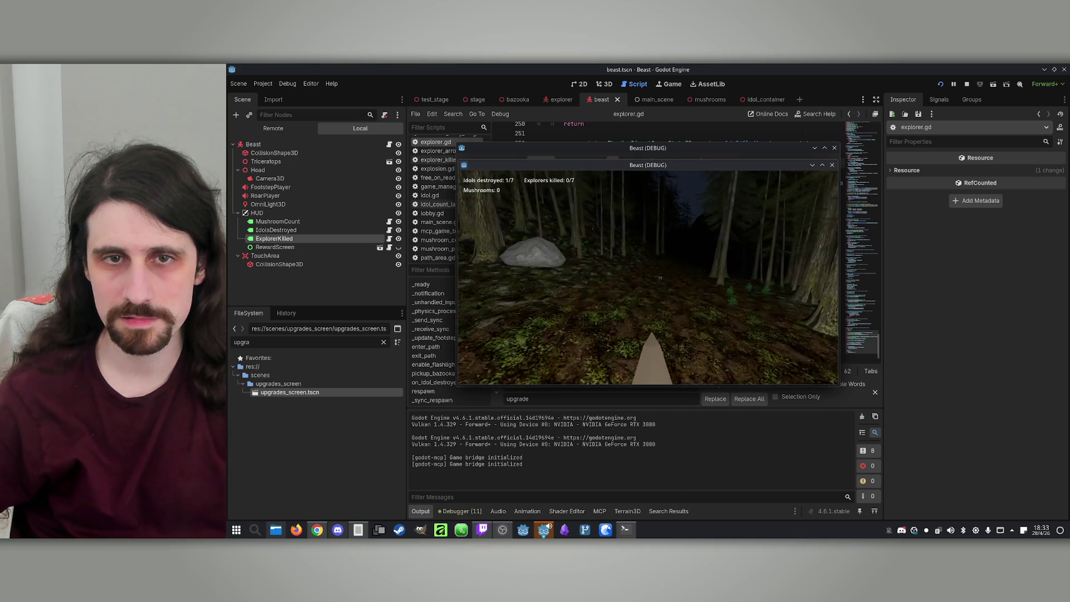
key("super")
left_click(968, 84)
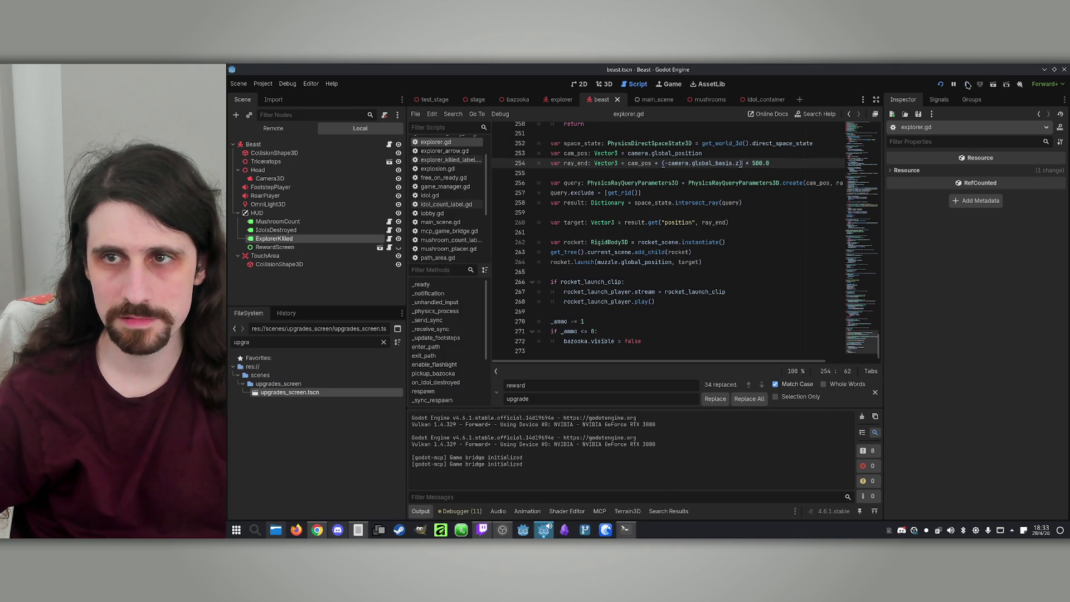
left_click(331, 234)
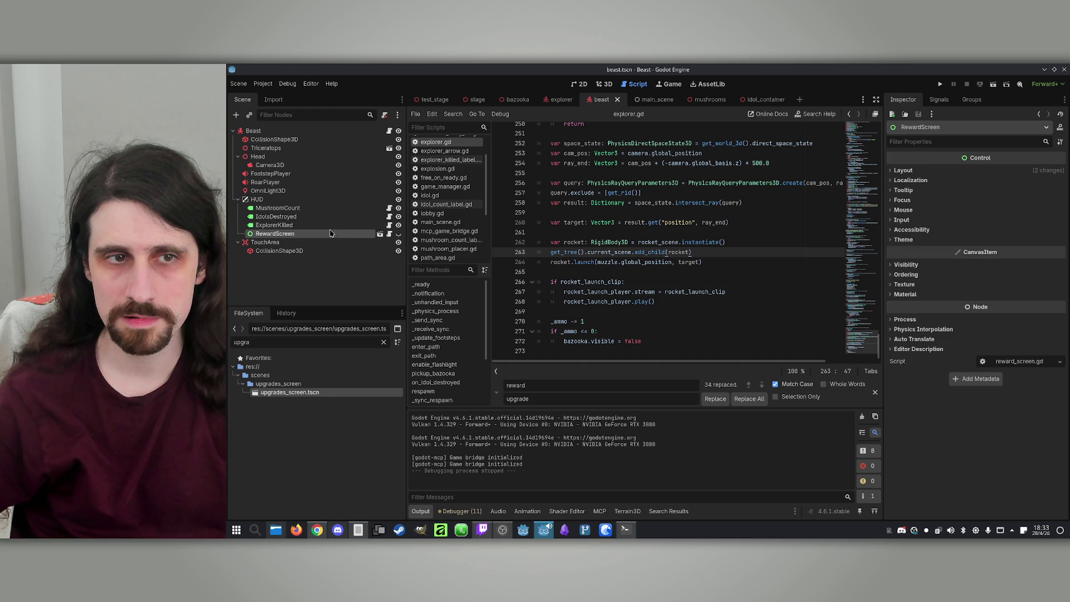
Step: Inspect the IdolsDestroyed and MushroomCount HUD labels, then open idol.gd in the idol_container scene
left_click(334, 217)
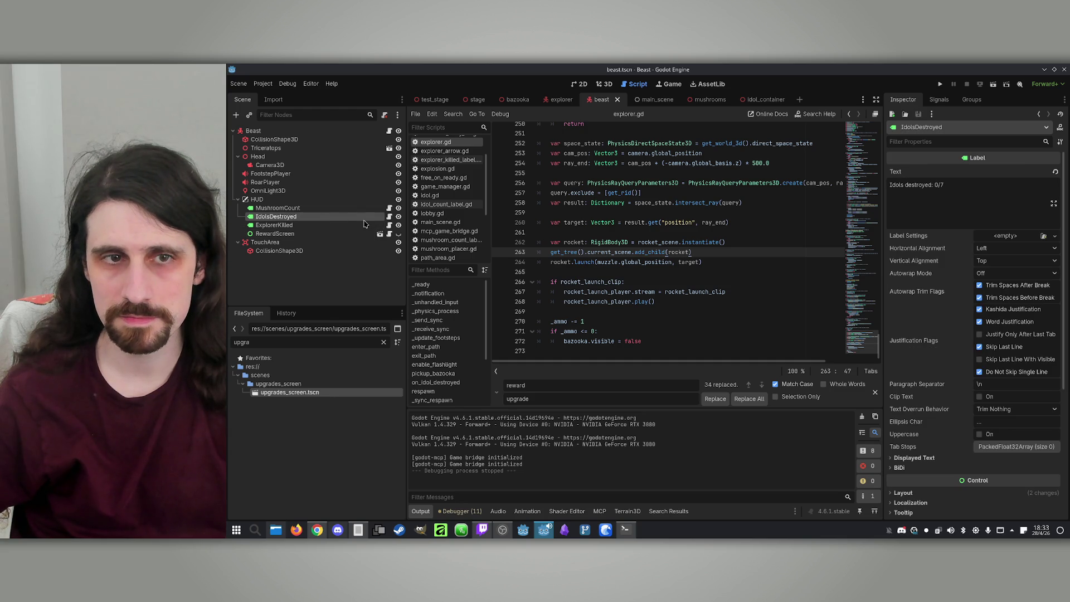
left_click(388, 216)
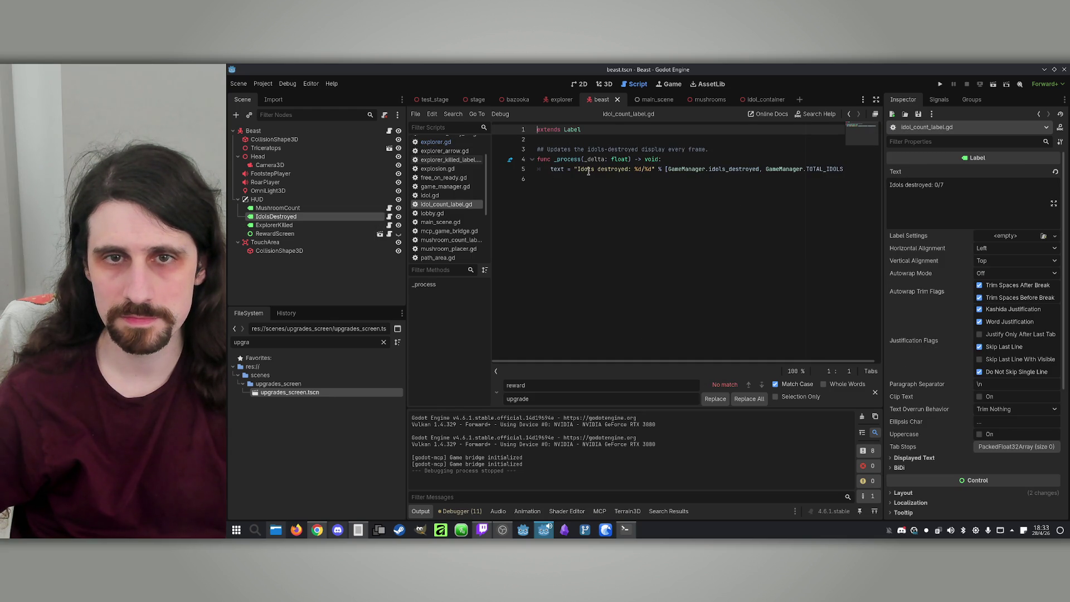
left_click(278, 208)
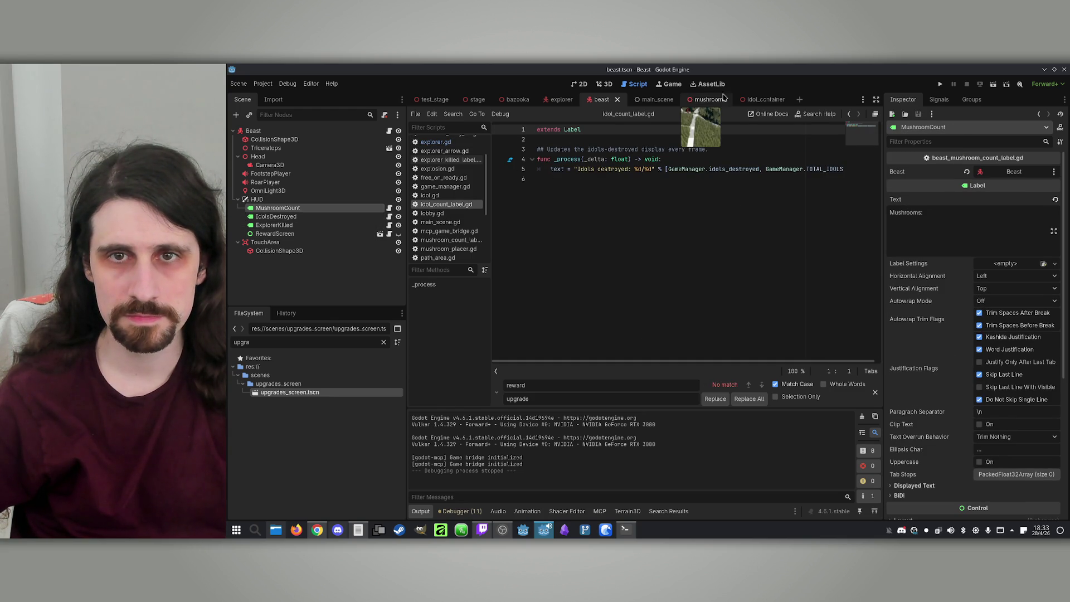
left_click(754, 101)
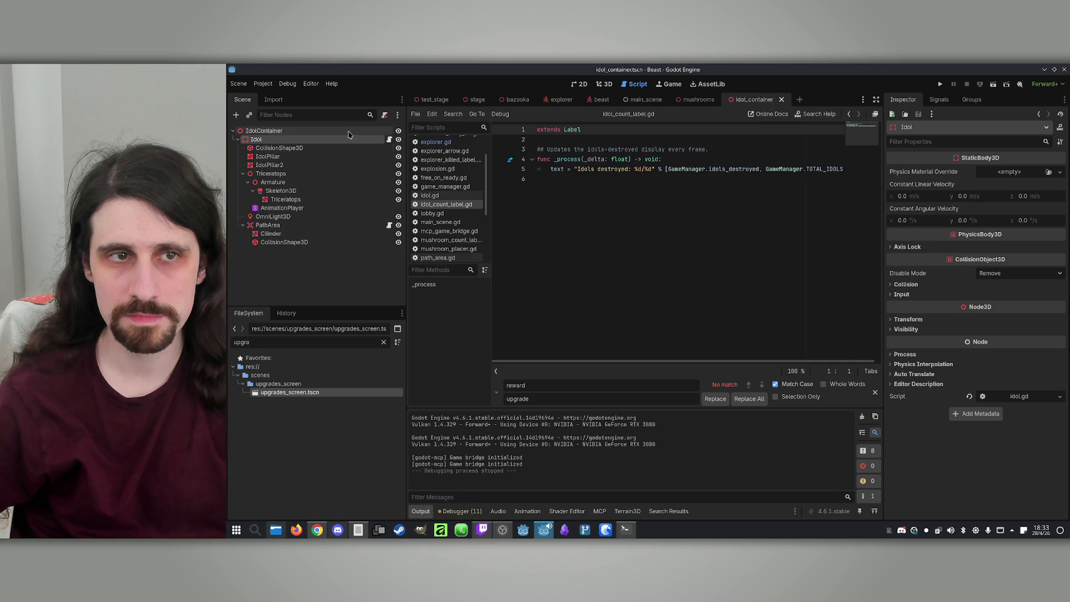
left_click(389, 139)
Step: Follow the _sync_destroy call in idol.gd through to idol_destroyed in game_manager.gd
scroll(724, 246, "down", 1)
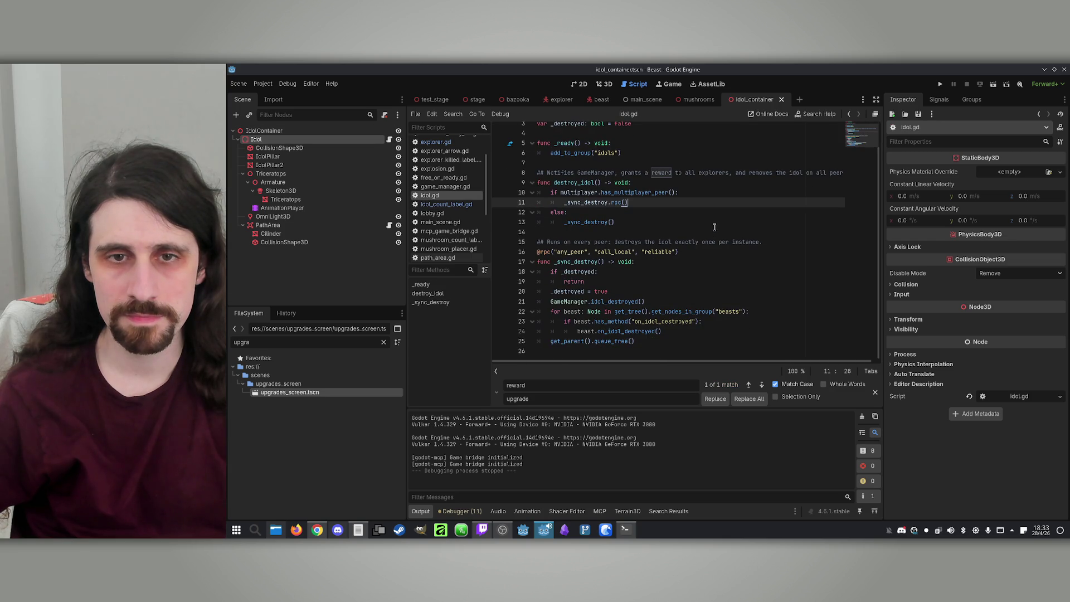
left_click(661, 271)
double_click(581, 183)
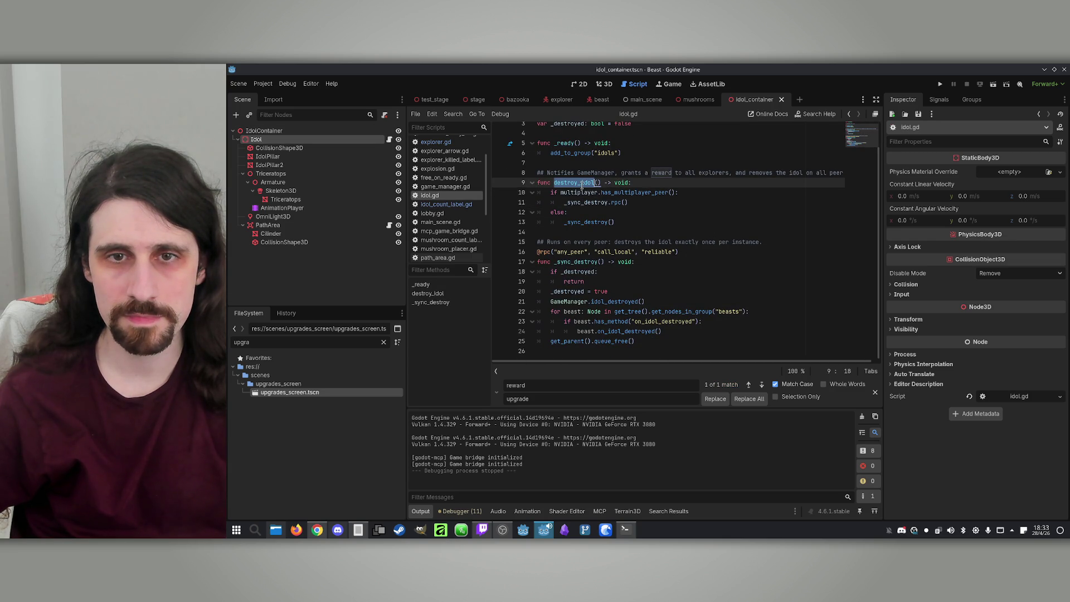
left_click(585, 222)
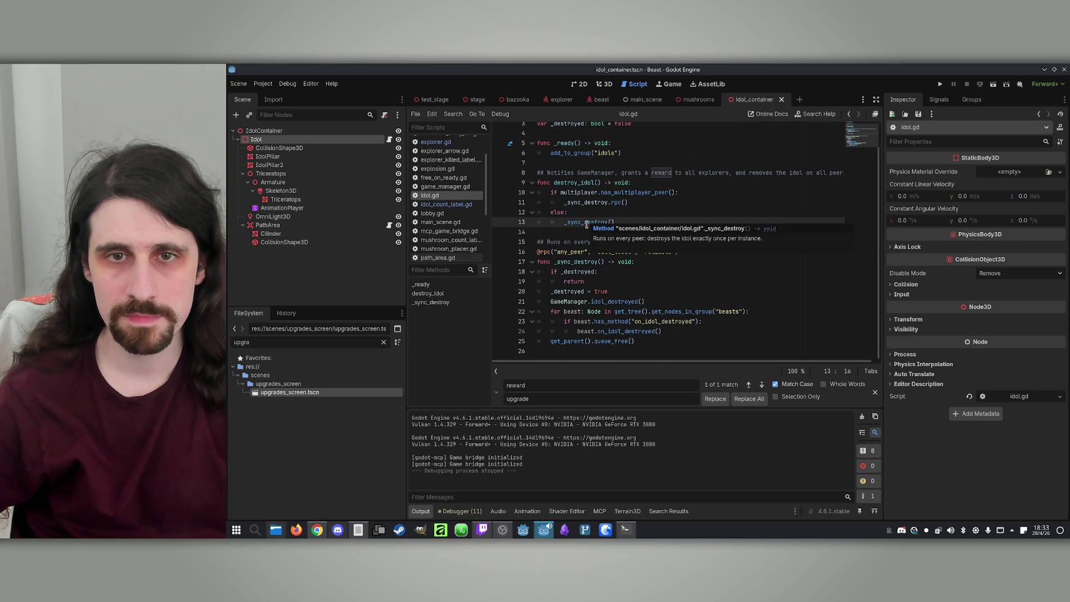
left_click(587, 223, "ctrl")
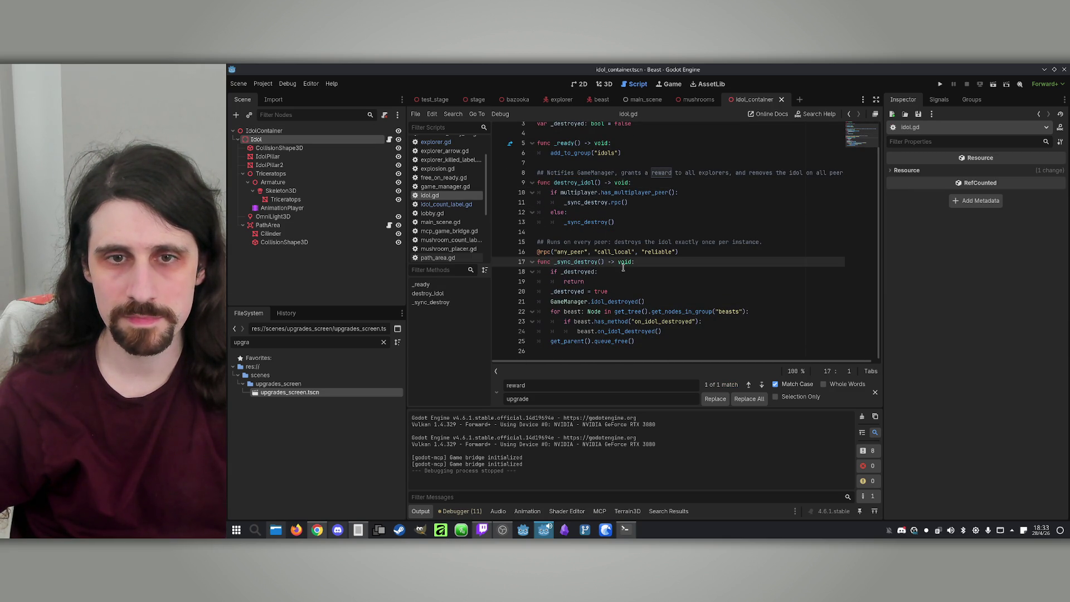
left_click(617, 301, "ctrl")
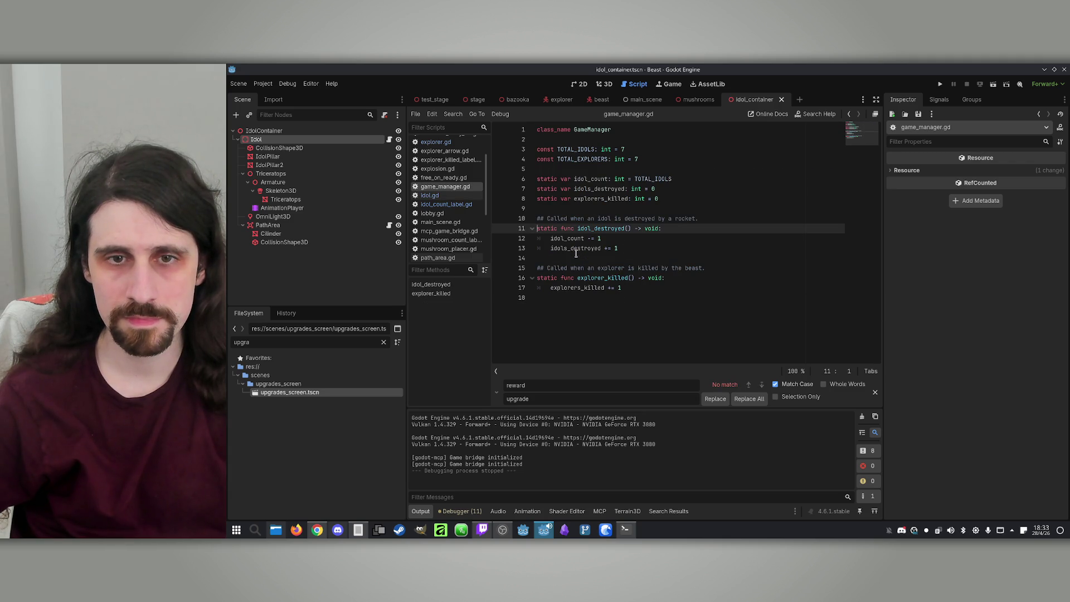
Step: Navigate back to idol.gd, select the on_idol_destroyed call, and open beast.gd in the beast scene
left_click(851, 115)
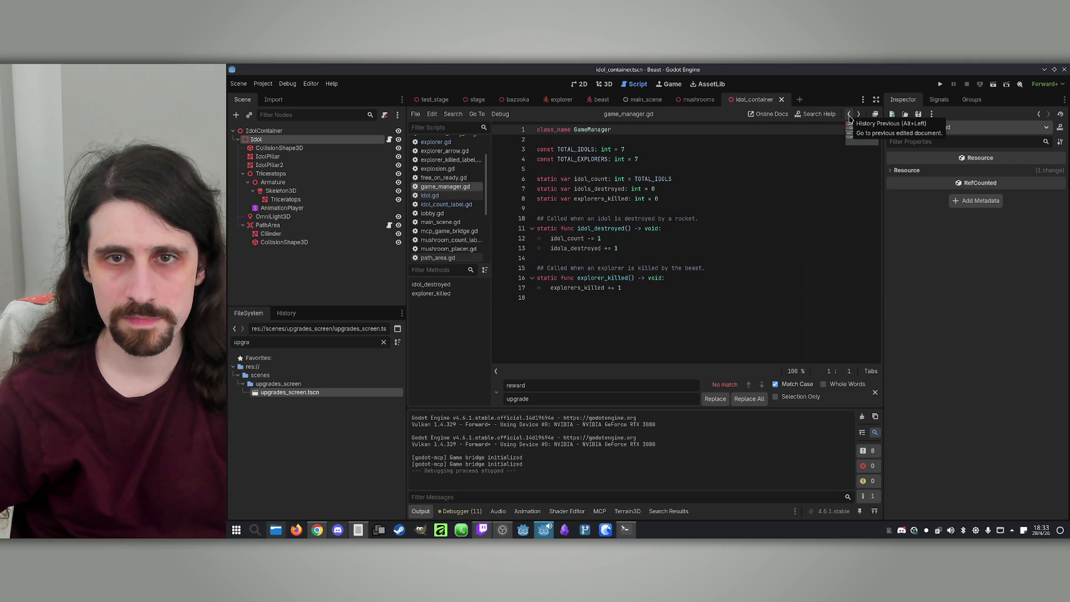
left_click(850, 117)
left_click(850, 117)
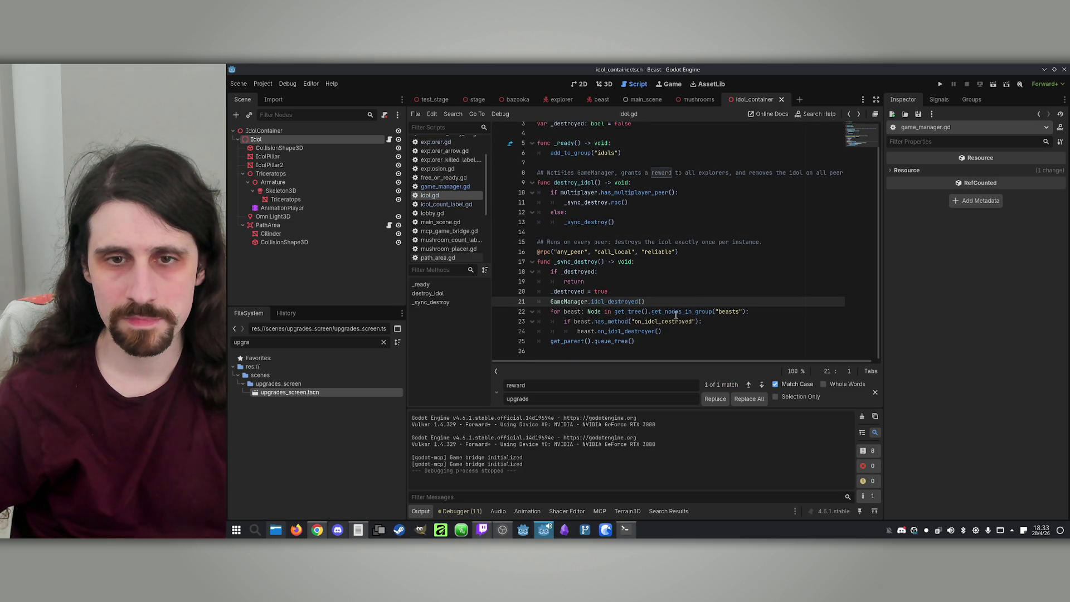
left_click(604, 322)
left_click(617, 331)
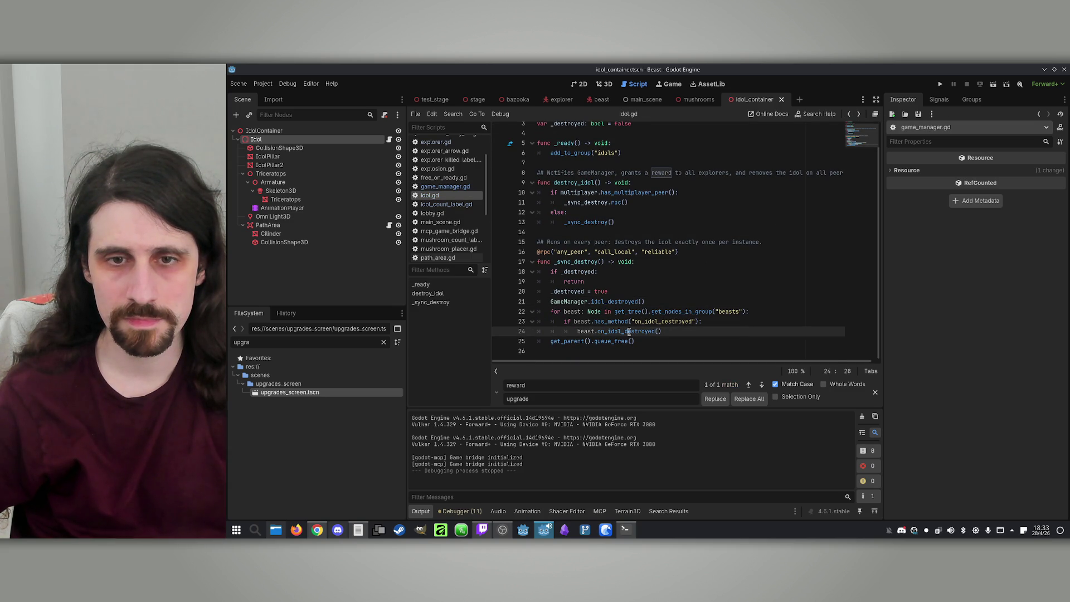
double_click(629, 331)
key("ctrl+c")
left_click(599, 99)
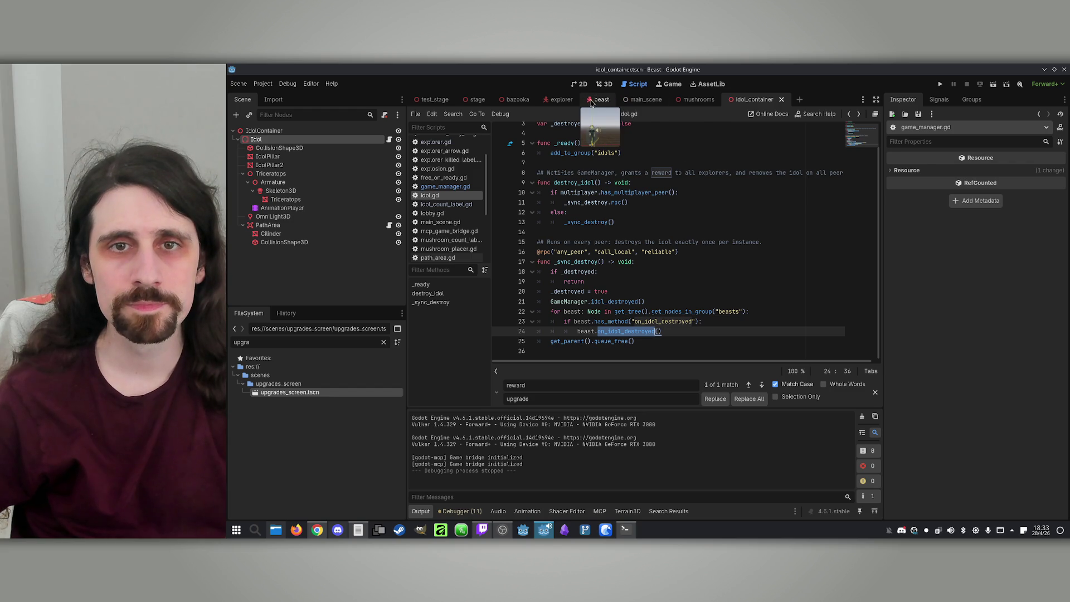
left_click(389, 131)
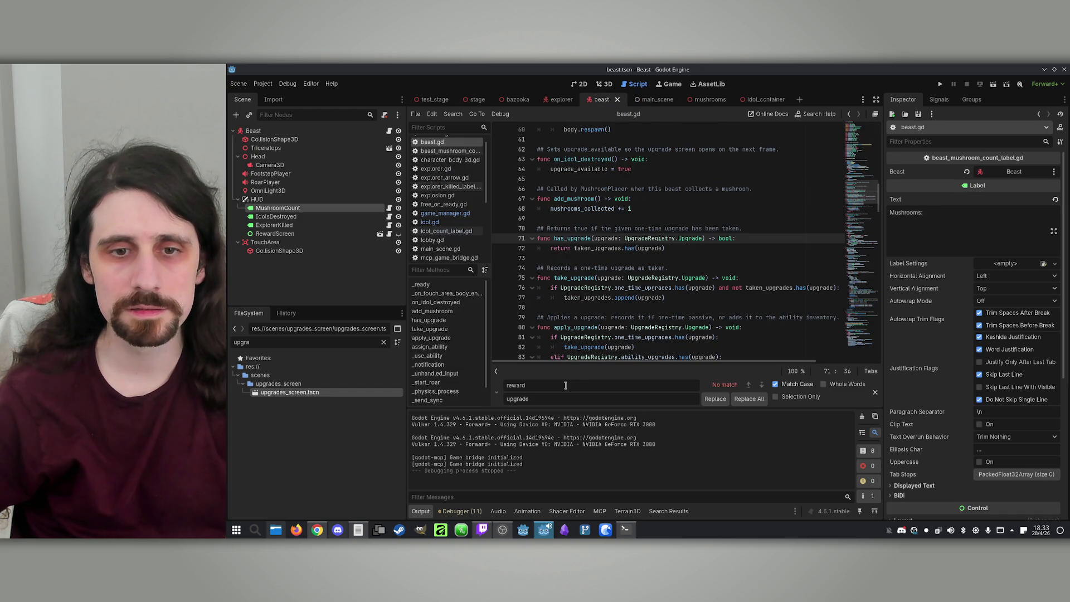
Step: Search beast.gd for on_idol_destroyed, step through every upgrade_available match, then start the game
key("ctrl+f")
key("ctrl+v")
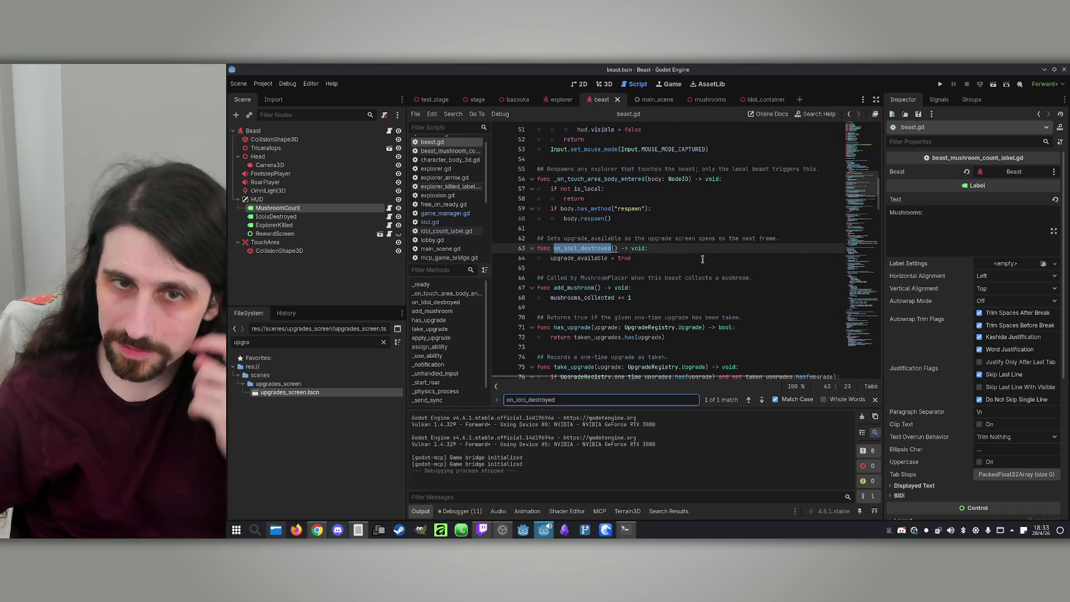
double_click(574, 258)
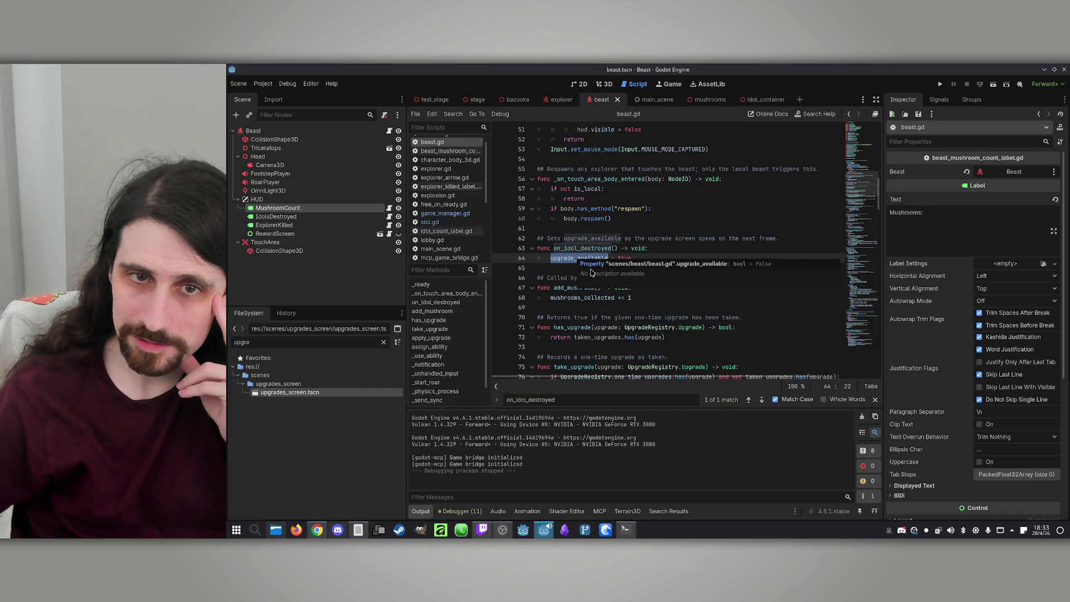
key("ctrl+f")
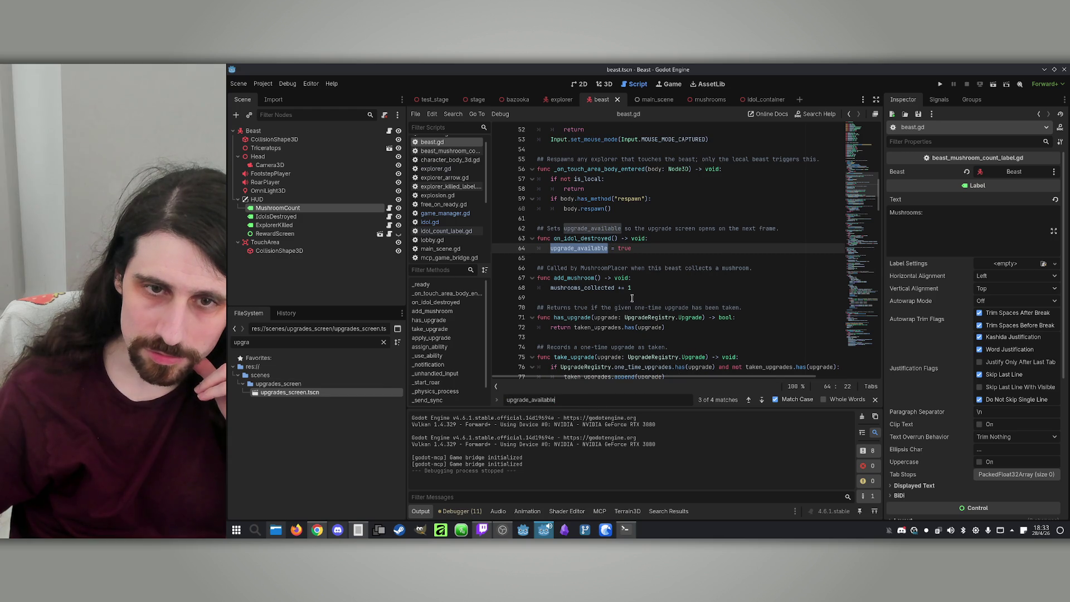
left_click(759, 399)
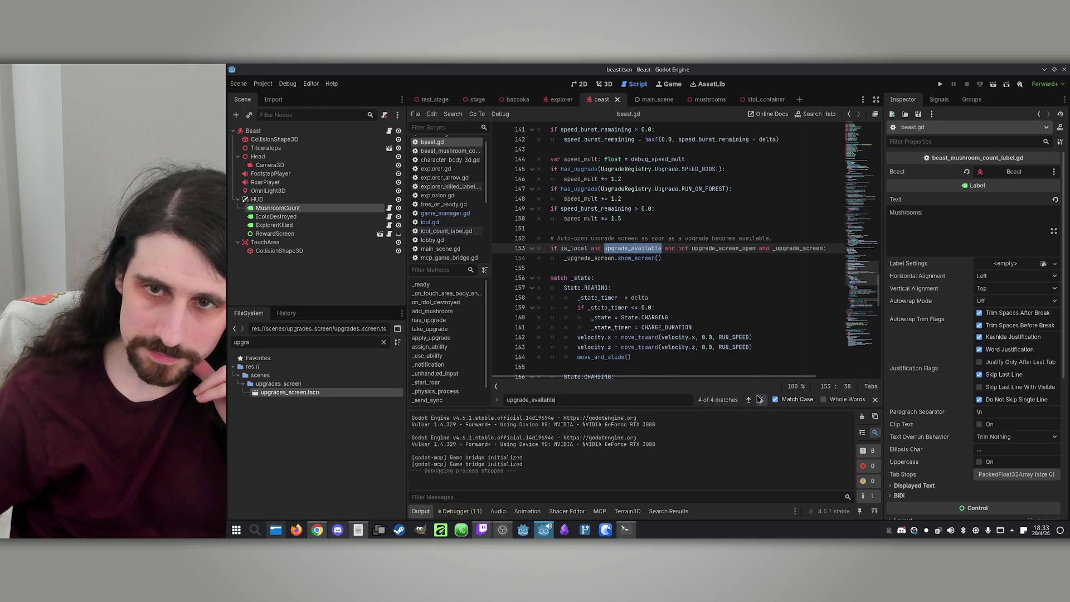
left_click(759, 398)
left_click(758, 399)
left_click(759, 398)
left_click(758, 399)
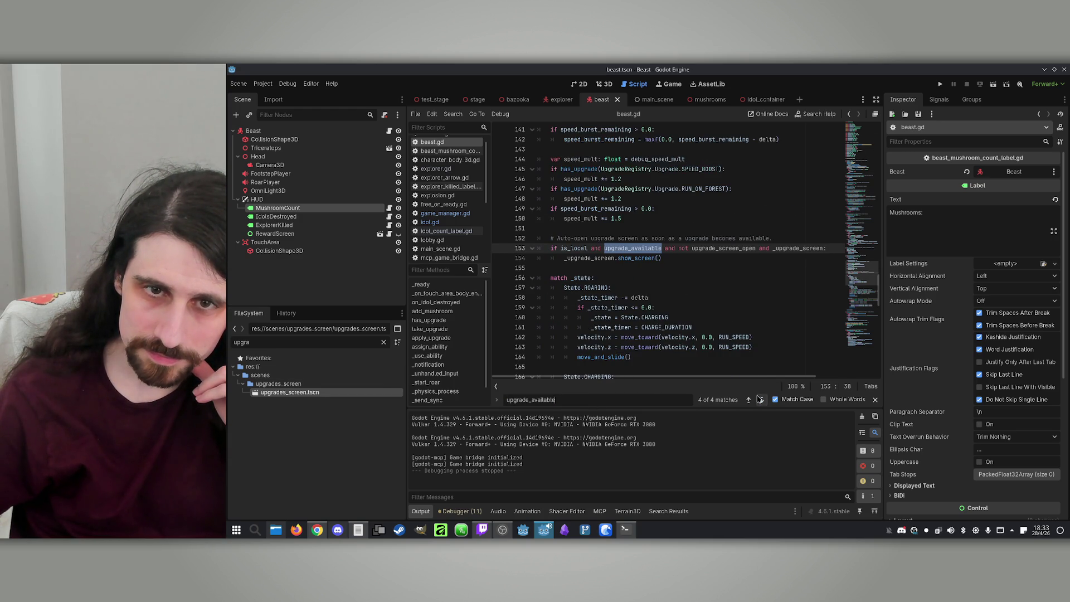
left_click(939, 84)
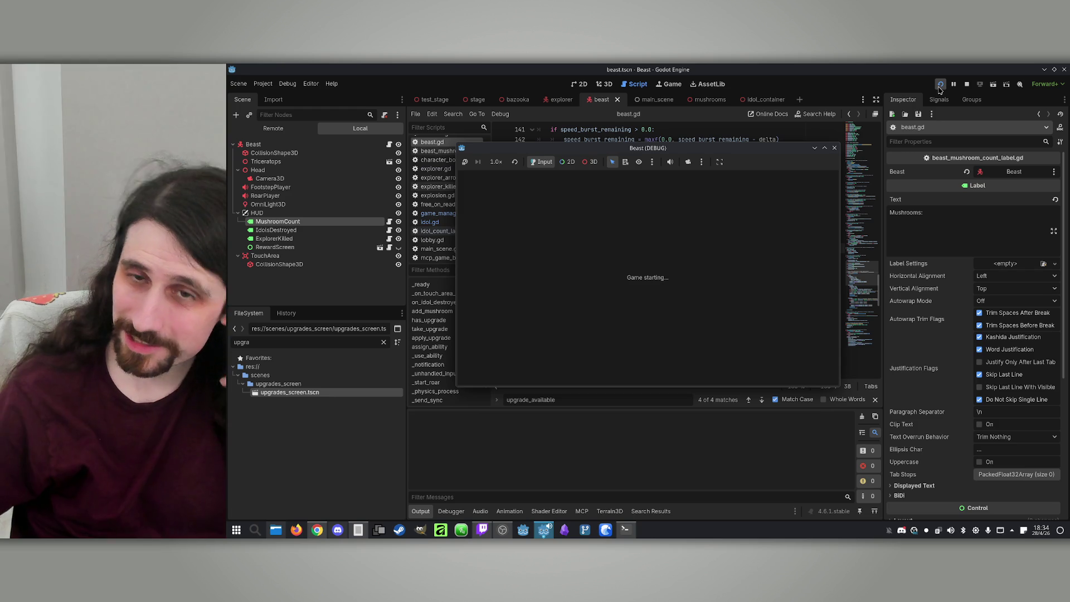
Step: Host and join a two-window match as the Beast, hit the reward_available error, and stop the game
left_click_drag(639, 167, 861, 167)
left_click_drag(706, 150, 517, 150)
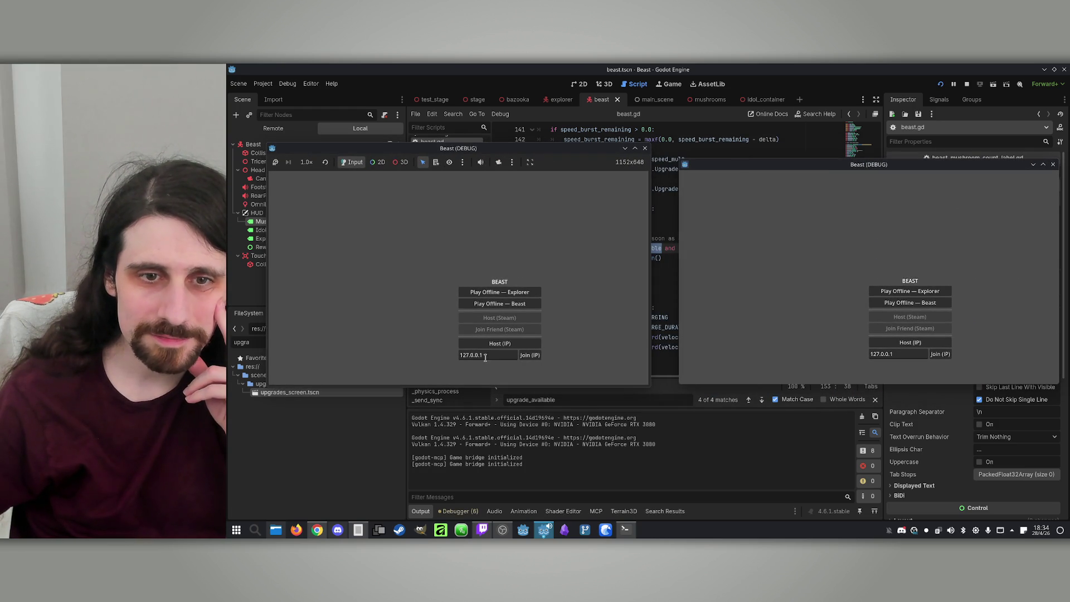
left_click(499, 343)
left_click(946, 355)
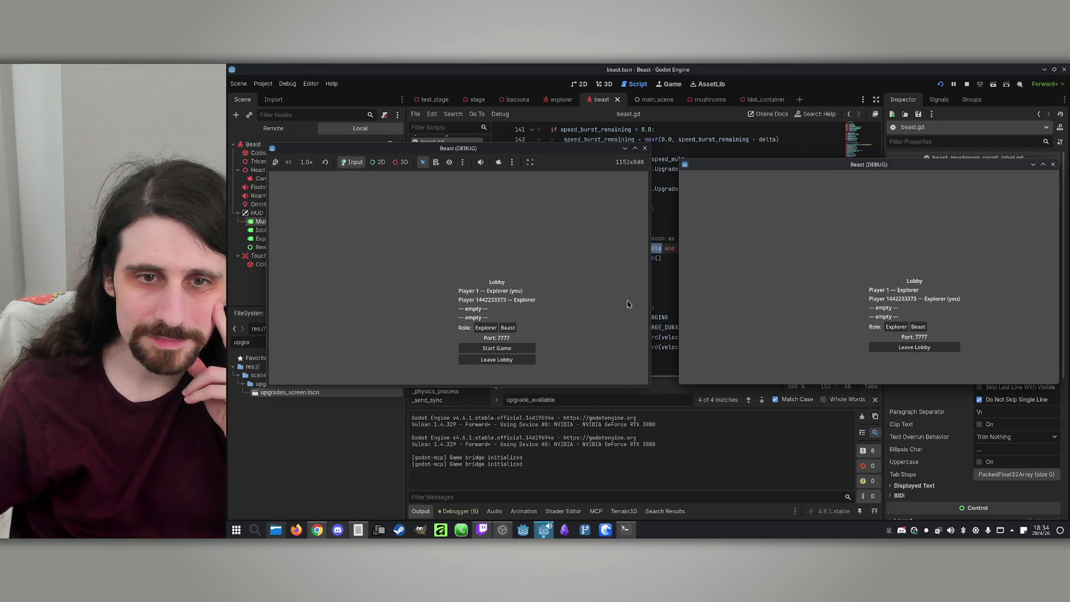
left_click(508, 328)
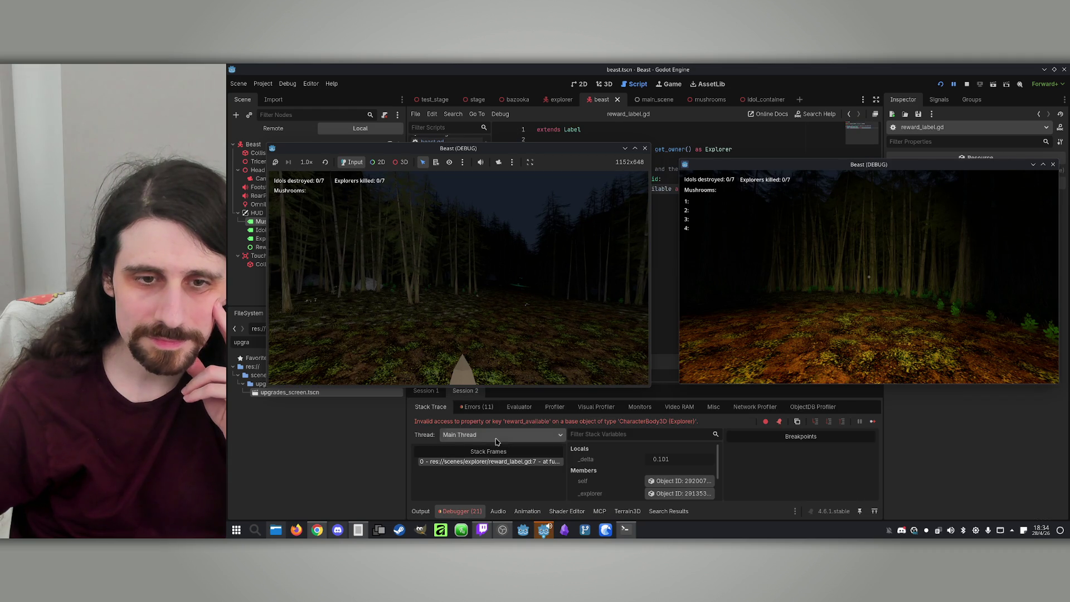
left_click(967, 85)
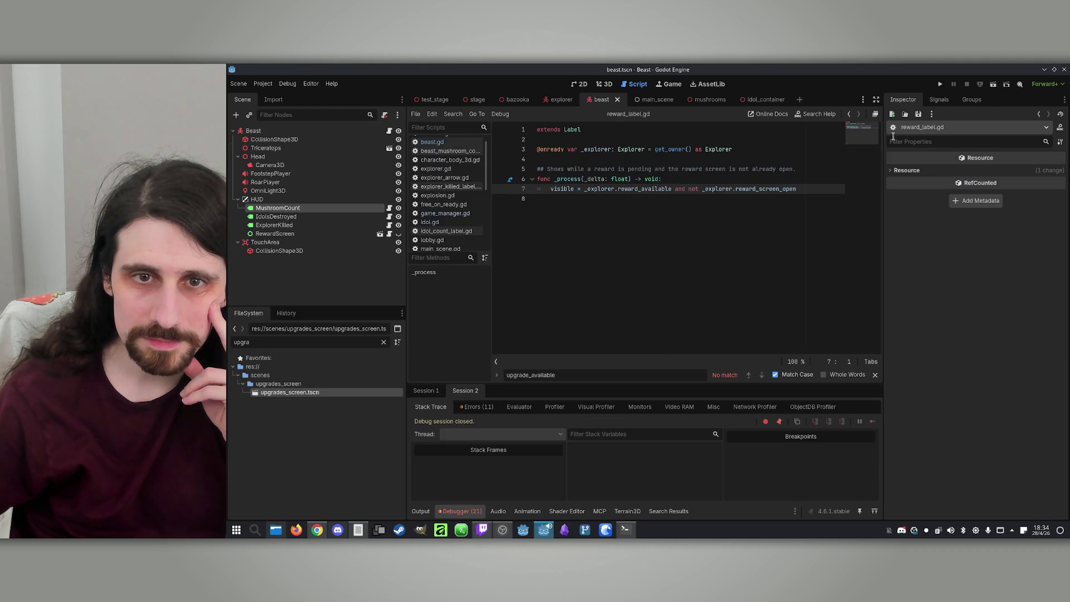
Step: Replace all 4 occurrences of reward with upgrade in reward_label.gd
double_click(747, 188)
left_click(756, 190)
left_click_drag(756, 189, 734, 189)
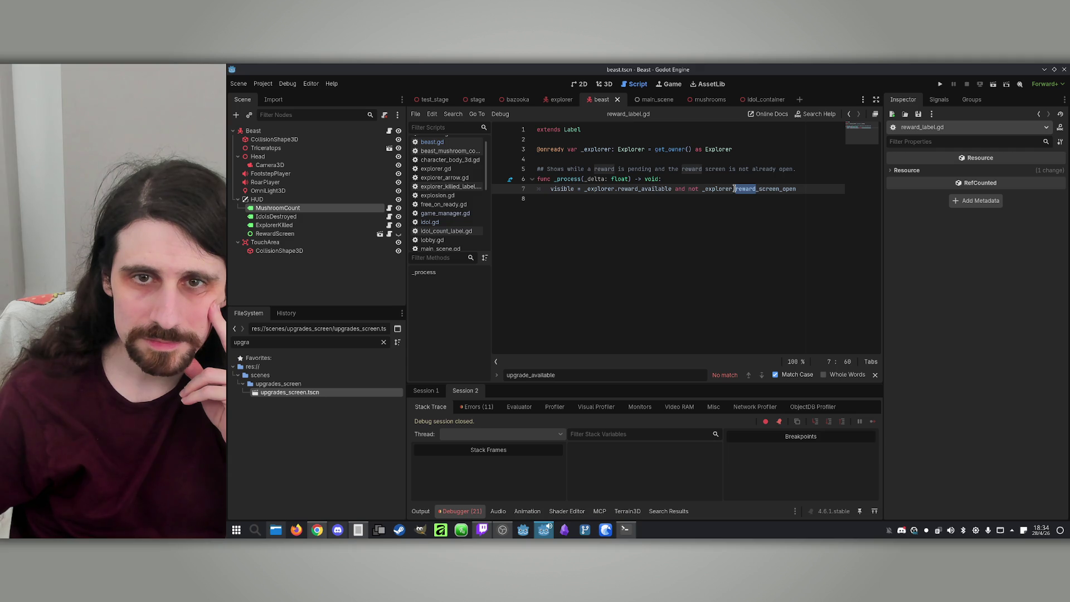
left_click(640, 190)
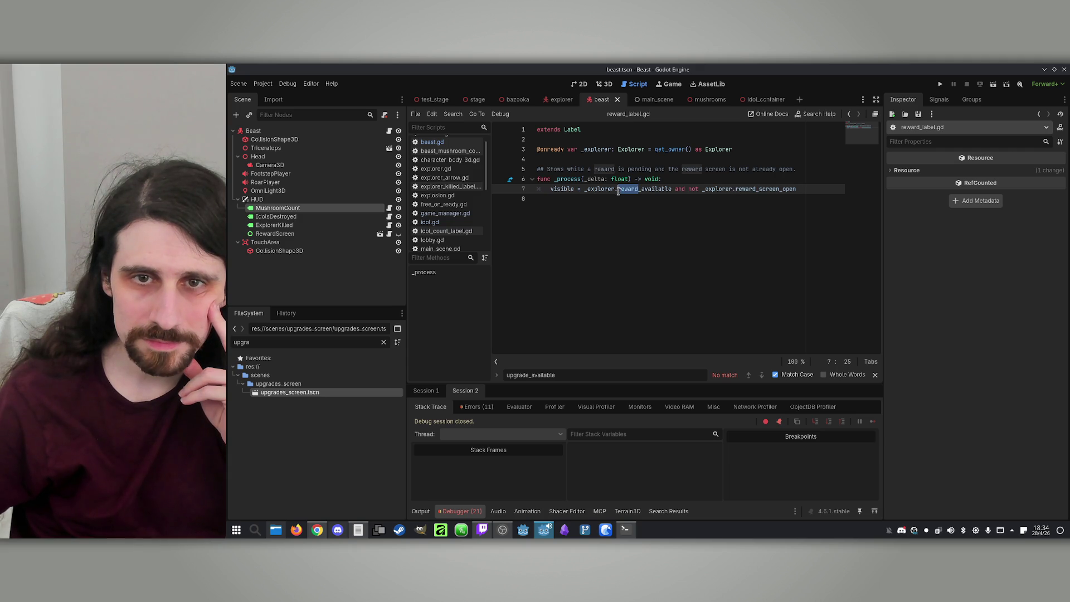
left_click(622, 199)
key("ctrl+r")
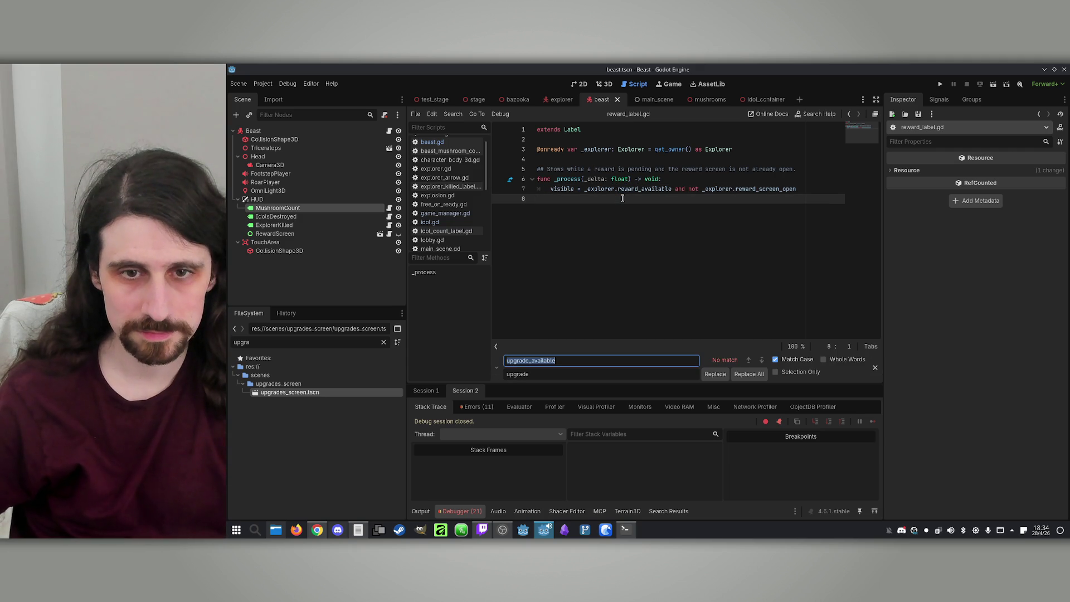
type("reward")
left_click(755, 379)
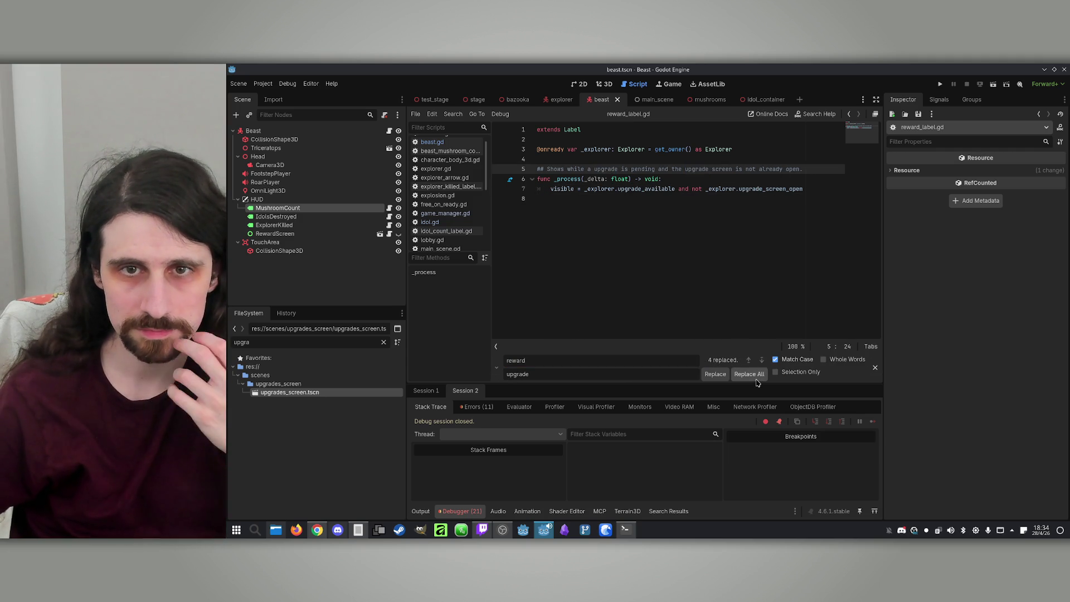
Step: Save reward_label.gd and relaunch the game to its BEAST menu
left_click(766, 199)
key("ctrl+s")
left_click(774, 179)
left_click(941, 86)
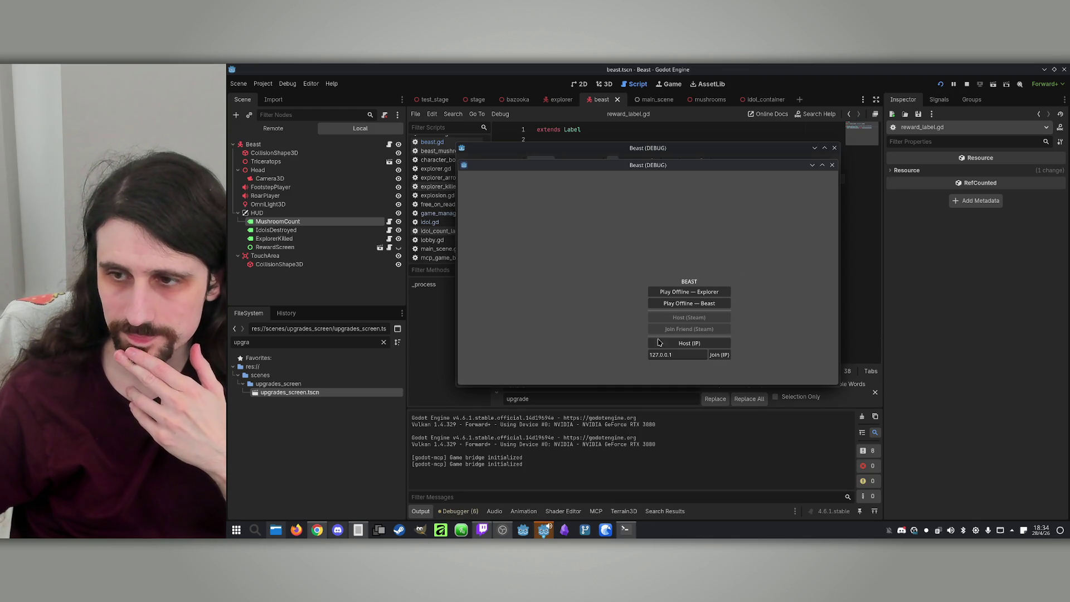
Step: Place the two game windows side by side, host and join, then start the match as Beast
mouse_move(632, 166)
left_mouse_down()
mouse_move(875, 176)
mouse_move(858, 176)
left_mouse_up()
left_click_drag(705, 150, 516, 157)
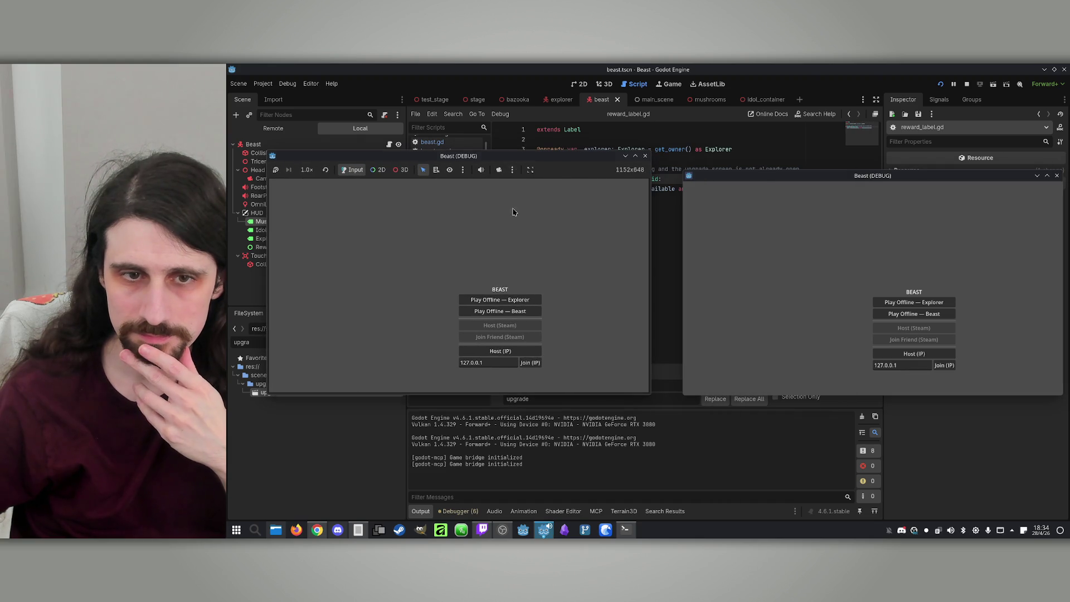
left_click(499, 351)
left_click(943, 366)
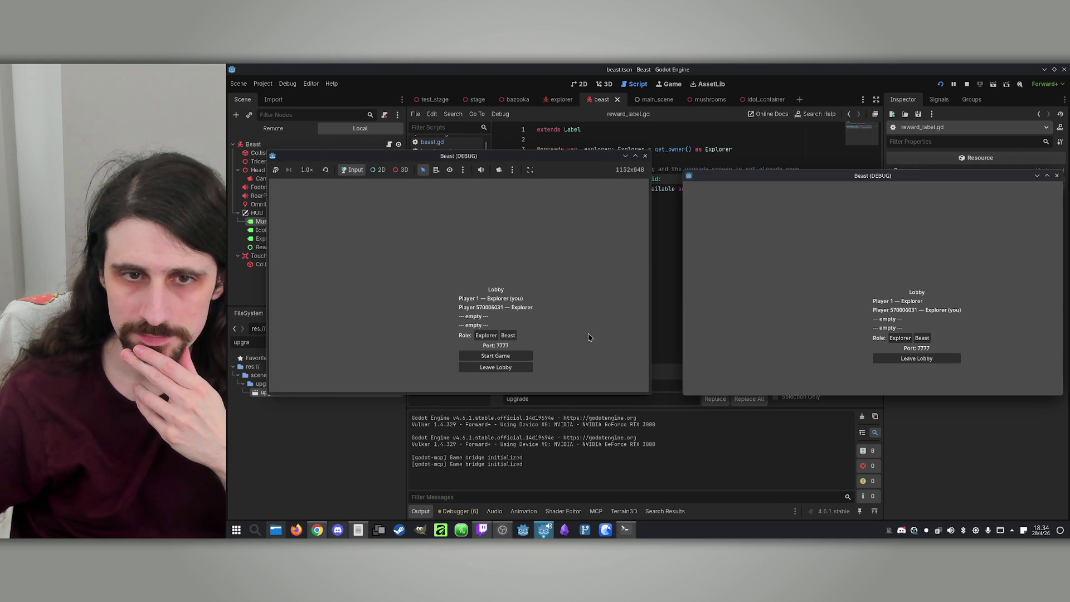
left_click(508, 336)
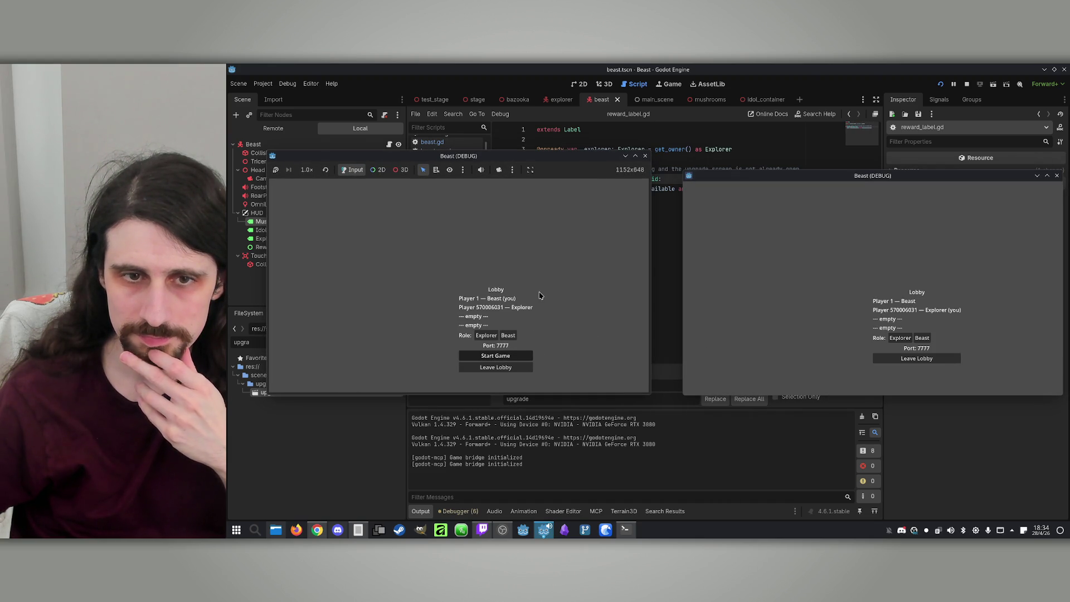
left_click(495, 355)
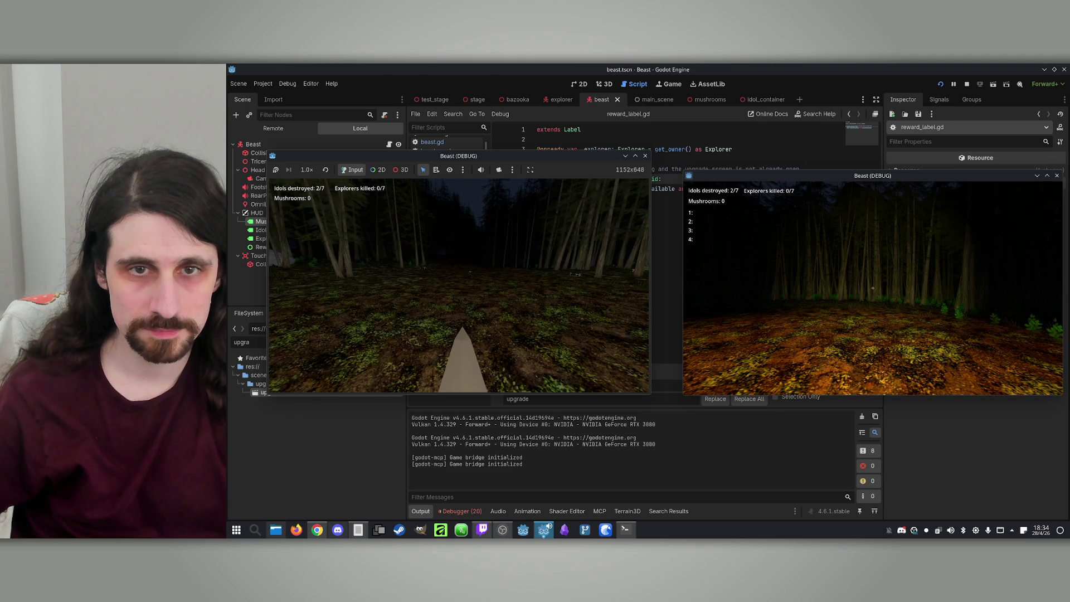
key("super")
key("Escape")
Step: Stop the game and open the map.gd line behind the RewardScreen error
left_click(968, 84)
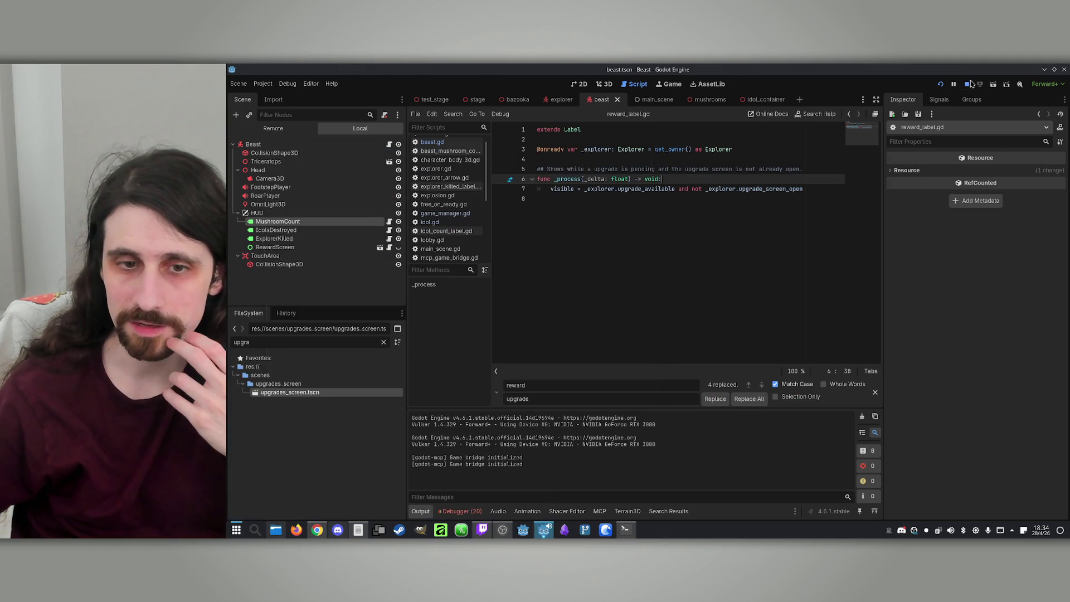
left_click(460, 510)
left_click(477, 406)
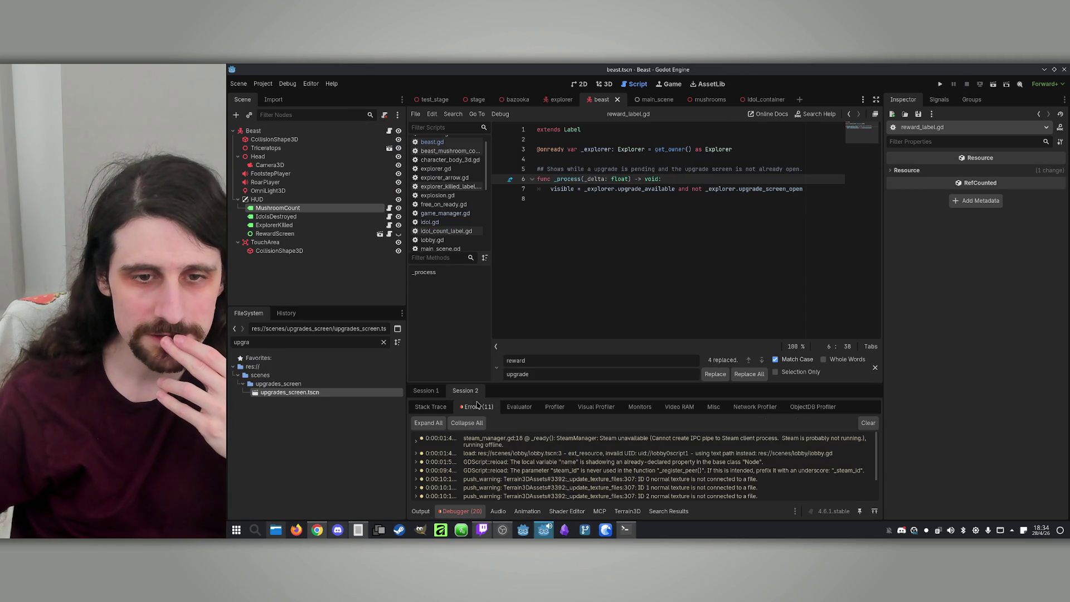
scroll(494, 477, "down", 3)
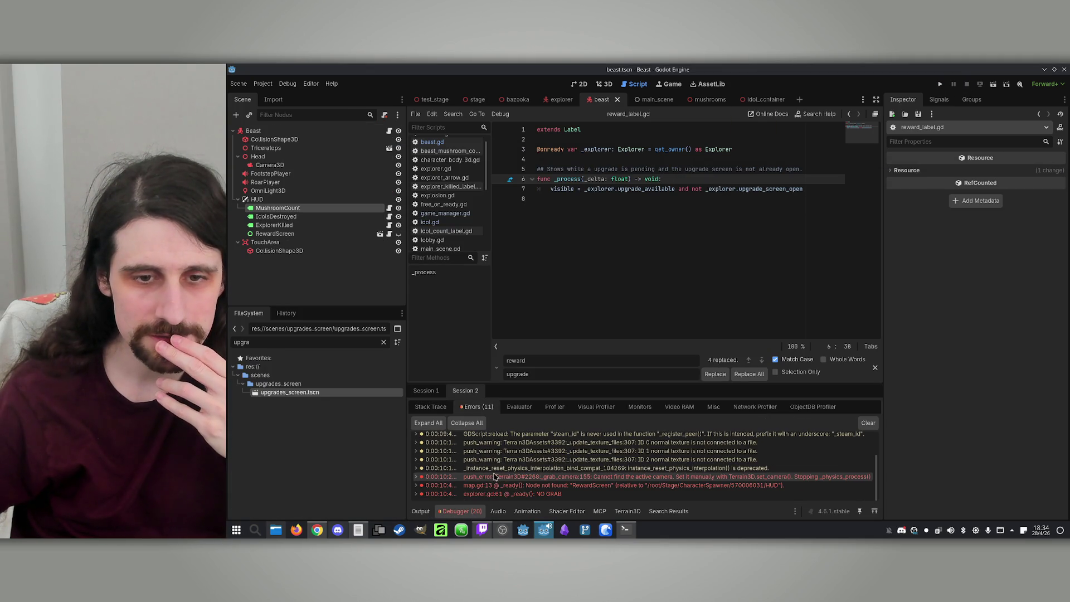
double_click(629, 487)
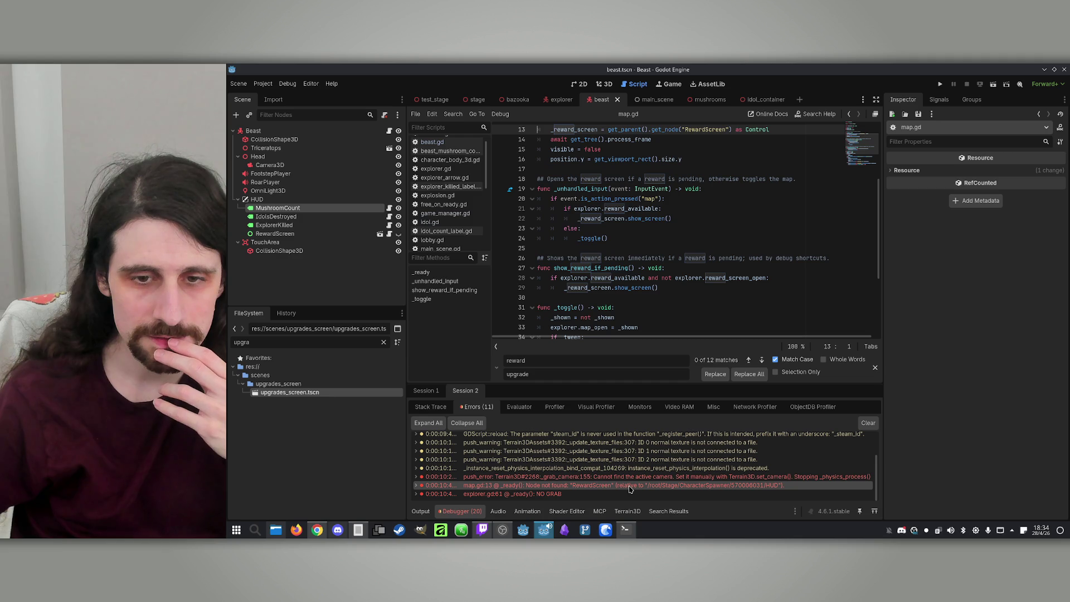
scroll(571, 201, "up", 3)
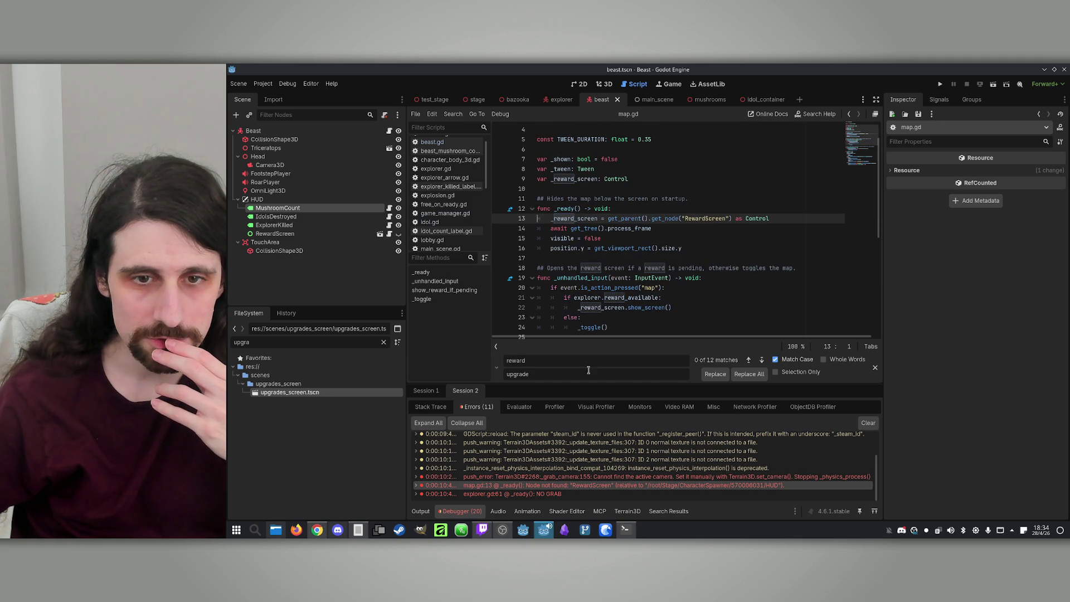
Step: Replace reward with upgrade (12 matches) and Reward with Upgrade (1 match) in map.gd
left_click(754, 374)
left_click(772, 225)
double_click(513, 360)
type("Reward")
type("U")
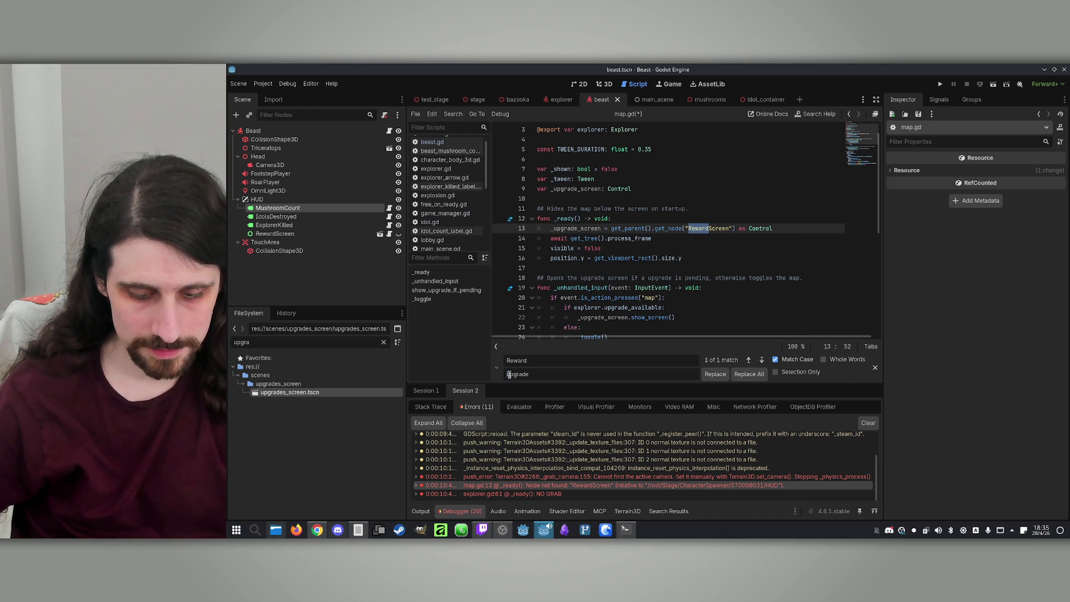
left_click(755, 377)
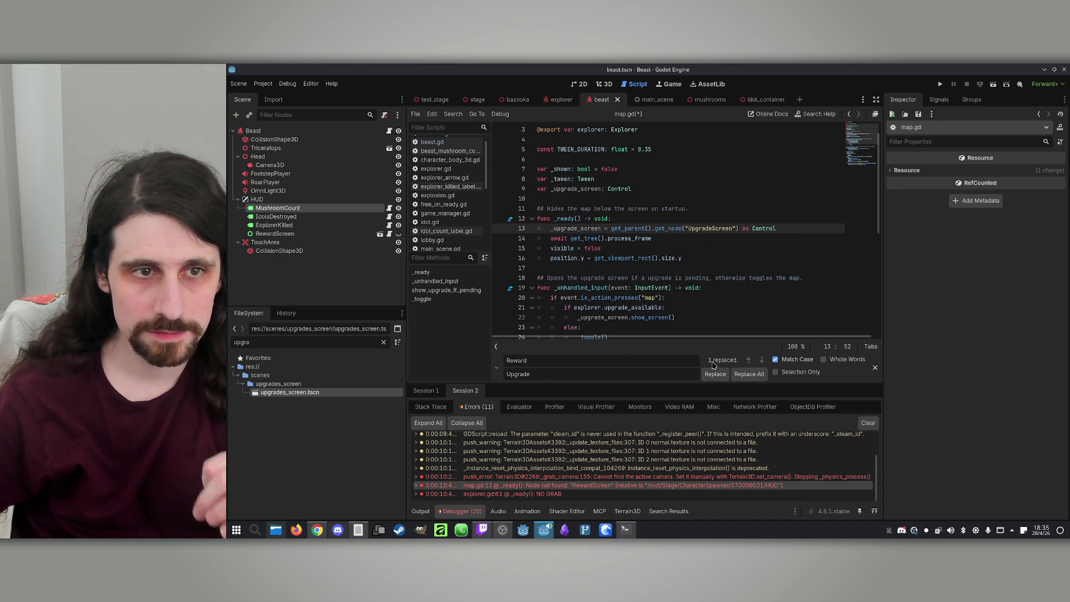
left_click(320, 235)
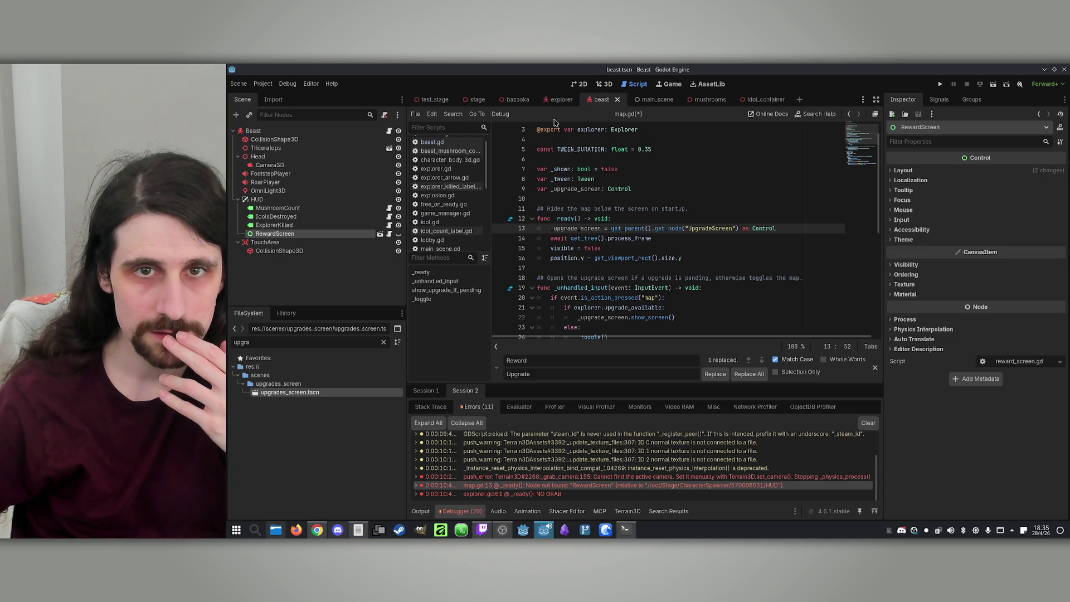
Step: Rename the upgrades screen scene's root node from RewardScreen to UpgradesScreen
left_click(558, 100)
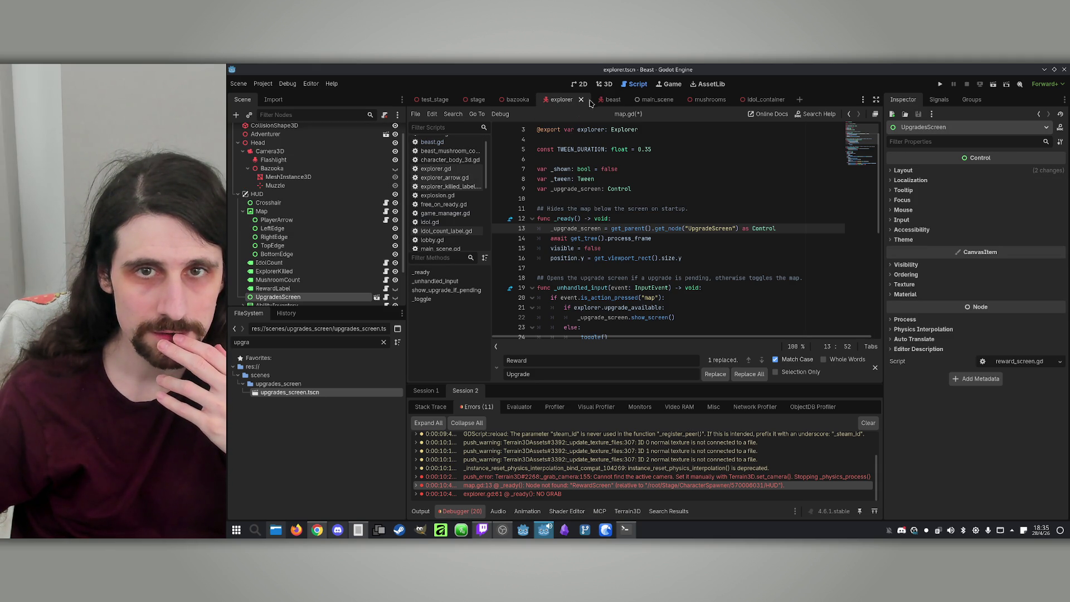
left_click(376, 298)
left_click(268, 133)
right_click(268, 134)
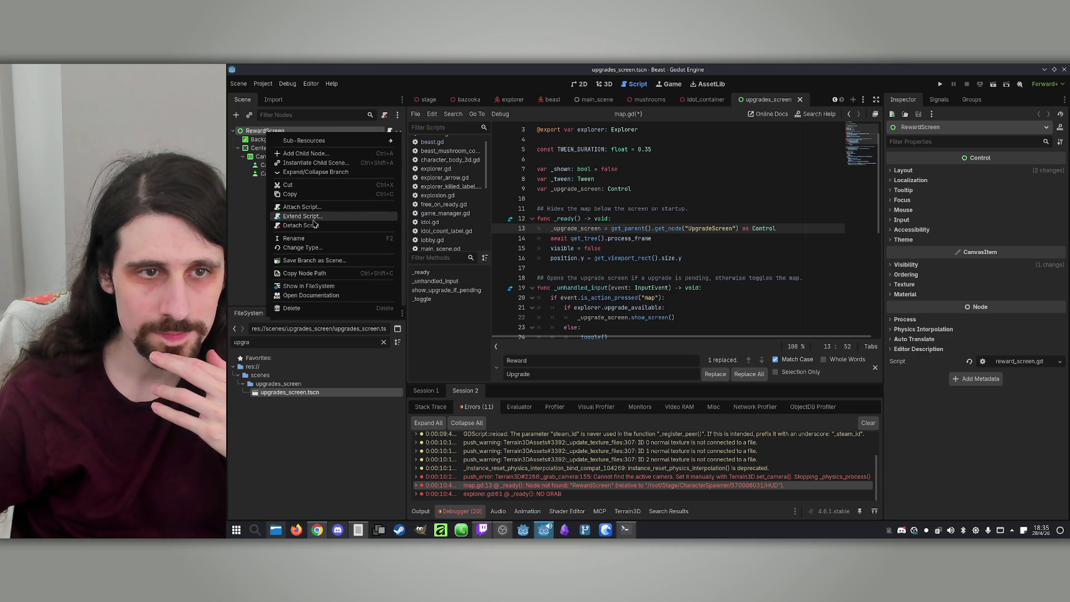
left_click(309, 238)
left_click(266, 130)
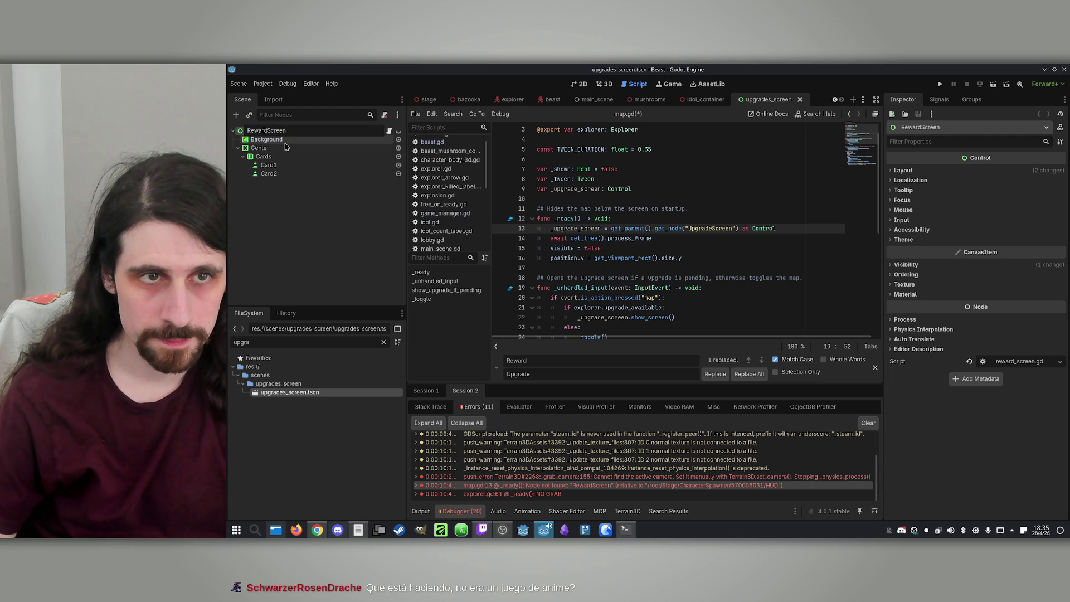
key("BackSpace")
key("BackSpace")
key("BackSpace")
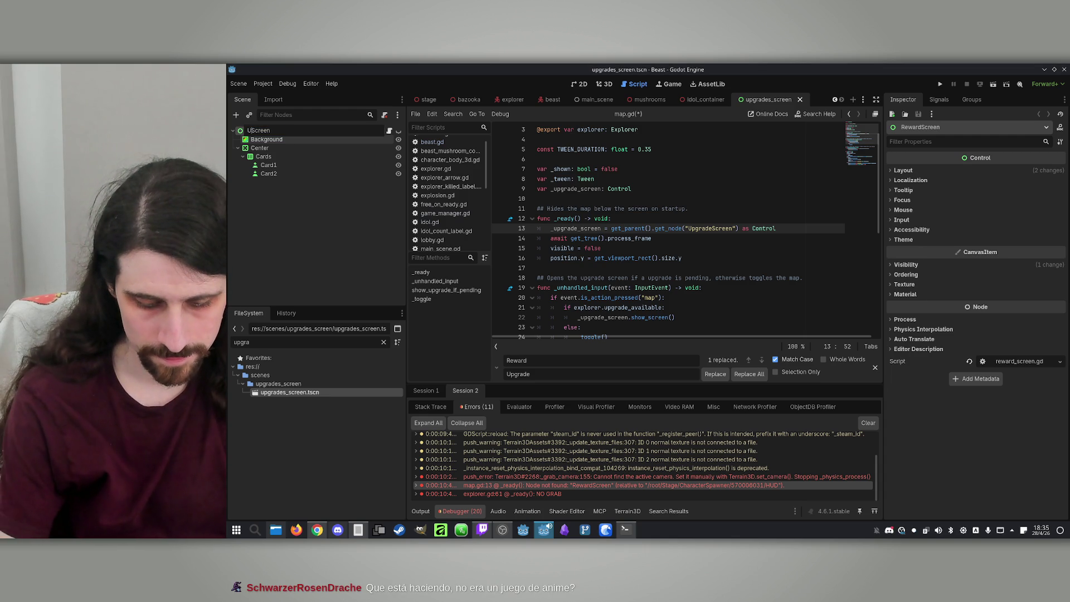
type("Upgrades")
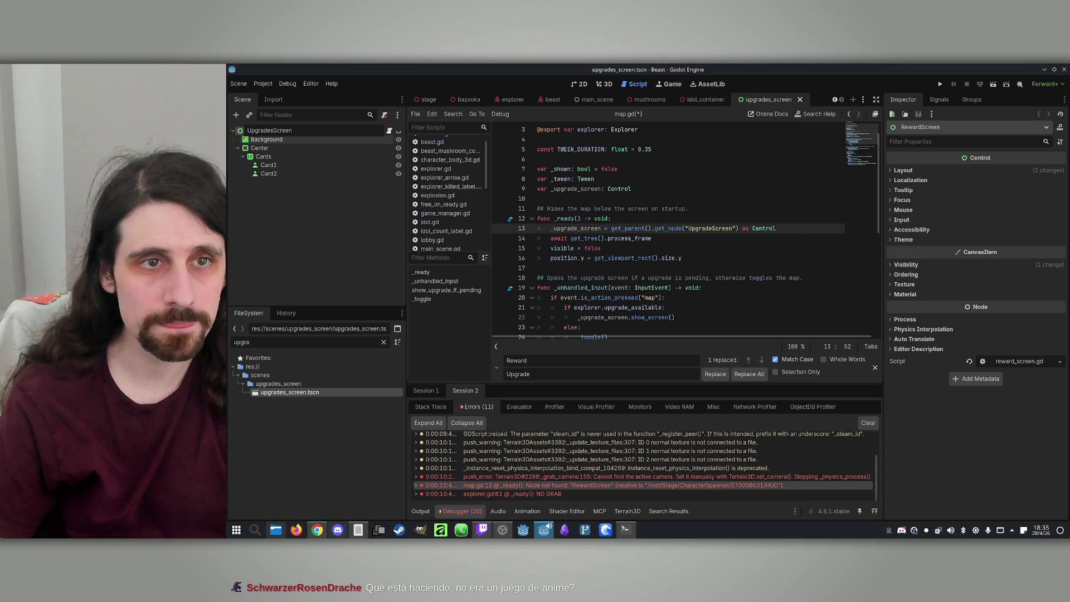
key("Return")
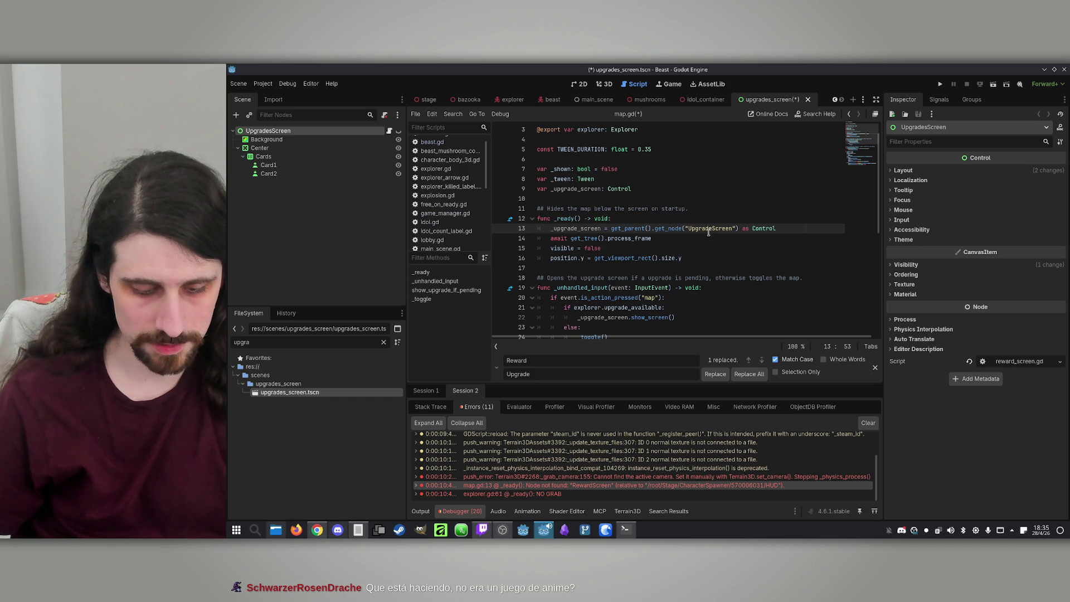
Step: Change map.gd's get_node string to "UpgradesScreen" and save
type("s")
left_click(719, 245)
key("ctrl+s")
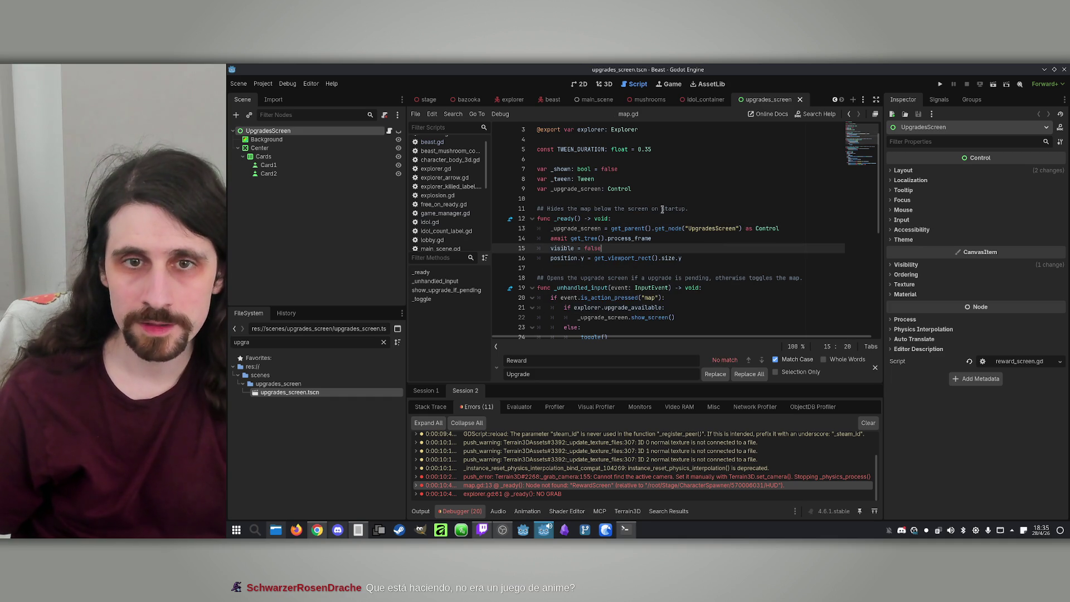
Step: Review map.gd's _ready function and where _upgrade_screen is used
left_click(649, 227)
scroll(649, 227, "up", 1)
left_click(647, 238)
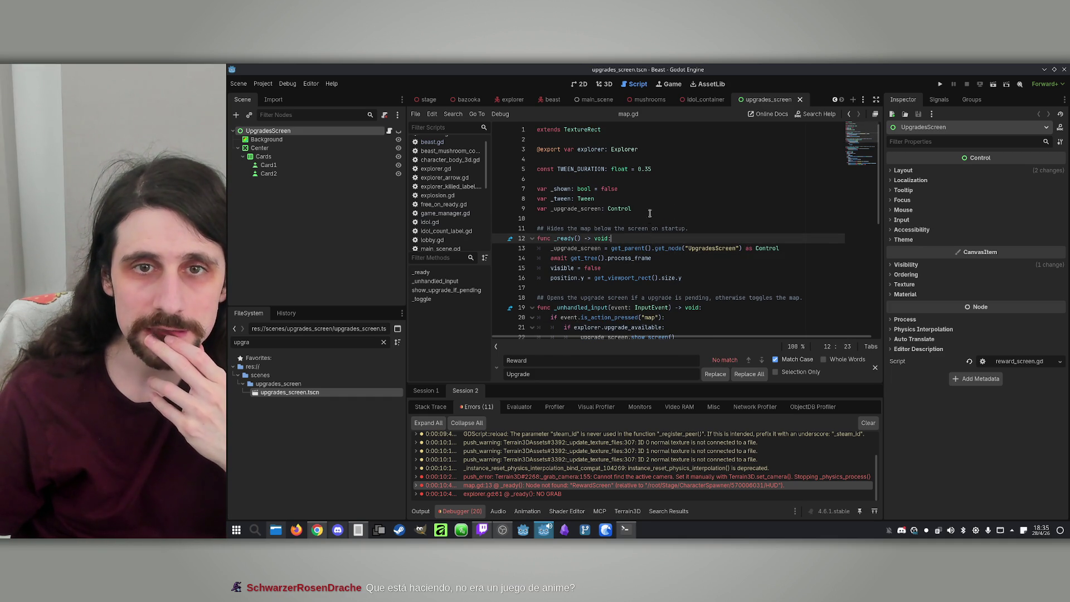
scroll(486, 229, "down", 10)
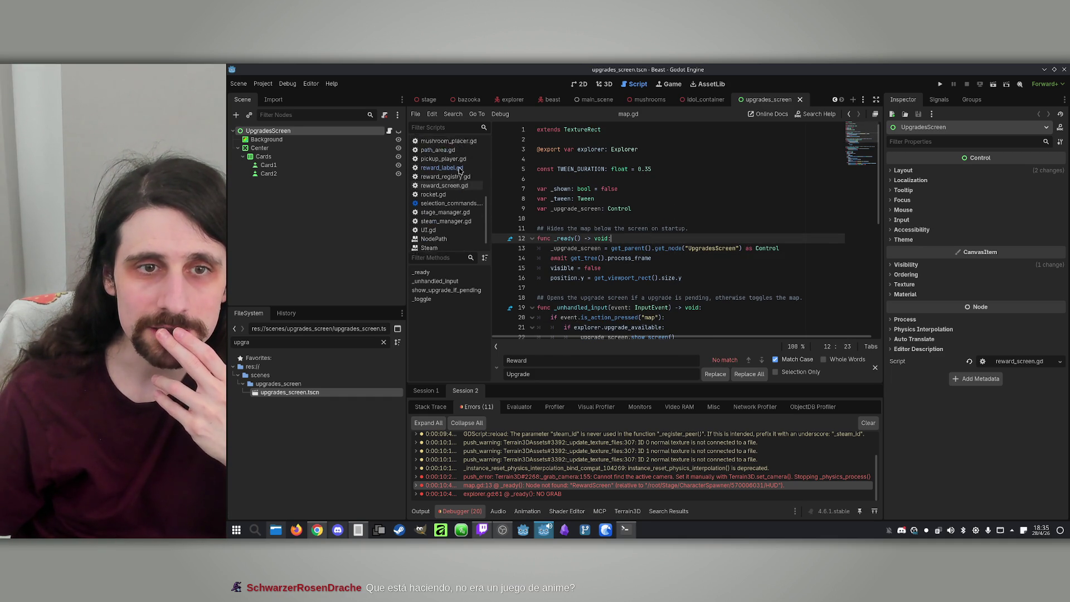
scroll(473, 222, "up", 5)
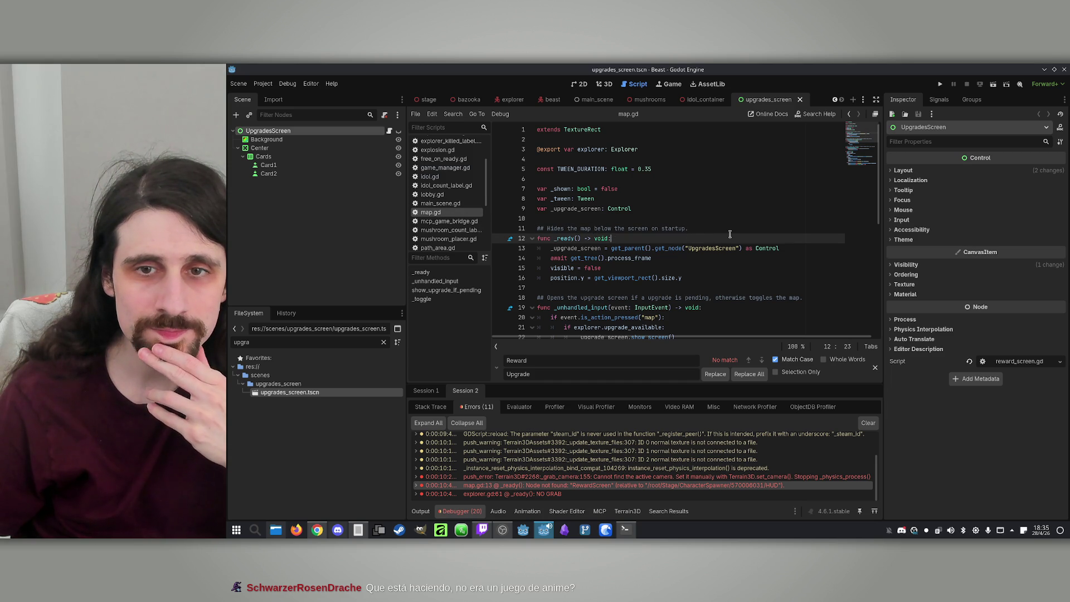
double_click(577, 248)
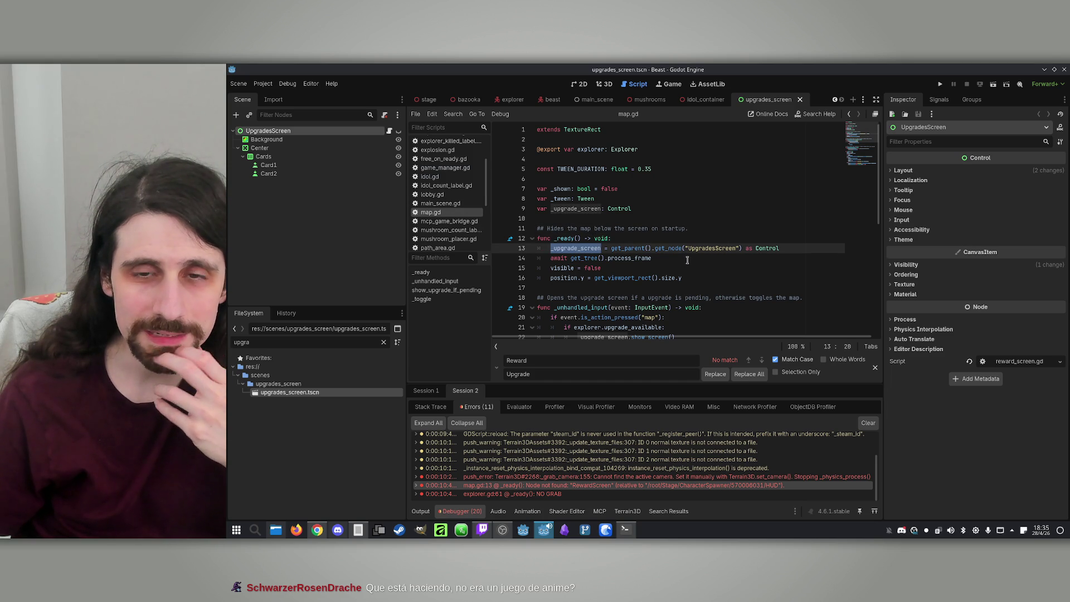
left_click(667, 261)
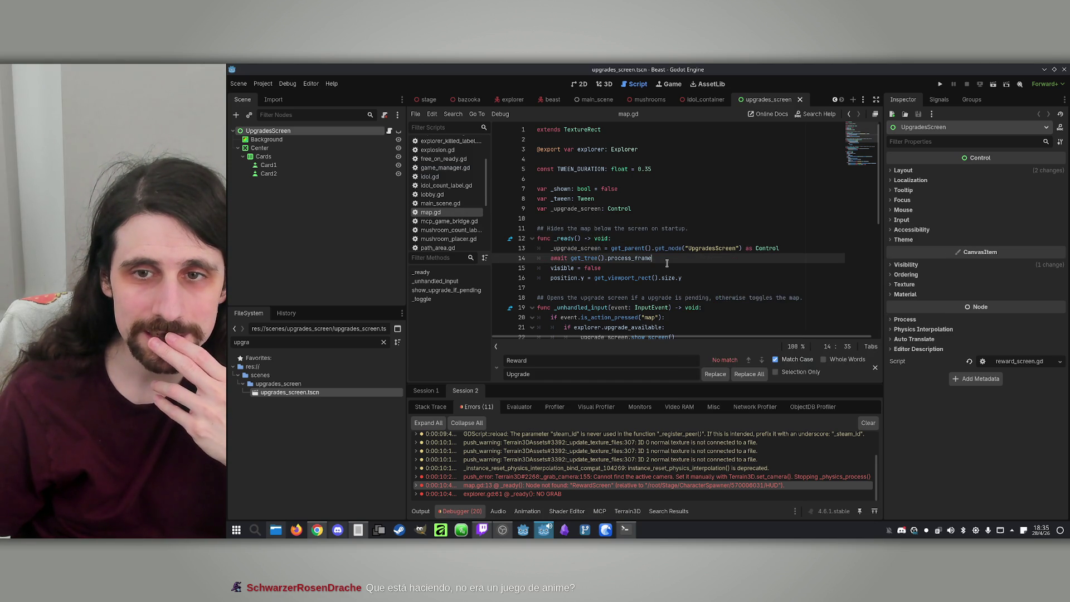
Step: Duplicate the explorer export in map.gd as an exported upgrades_screen of type Control
left_click(512, 100)
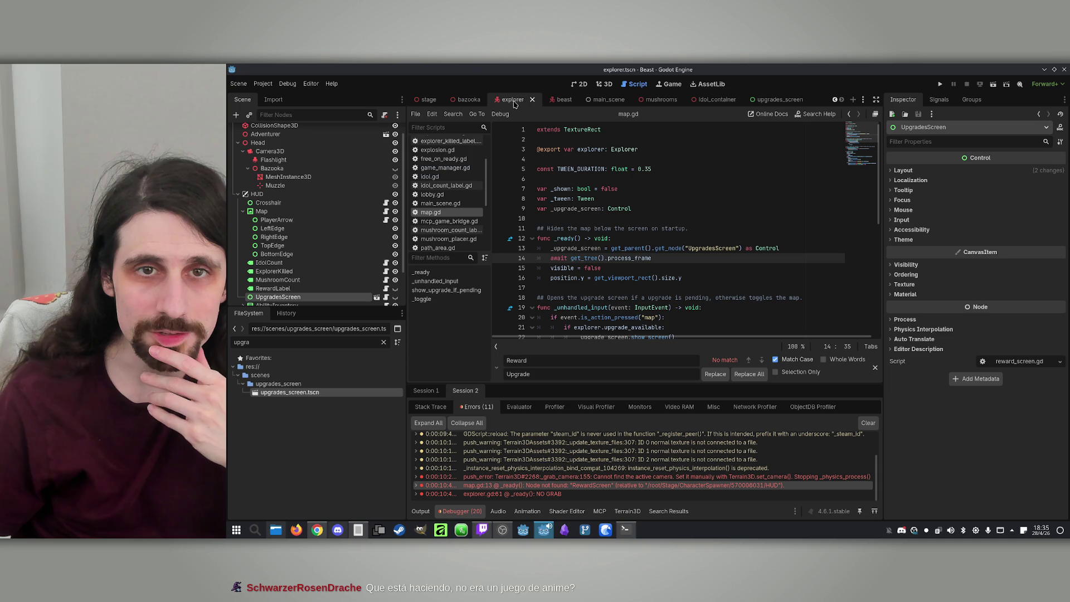
scroll(306, 267, "down", 3)
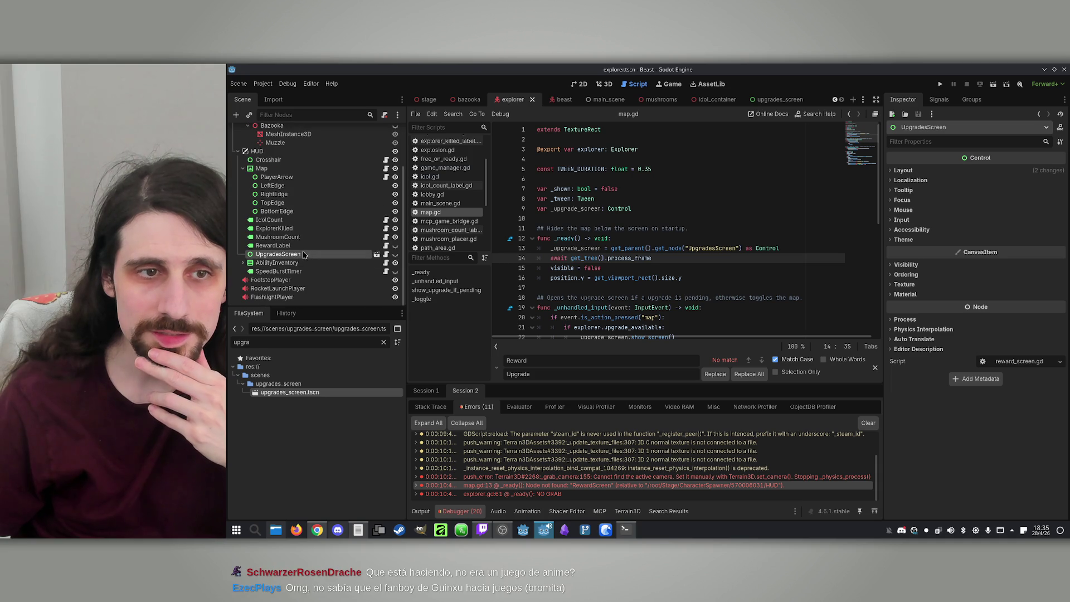
left_click(270, 168)
scroll(284, 189, "up", 3)
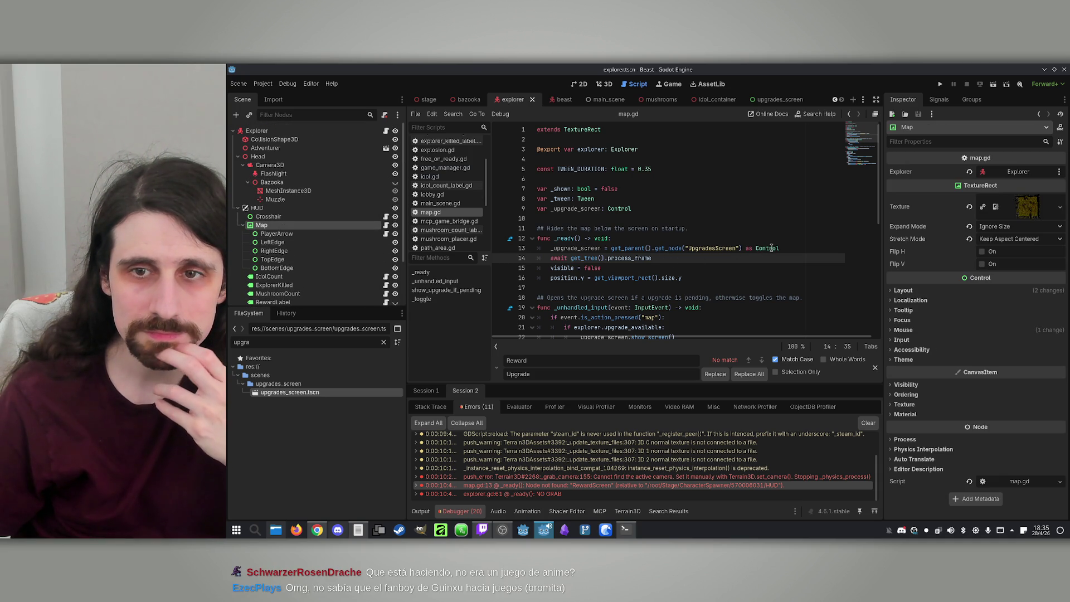
left_click_drag(655, 149, 477, 149)
key("ctrl+alt+Down")
double_click(589, 159)
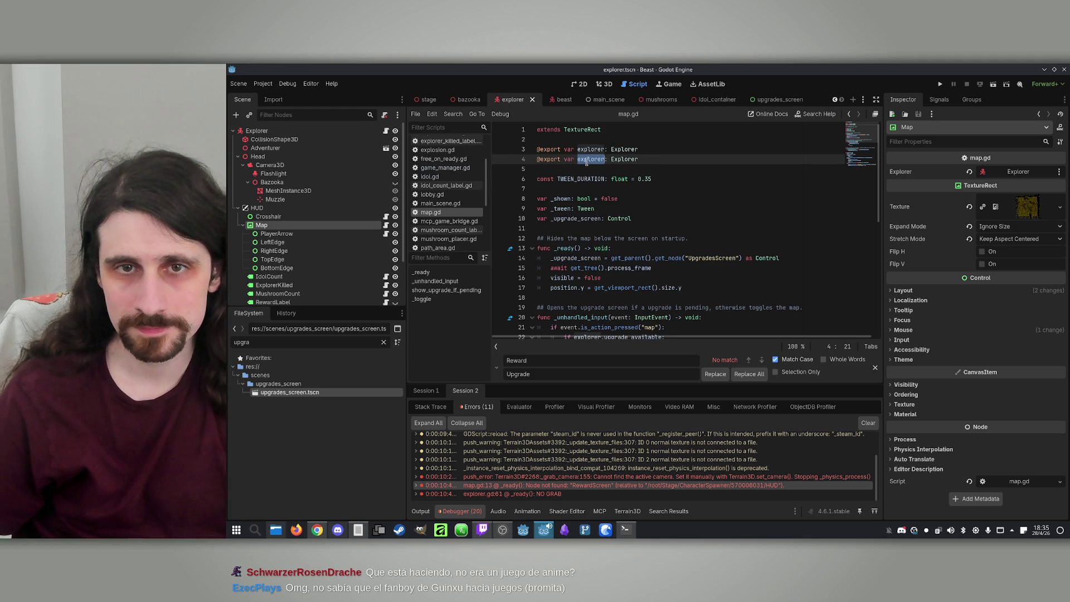
type("upgrades_sc")
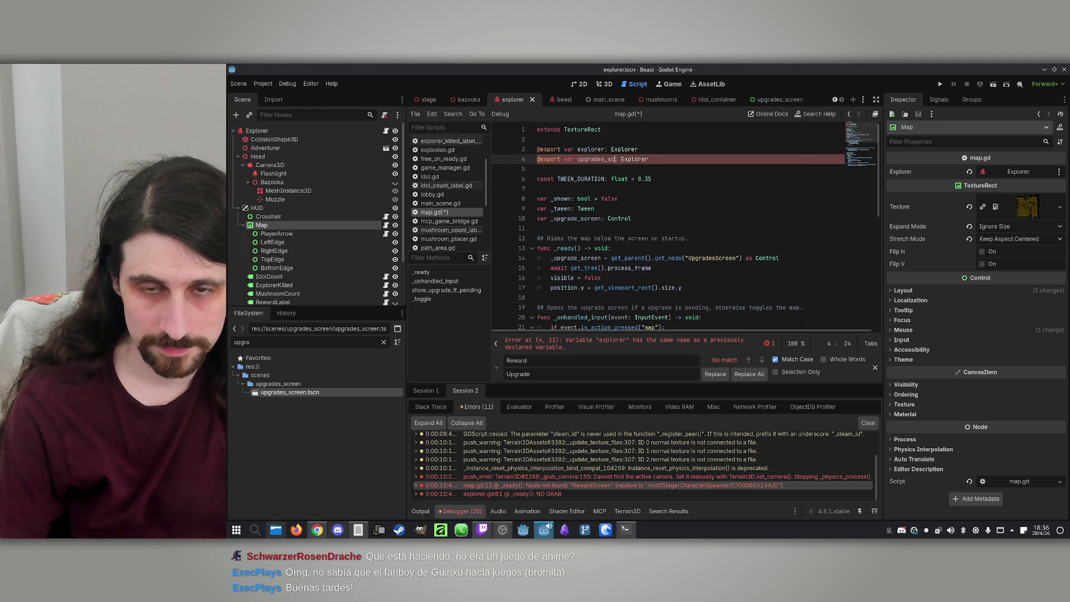
type("en")
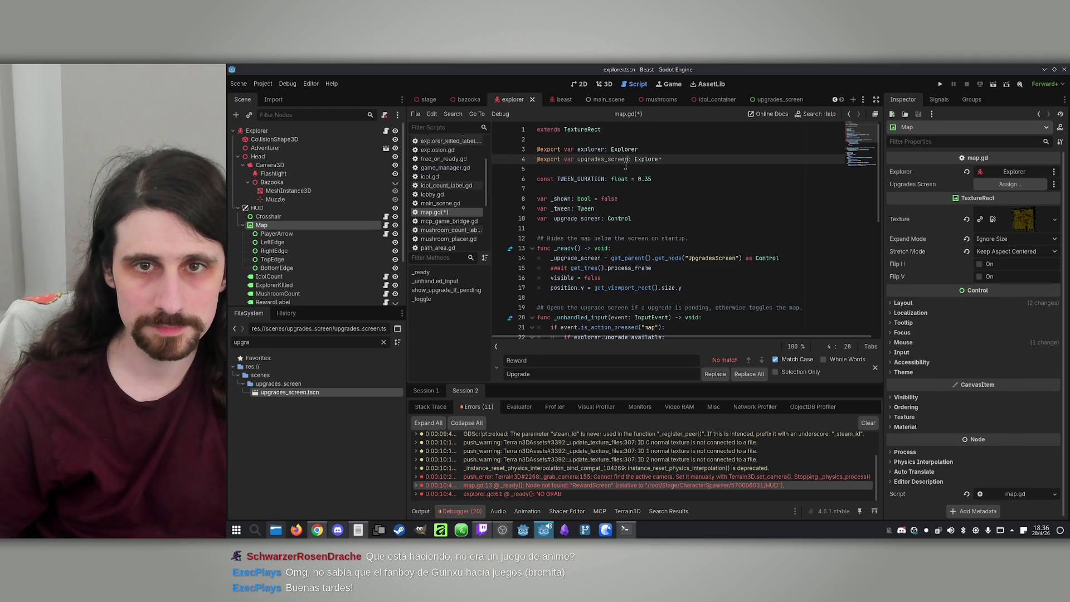
double_click(646, 160)
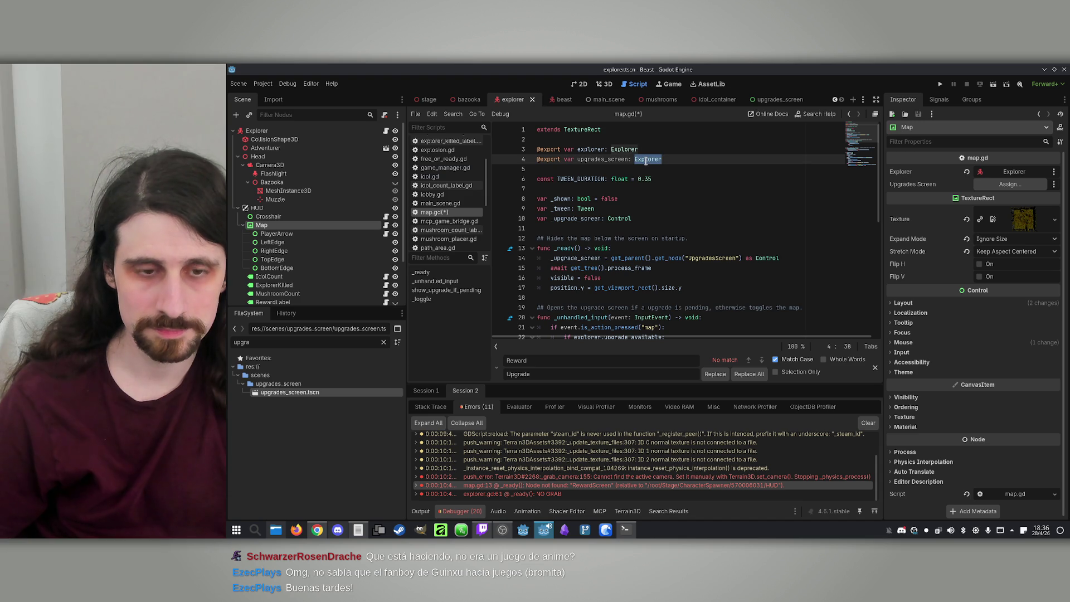
type("N")
key("BackSpace")
type("Control")
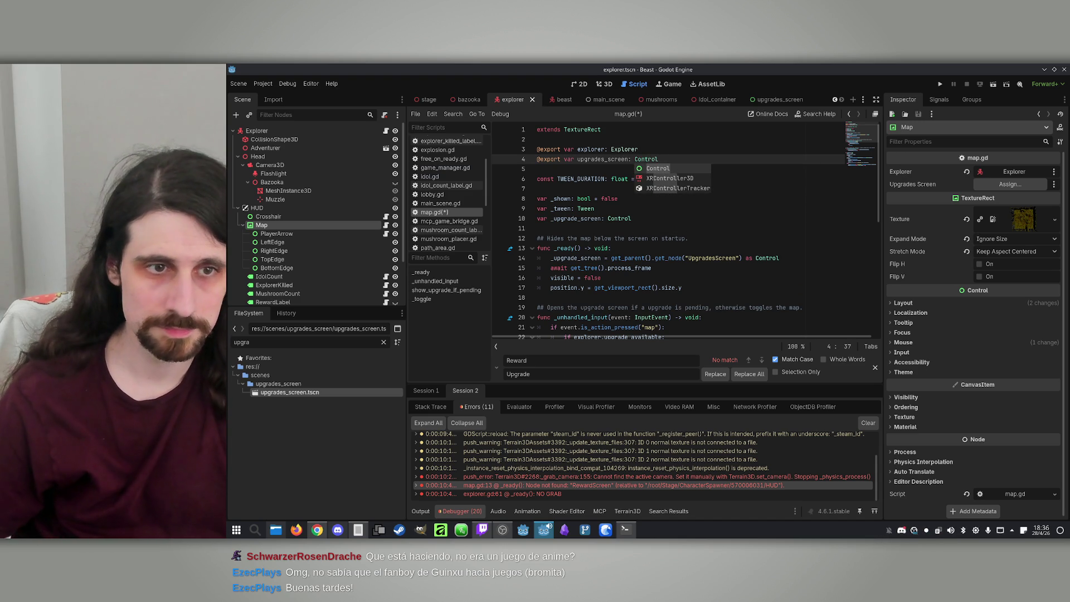
Step: Assign the UpgradesScreen node to the Map node's Upgrades Screen export
left_click(292, 250)
scroll(296, 281, "down", 1)
left_click(295, 280)
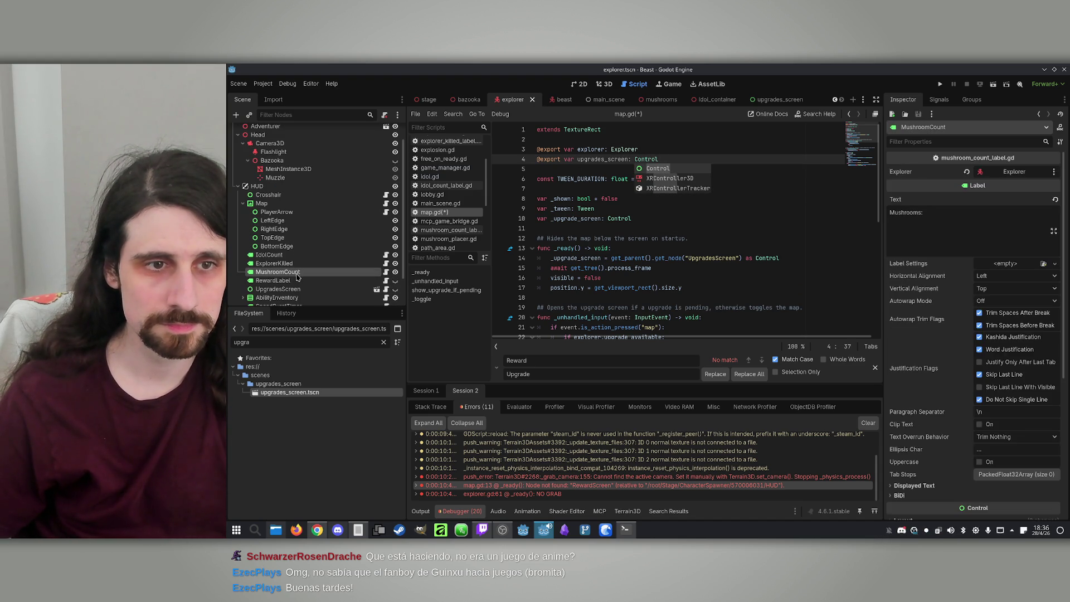
left_click(302, 290)
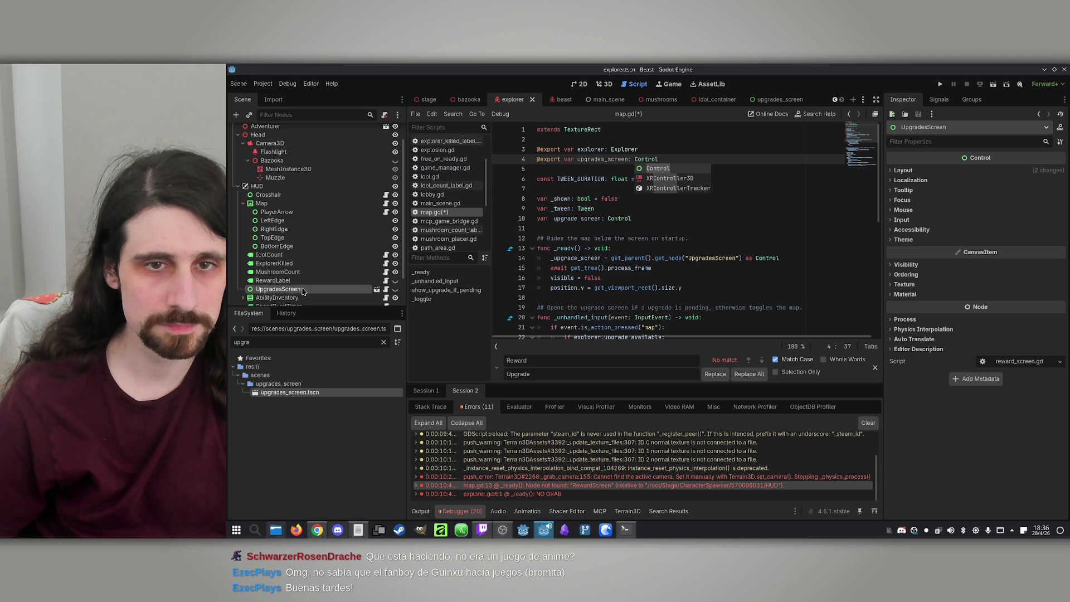
left_click(273, 204)
left_click_drag(278, 288, 993, 191)
Step: Delete the get_node lookup line from map.gd's _ready function
left_click(772, 188)
scroll(753, 186, "down", 1)
left_click_drag(808, 231, 541, 229)
key("BackSpace")
key("BackSpace")
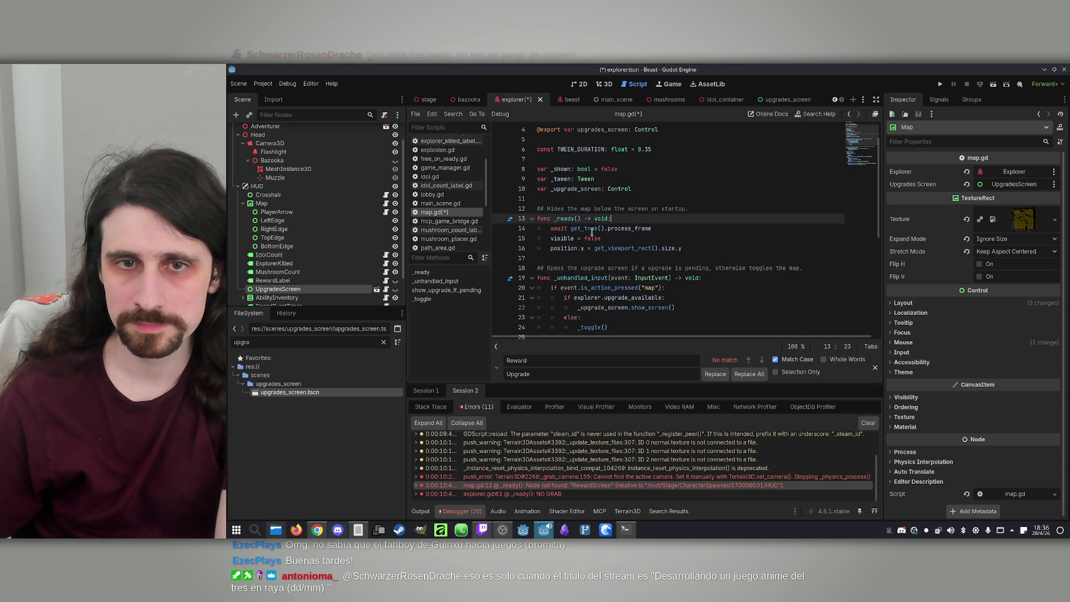
Step: Rename _upgrade_screen to upgrade_screen (3 matches) in map.gd and save
scroll(603, 240, "down", 1)
double_click(590, 278)
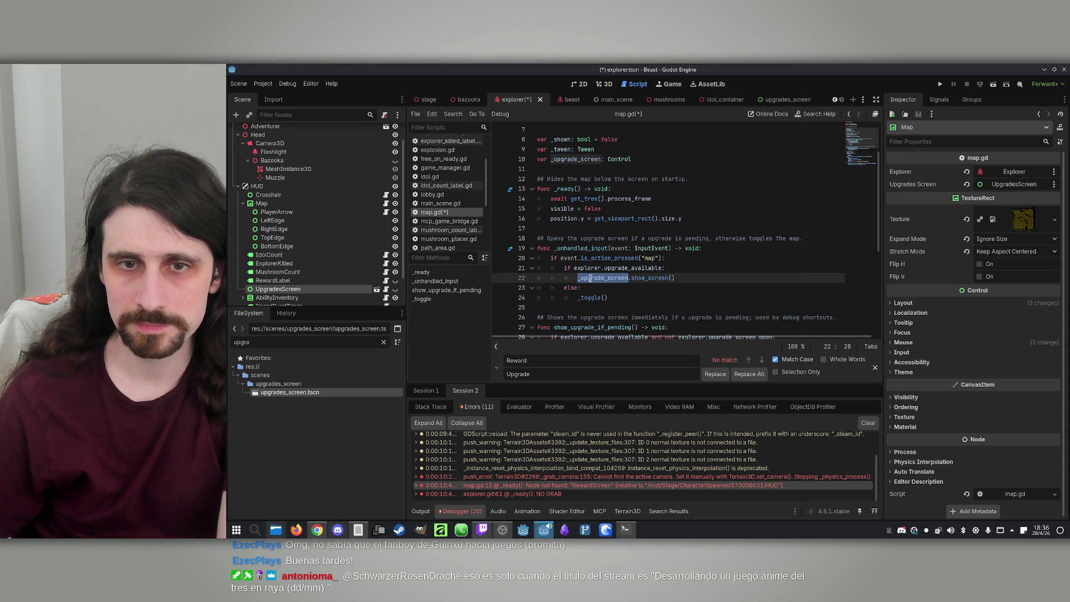
key("ctrl+f")
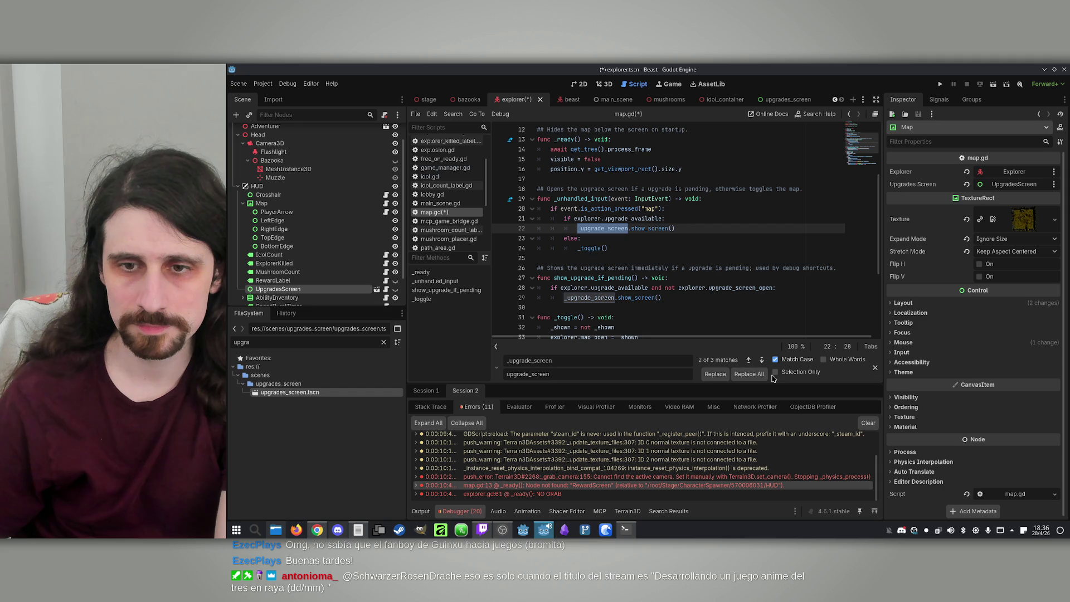
left_click(748, 374)
left_click(729, 258)
scroll(729, 259, "down", 2)
key("ctrl+s")
Step: Switch over to the beast scene
scroll(729, 259, "up", 6)
double_click(729, 259)
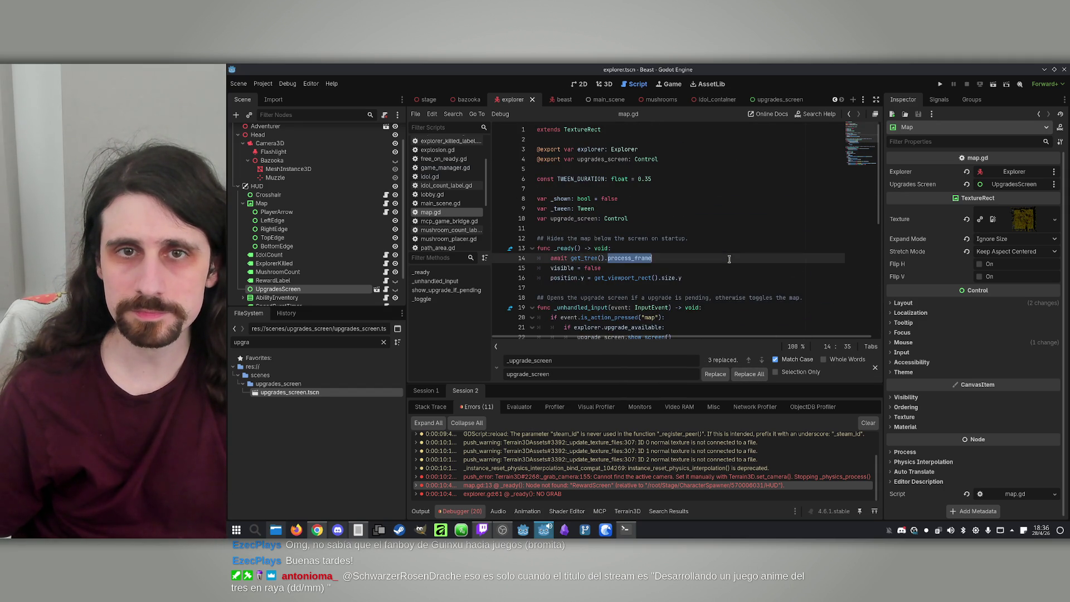
left_click(739, 188)
left_click(557, 99)
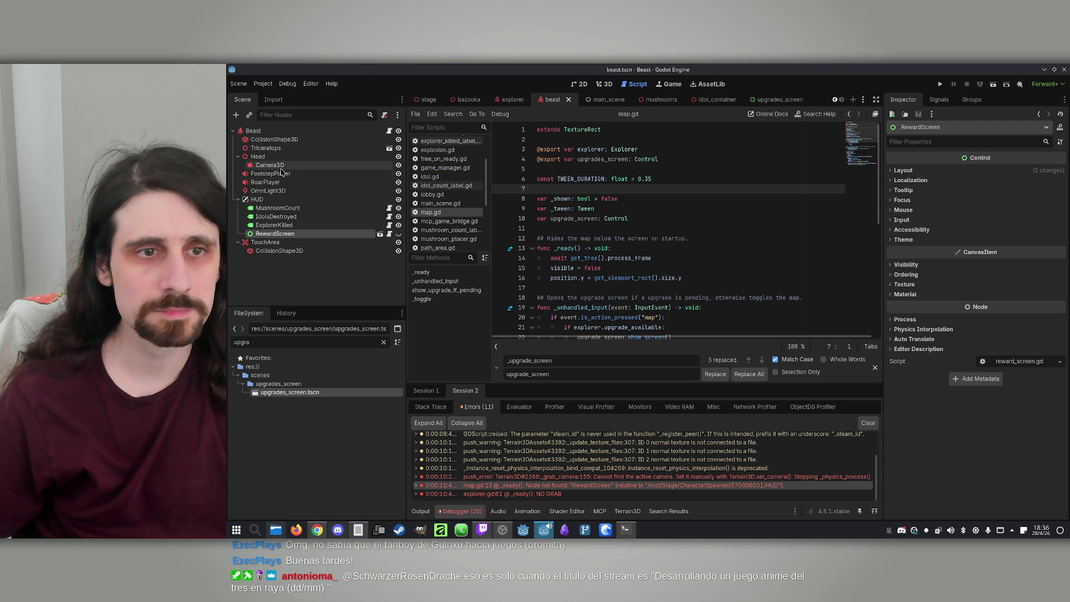
Step: Open the Beast node's script, beast.gd, at the top of the file
left_click(281, 216)
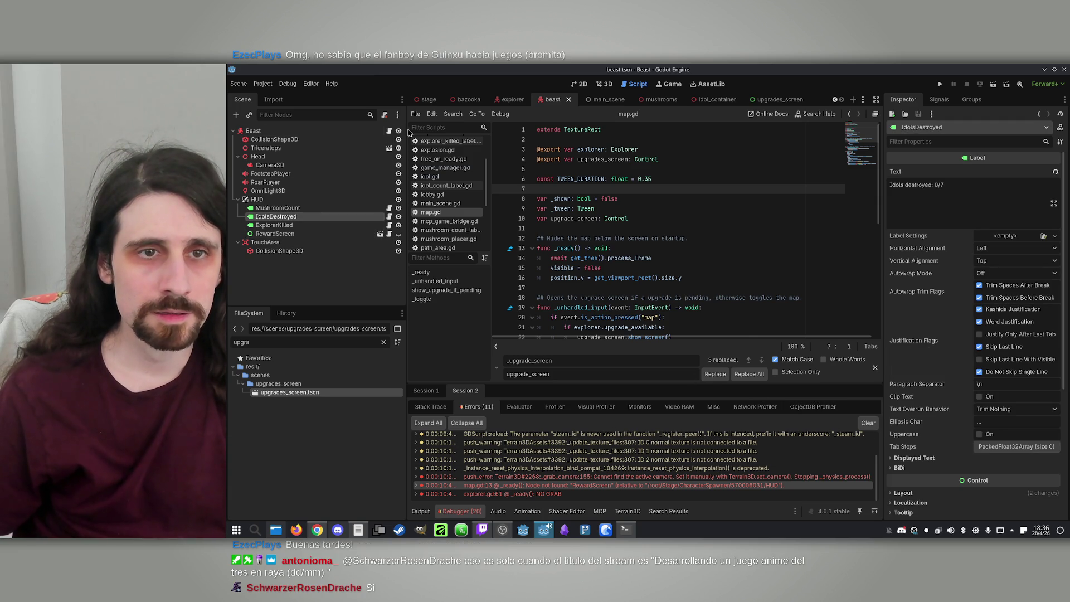
left_click(389, 130)
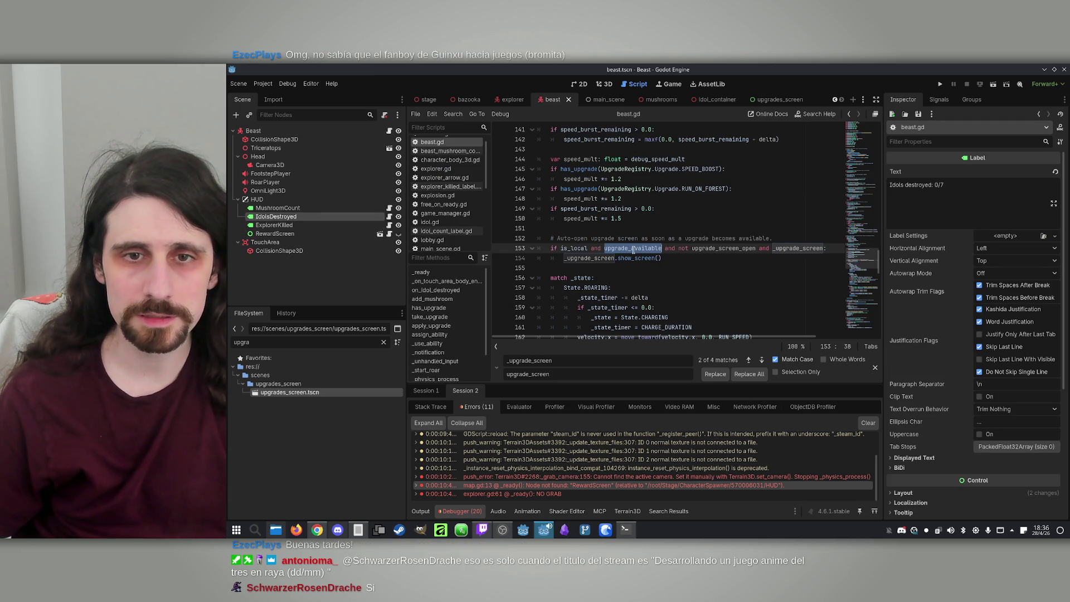
left_click(614, 258)
scroll(648, 278, "up", 10)
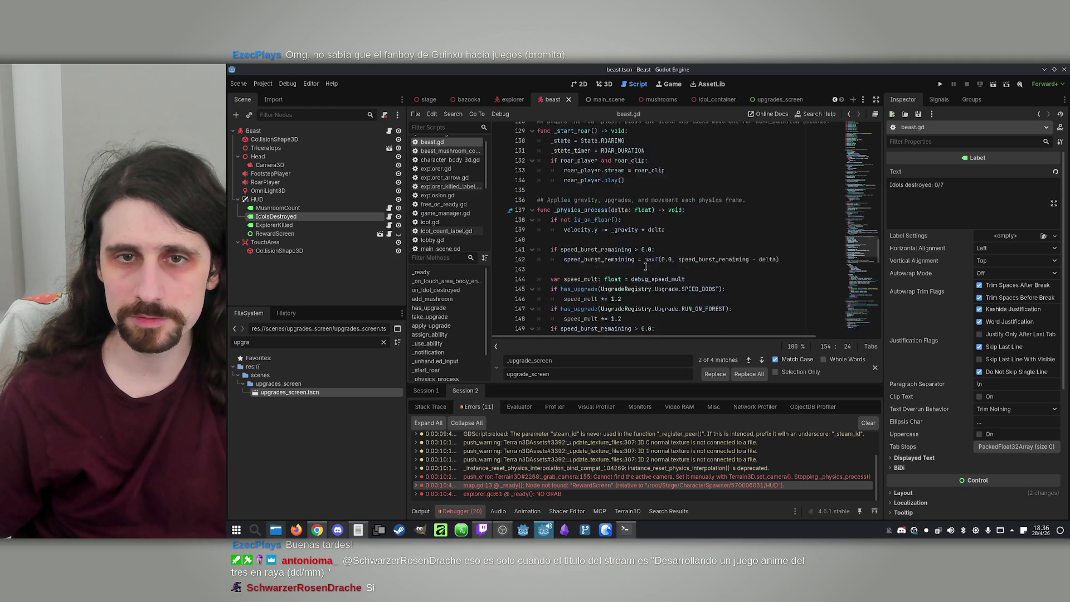
scroll(647, 277, "up", 15)
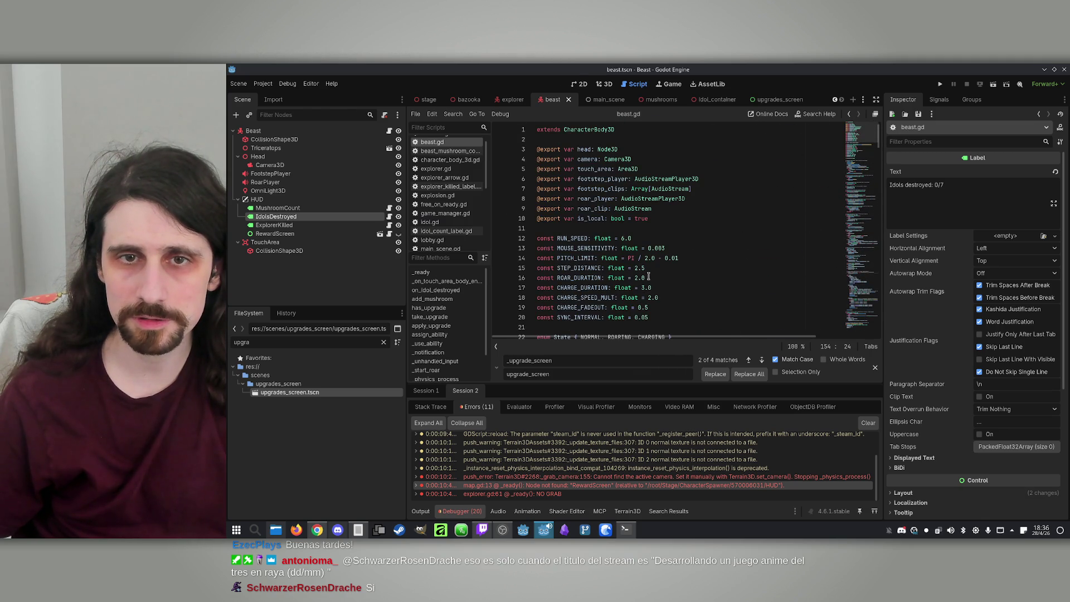
Step: Duplicate the touch_area export as upgrades_screen: Control on line 6 and save beast.gd
left_click_drag(670, 169, 532, 170)
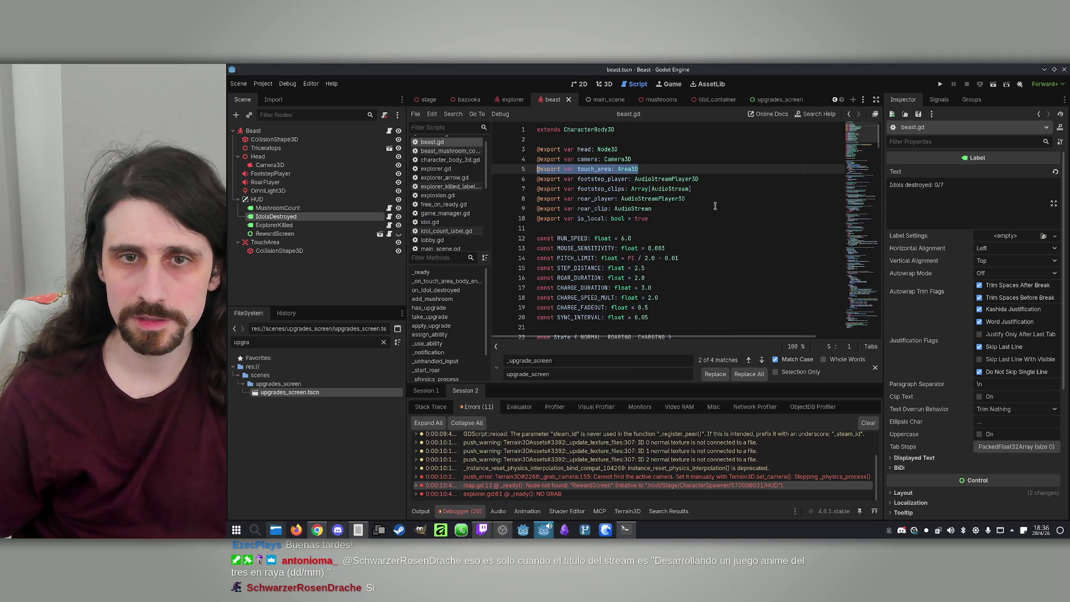
key("ctrl+alt+Down")
double_click(590, 179)
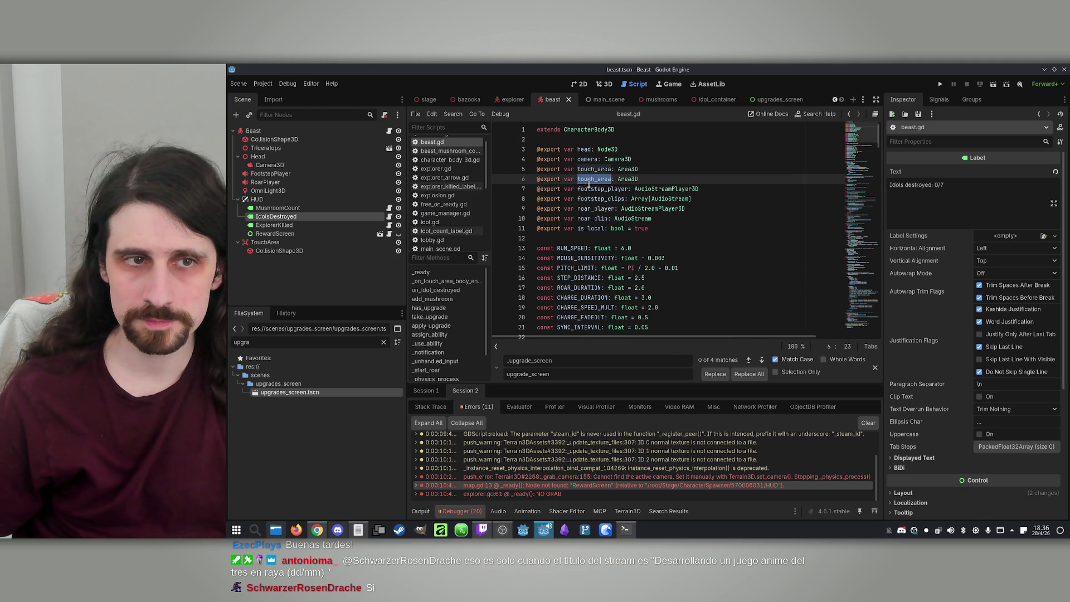
type("reward")
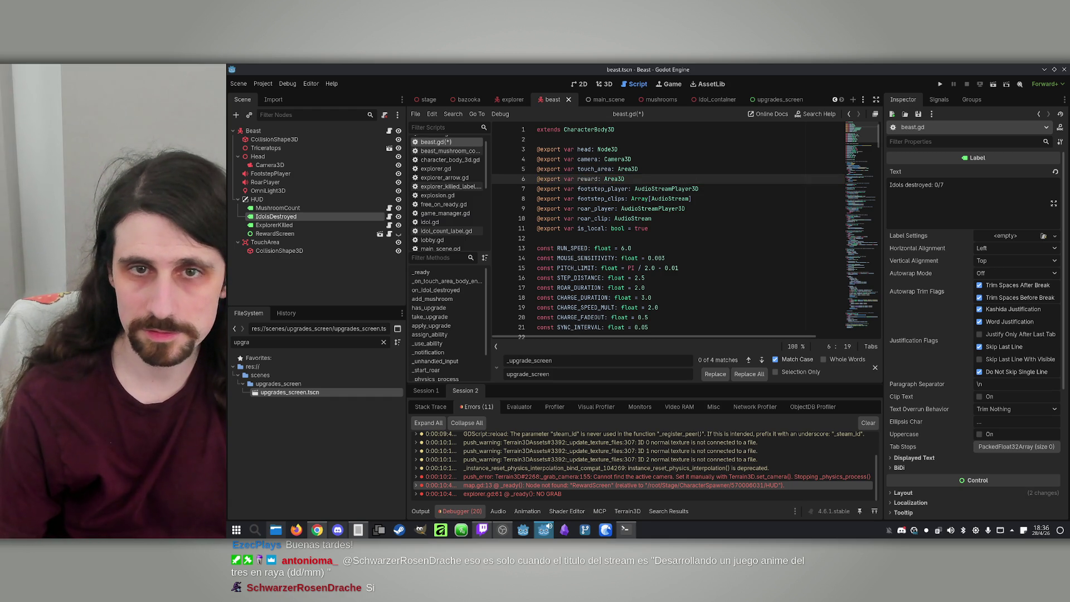
type("upgrades_screen: ")
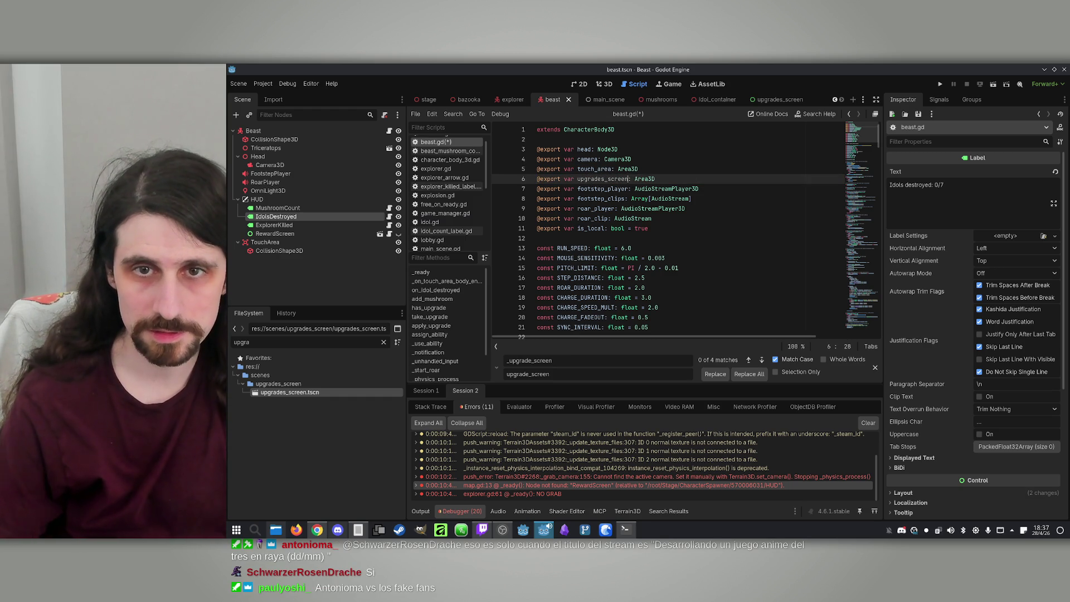
type("Control")
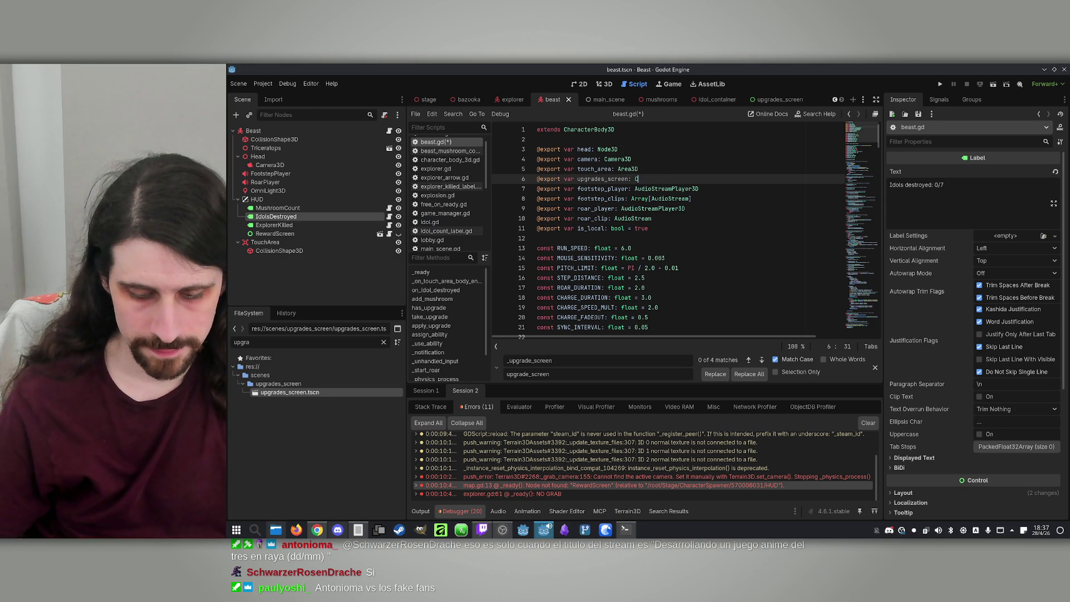
left_click(681, 161)
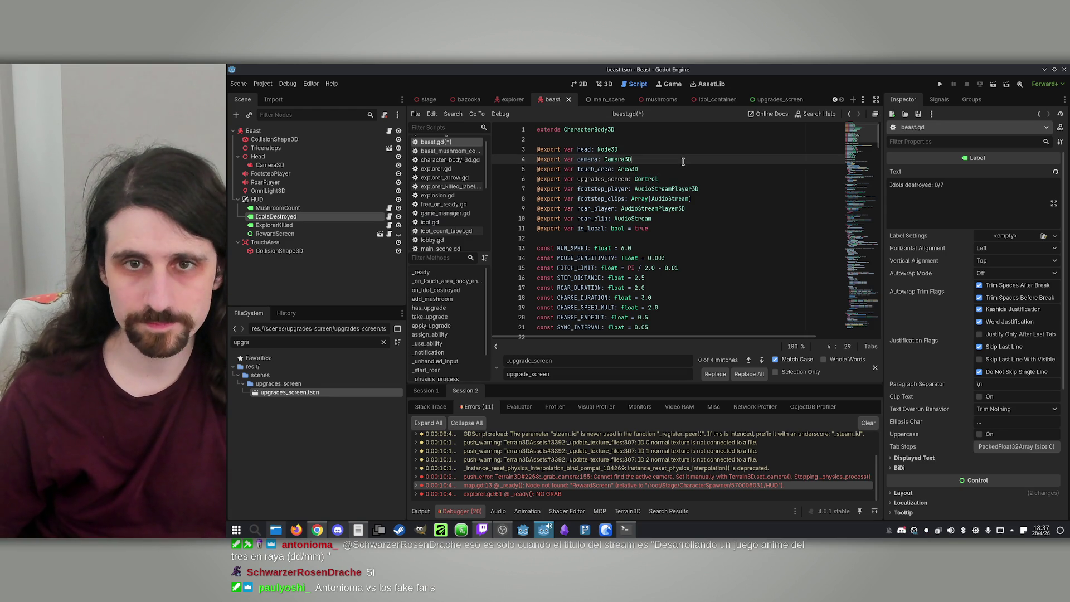
double_click(601, 179)
key("ctrl+s")
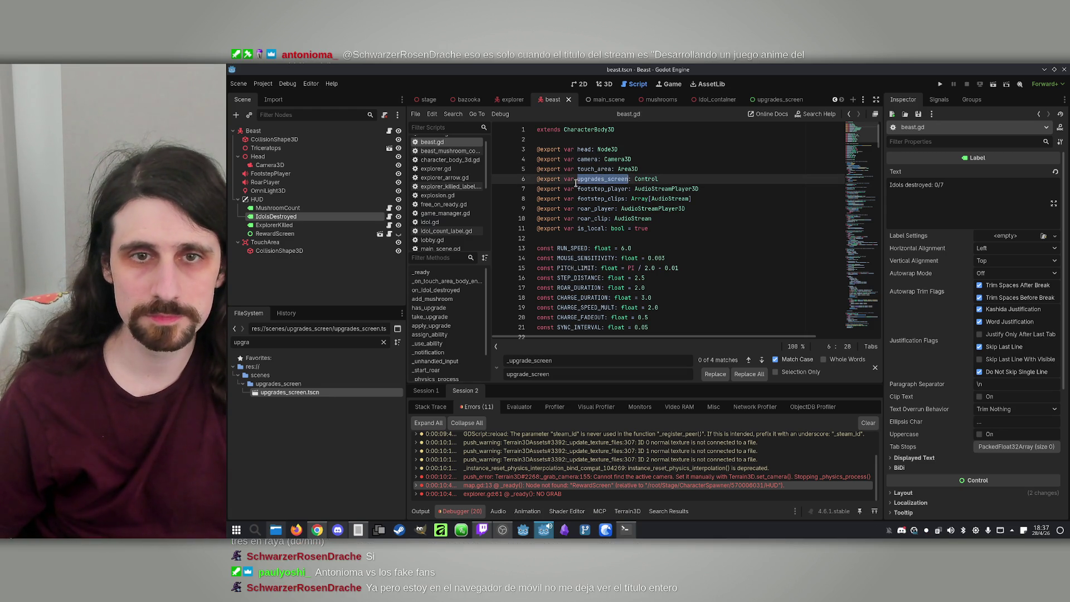
right_click(286, 234)
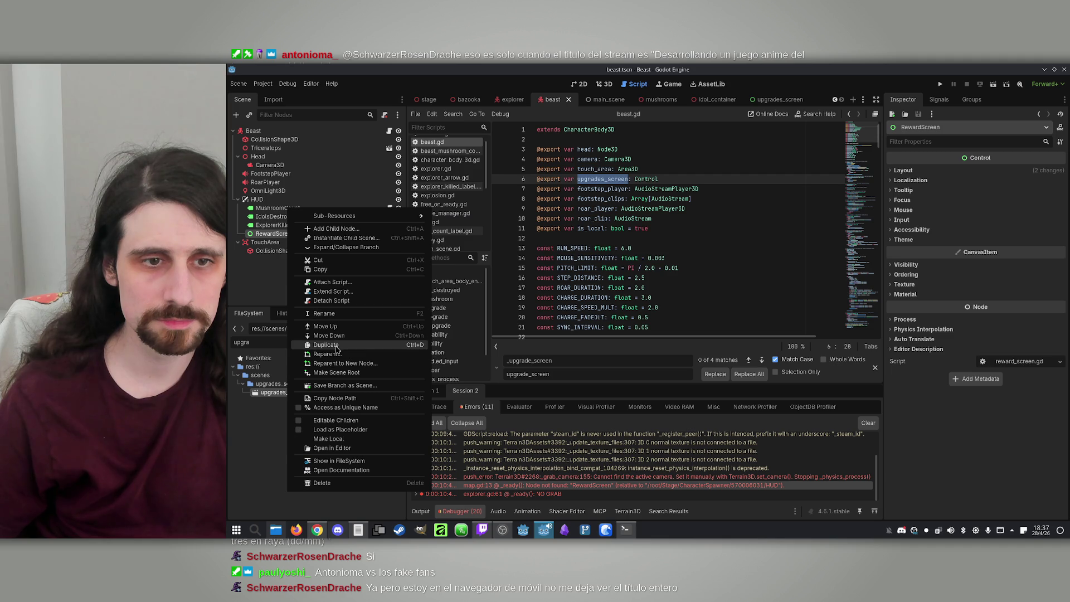
Step: Rename the beast HUD's RewardScreen node to UpgradesScreen, then go back to the explorer scene
key("Escape")
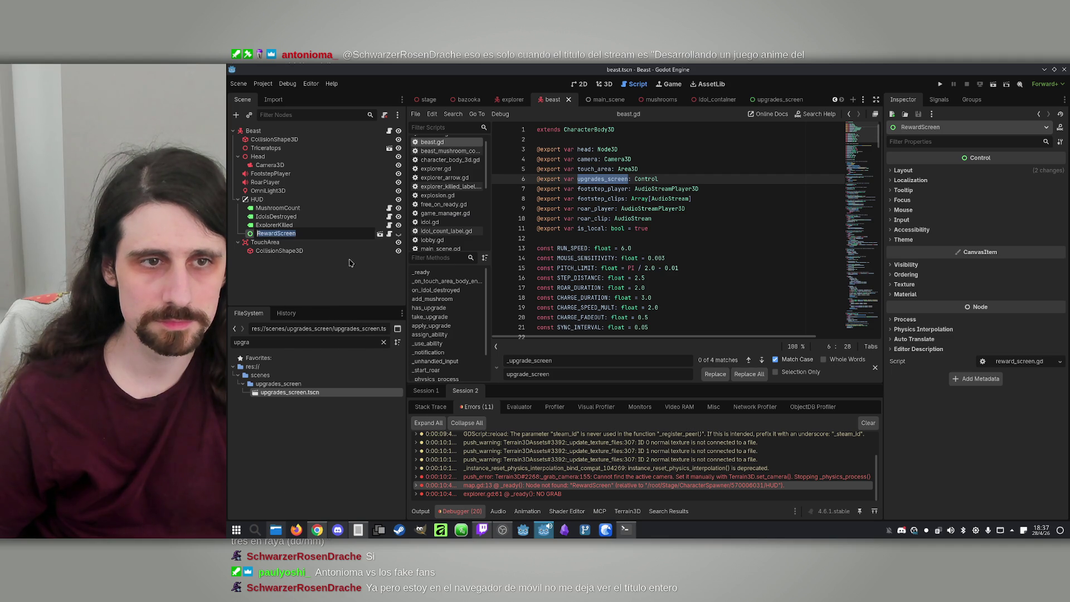
key("F2")
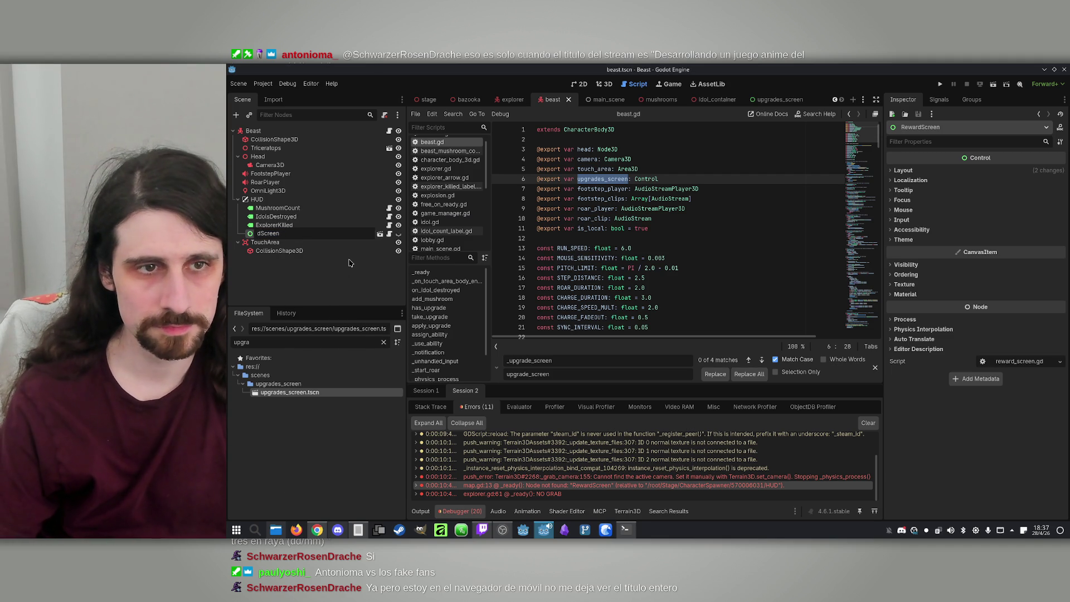
key("Delete")
type("Upgrade")
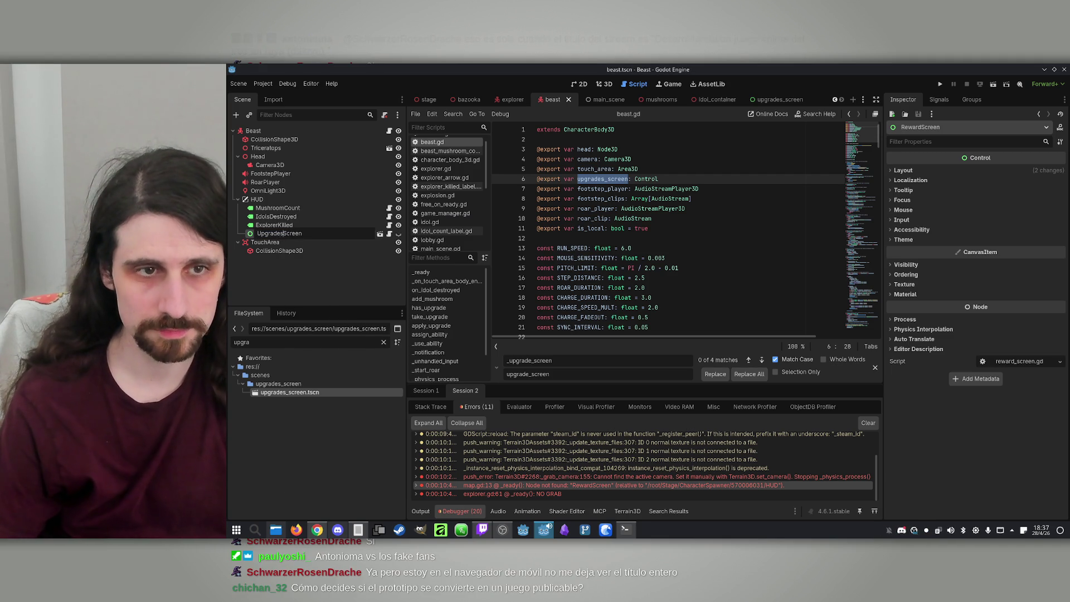
type("s")
key("Return")
double_click(585, 188)
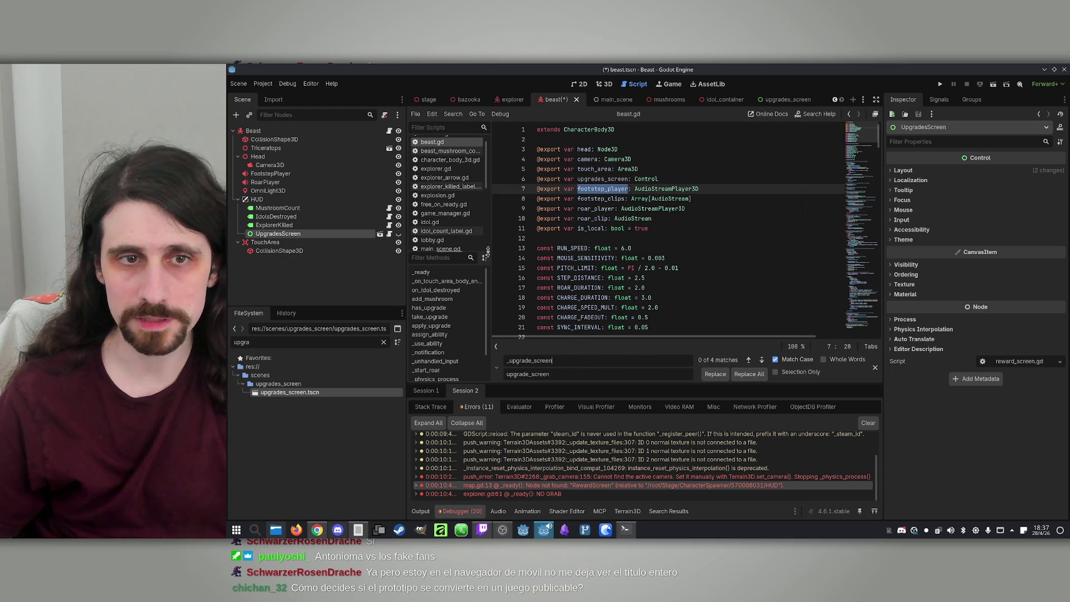
left_click(509, 100)
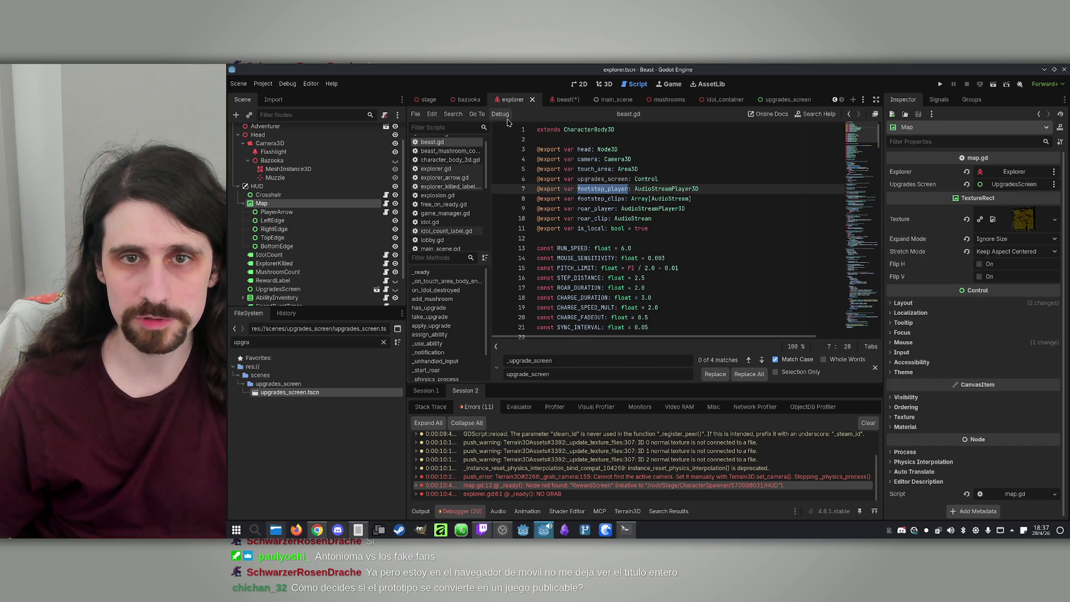
Step: Replace every upgrade_screen with upgrades_screen in map.gd
left_click(385, 203)
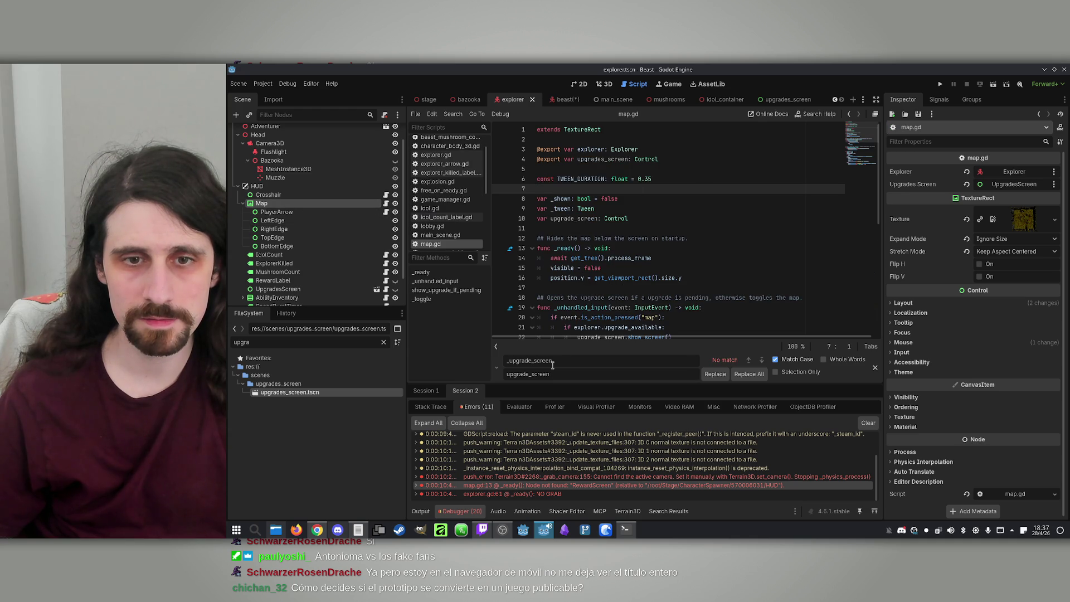
double_click(578, 218)
key("ctrl+f")
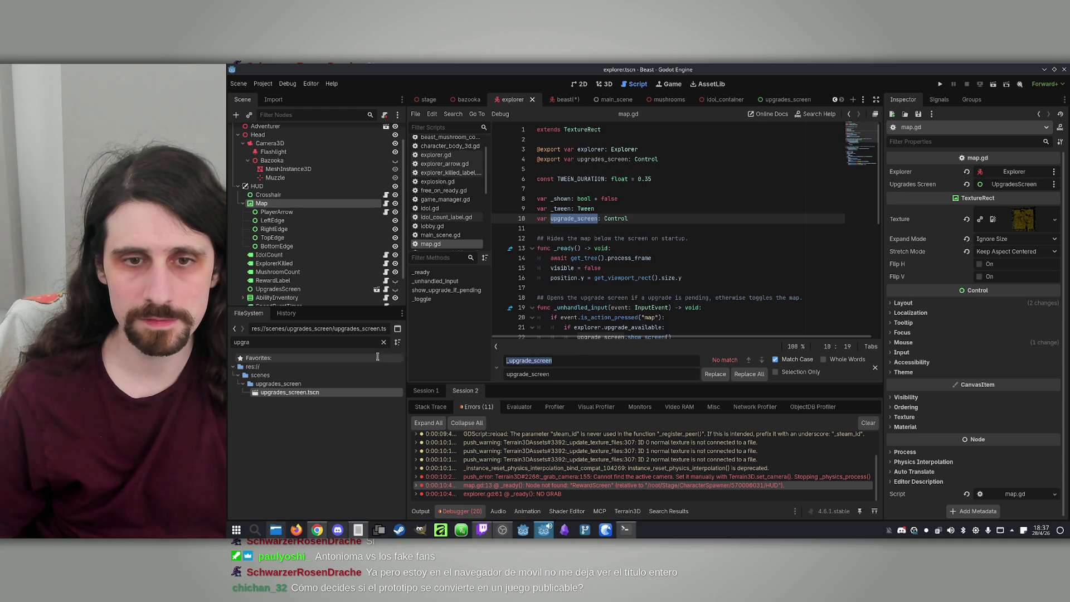
type("s")
left_click(749, 376)
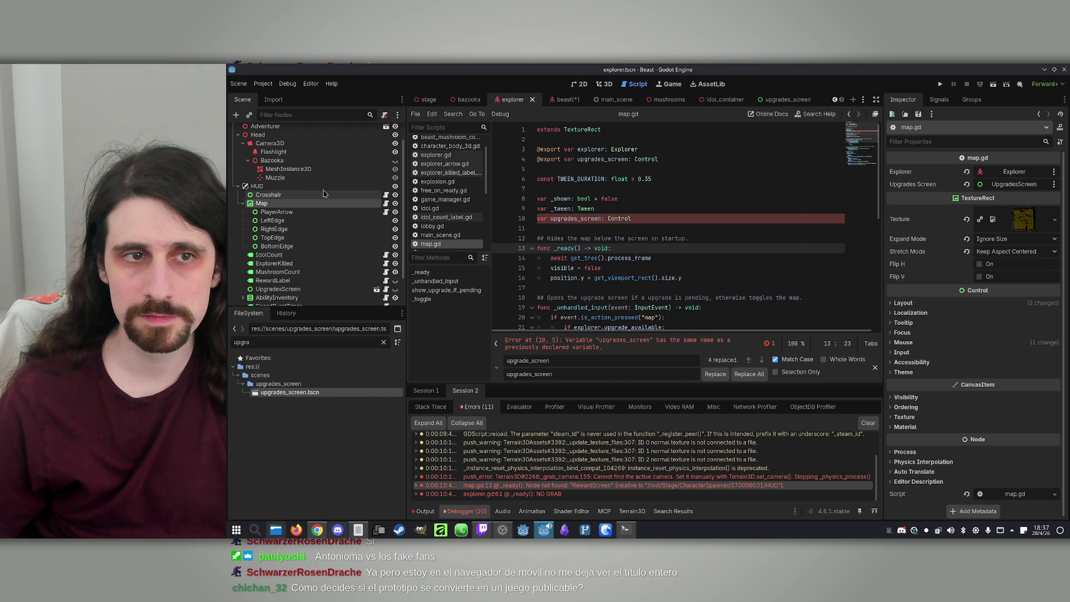
Step: Delete the duplicate upgrades_screen declaration on line 10 and return to the Beast scene
double_click(580, 220)
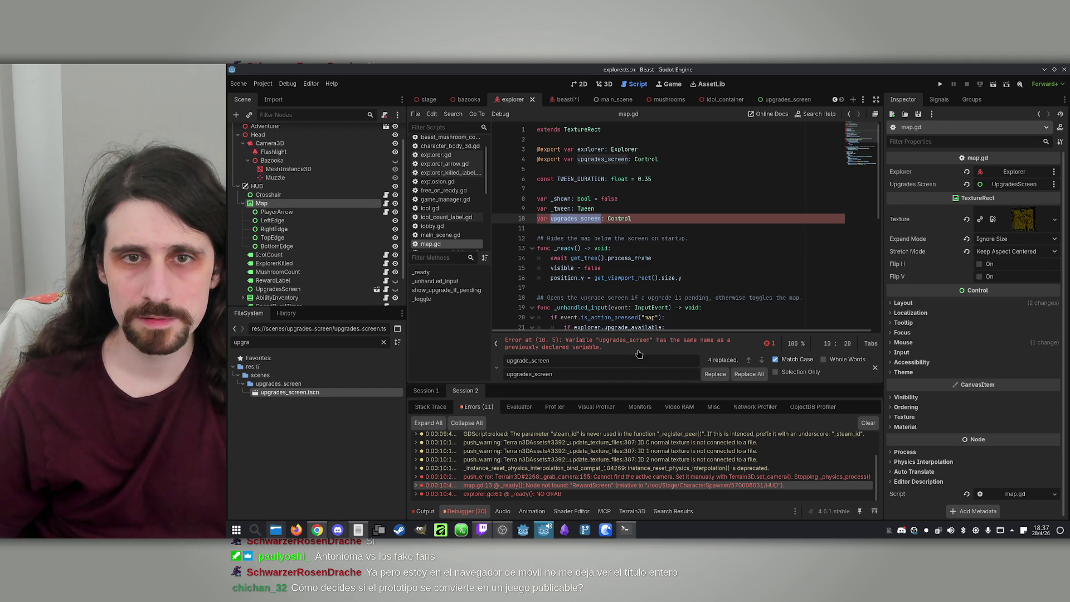
key("End")
key("shift+Home")
key("BackSpace")
key("BackSpace")
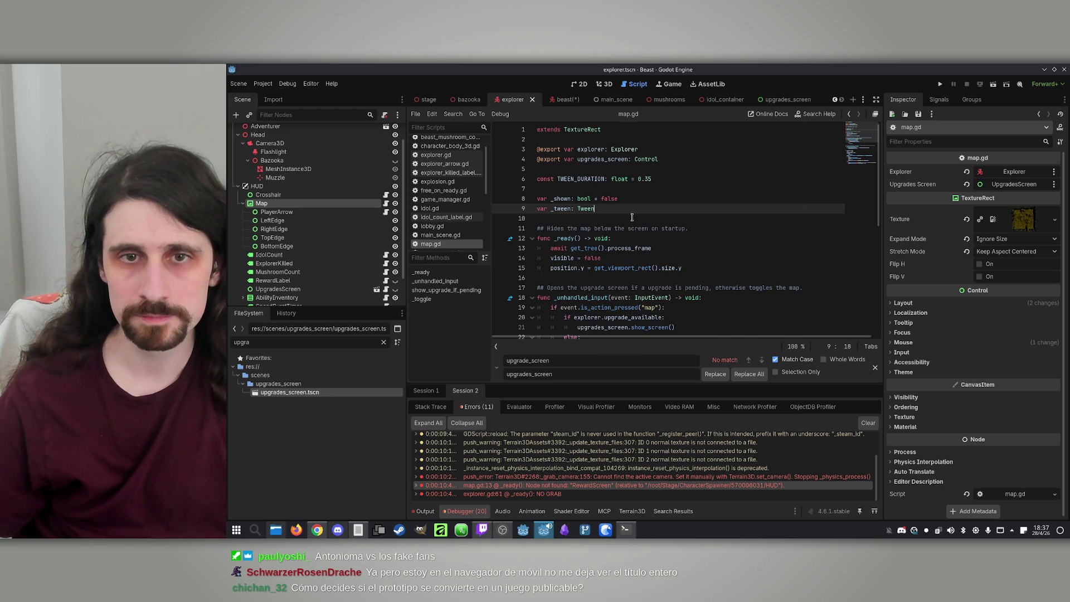
left_click(555, 101)
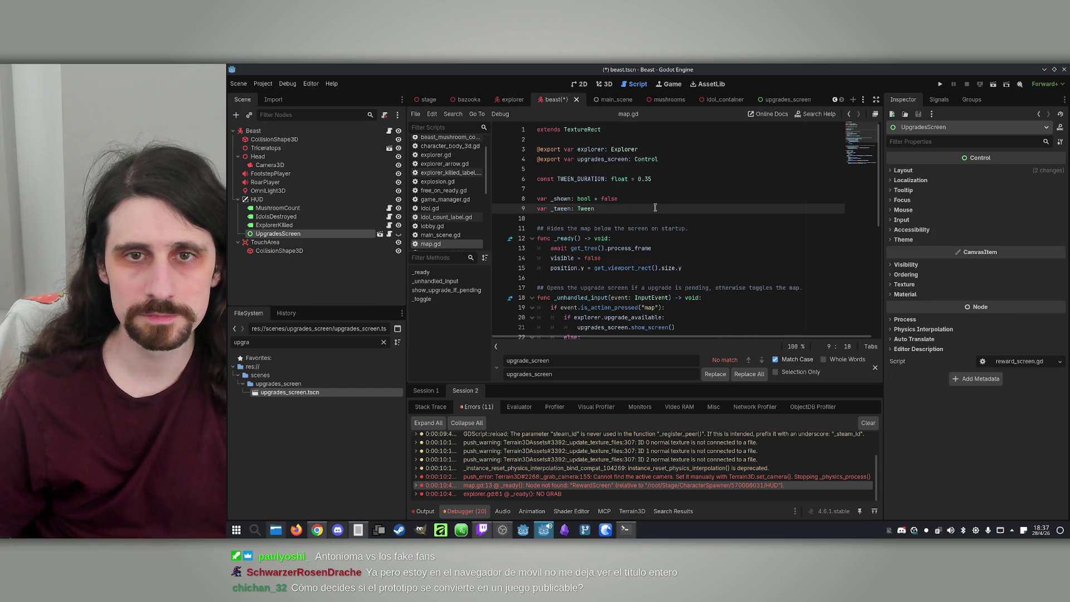
Step: Highlight the exported upgrades_screen usages, first in the explorer script, then in beast.gd
left_click(668, 153)
double_click(607, 159)
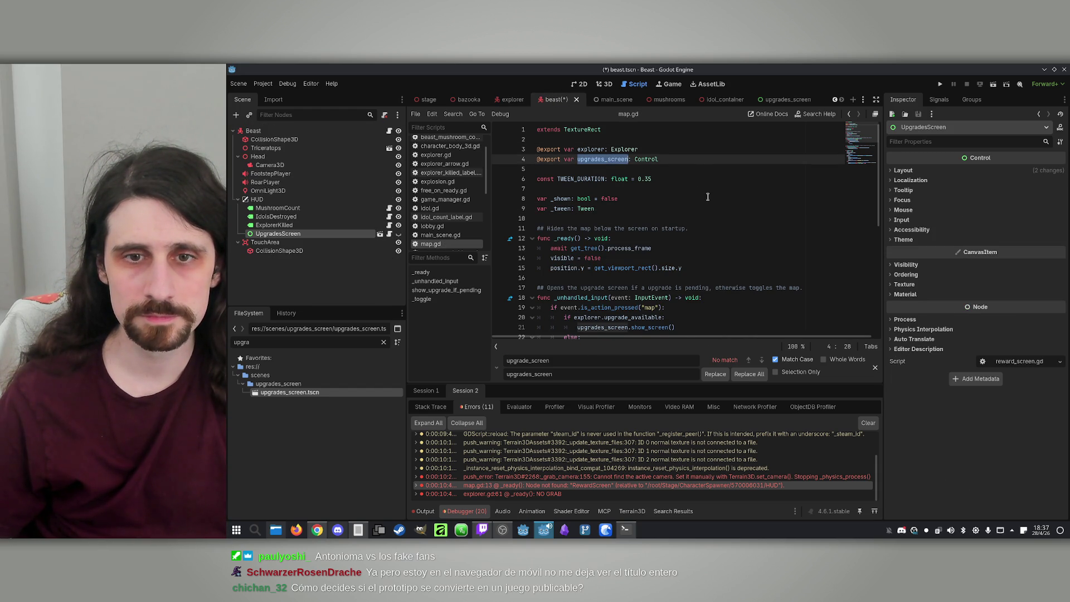
scroll(692, 212, "down", 3)
scroll(580, 311, "up", 3)
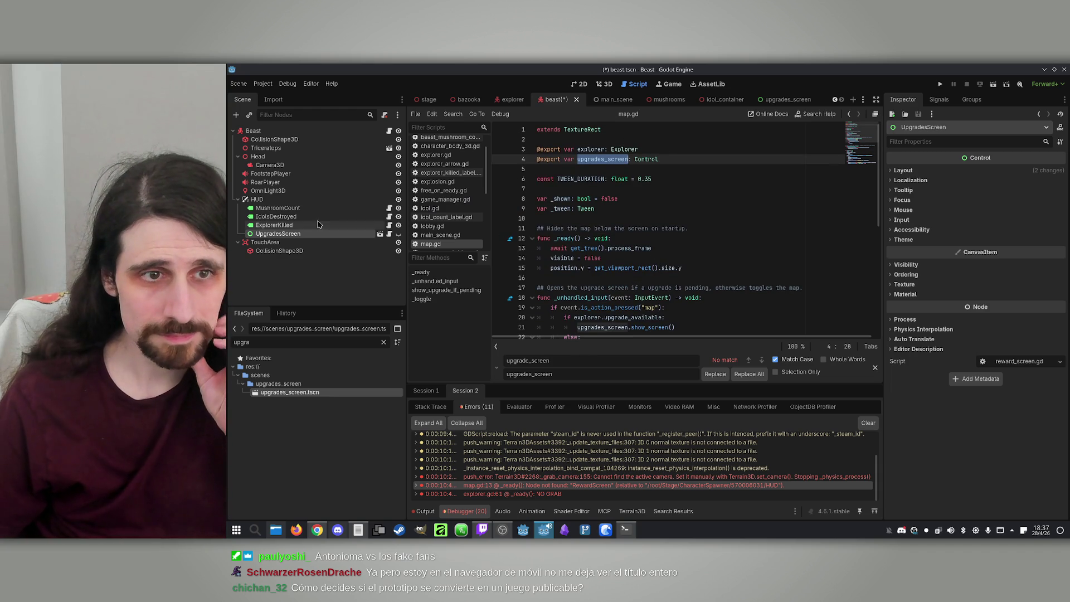
left_click(282, 133)
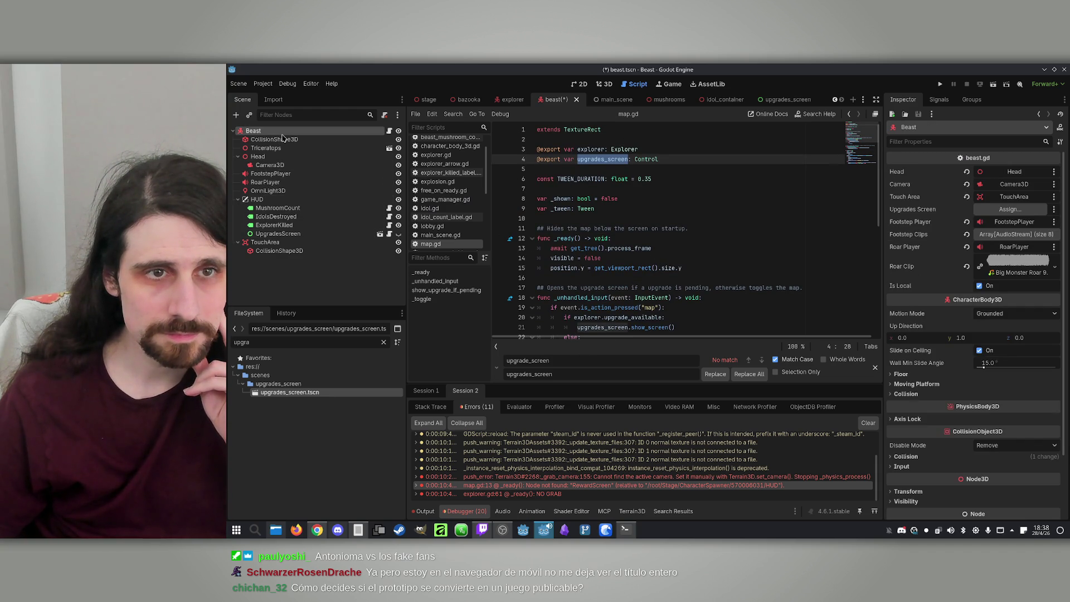
left_click(389, 131)
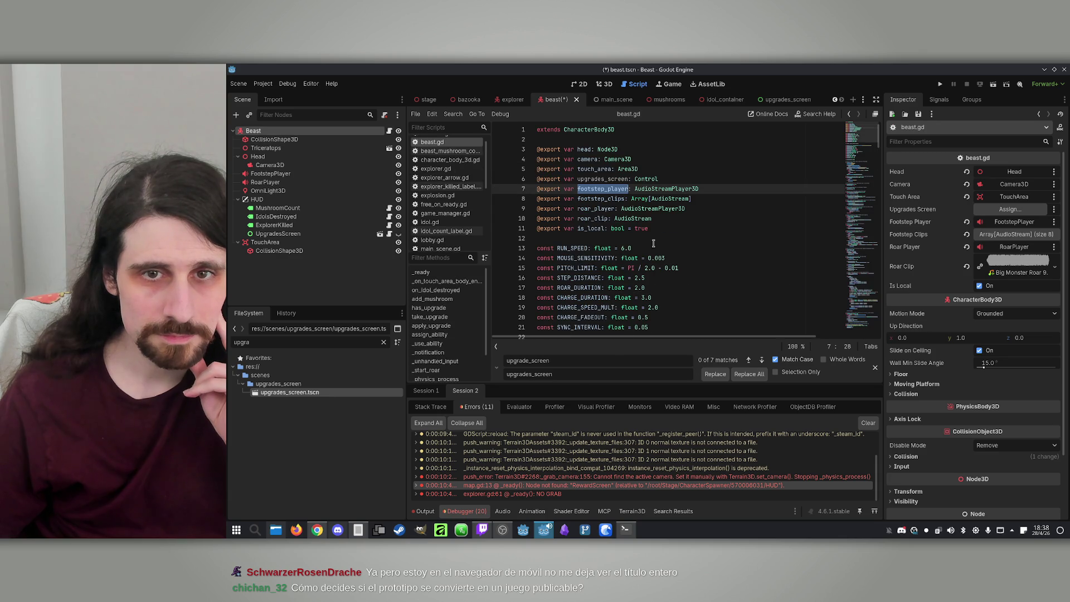
double_click(605, 179)
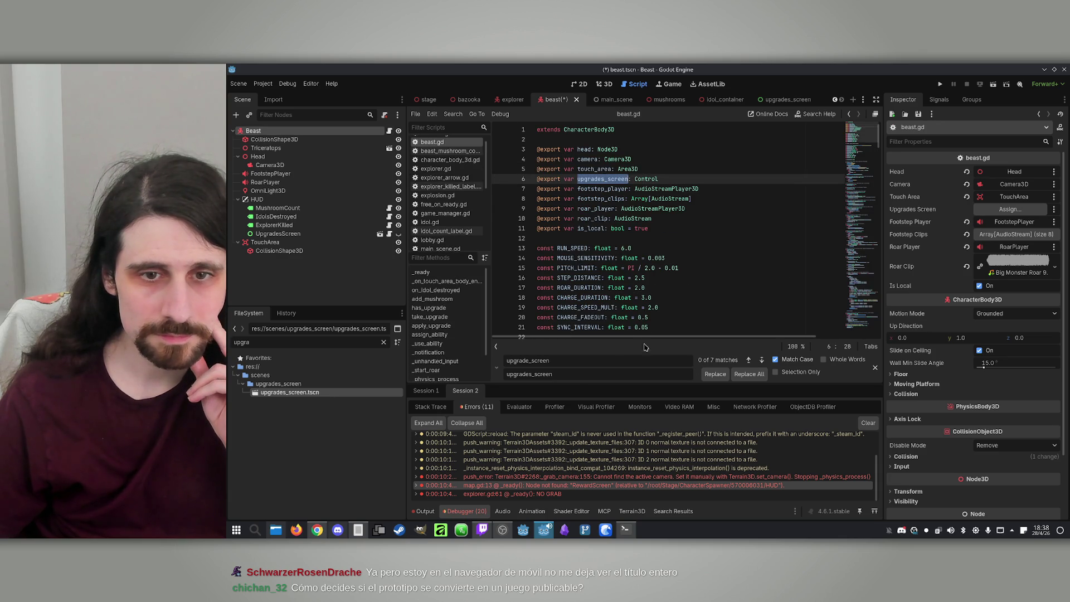
scroll(697, 296, "down", 9)
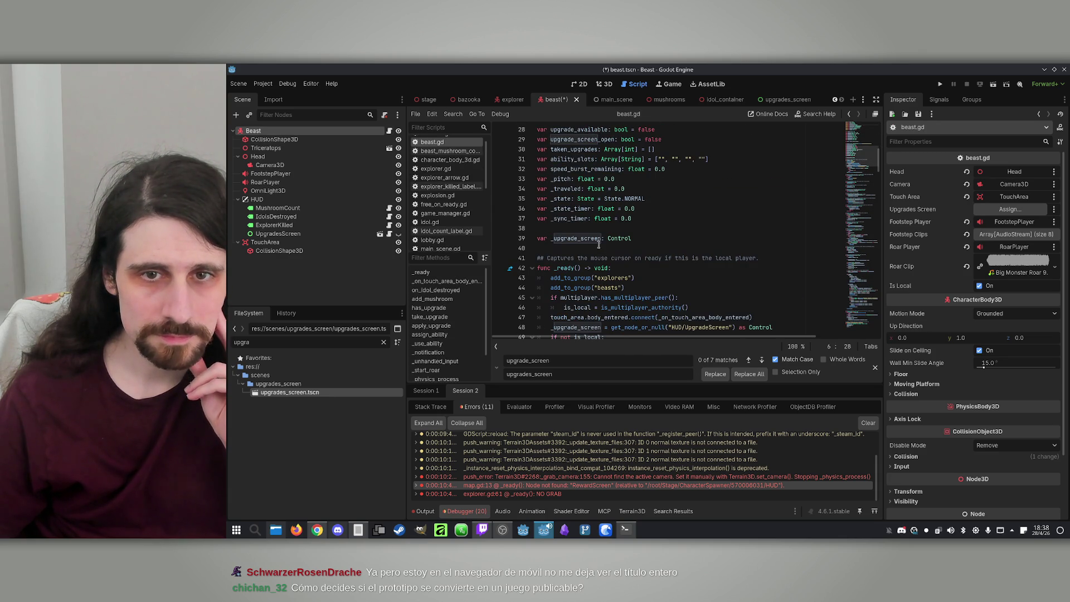
Step: Delete the _upgrade_screen declaration and replace every _upgrade_screen with upgrades_screen in beast.gd
triple_click(593, 239)
key("BackSpace")
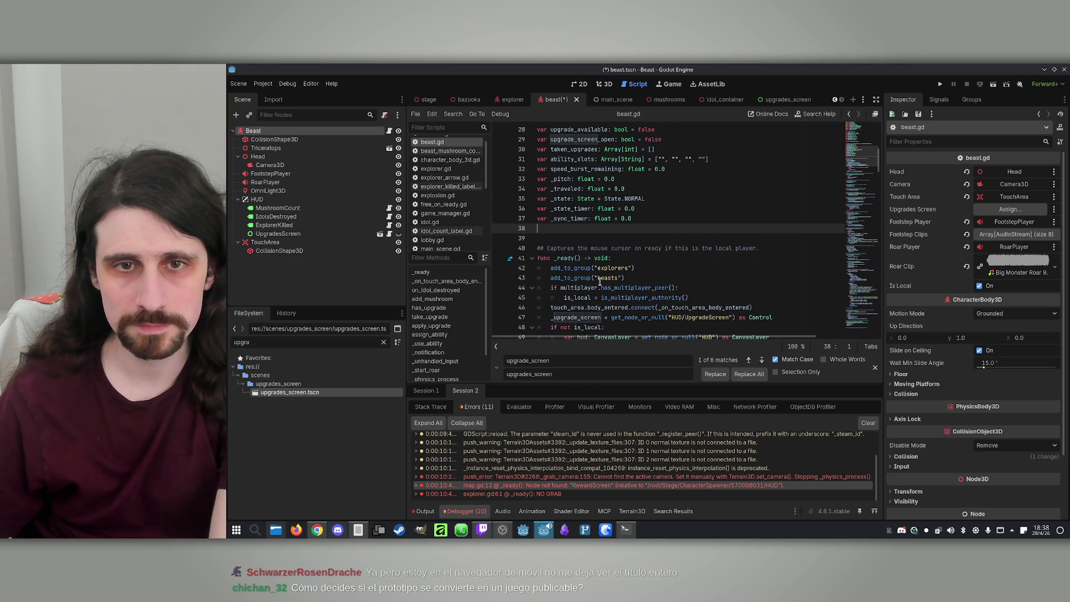
mouse_move(591, 287)
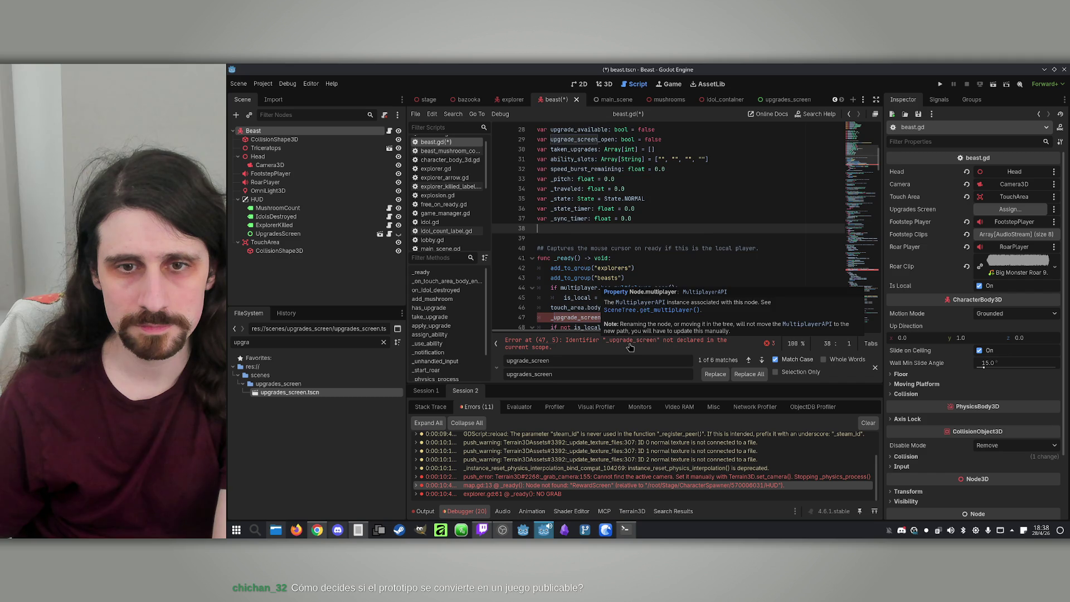
left_click(630, 343)
double_click(568, 228)
key("ctrl+r")
left_click(748, 374)
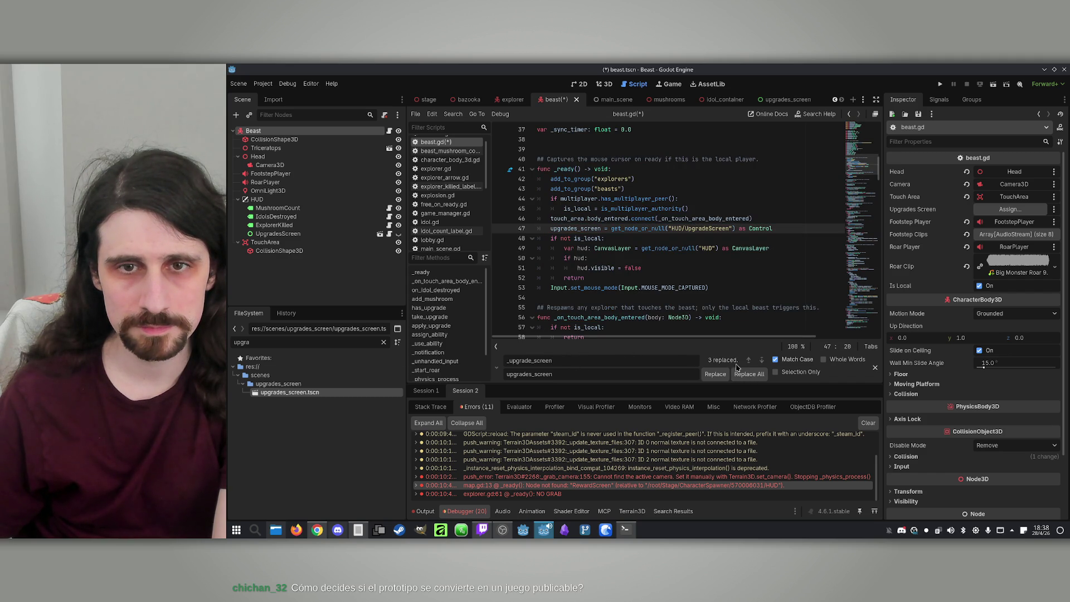
Step: Remove the HUD get_node_or_null lookup on line 47 and save beast.gd
left_click(772, 227)
left_click_drag(773, 228, 517, 228)
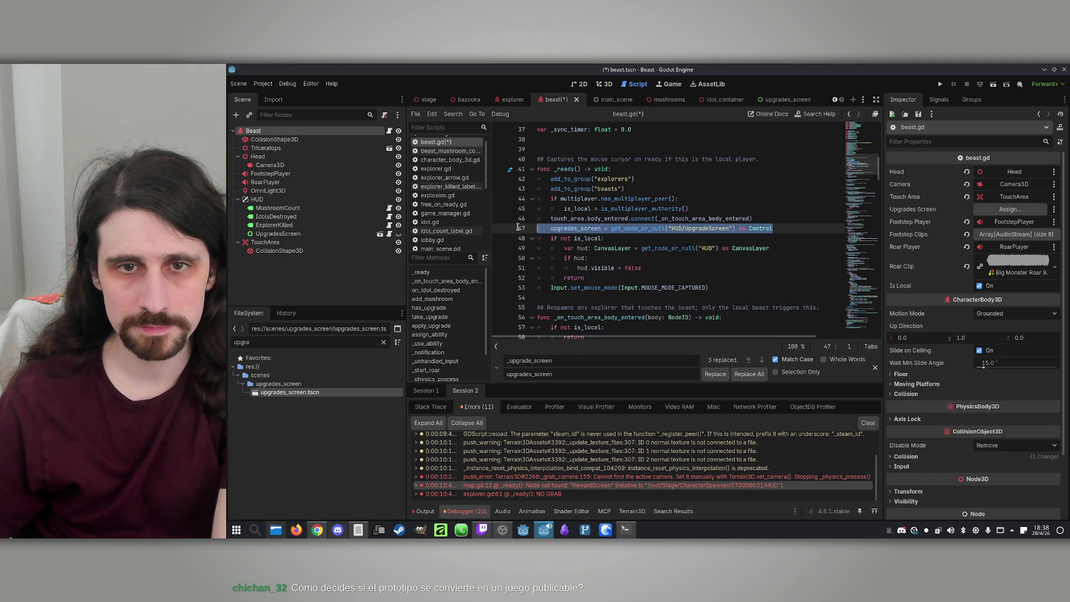
key("BackSpace")
key("BackSpace")
left_click(713, 252)
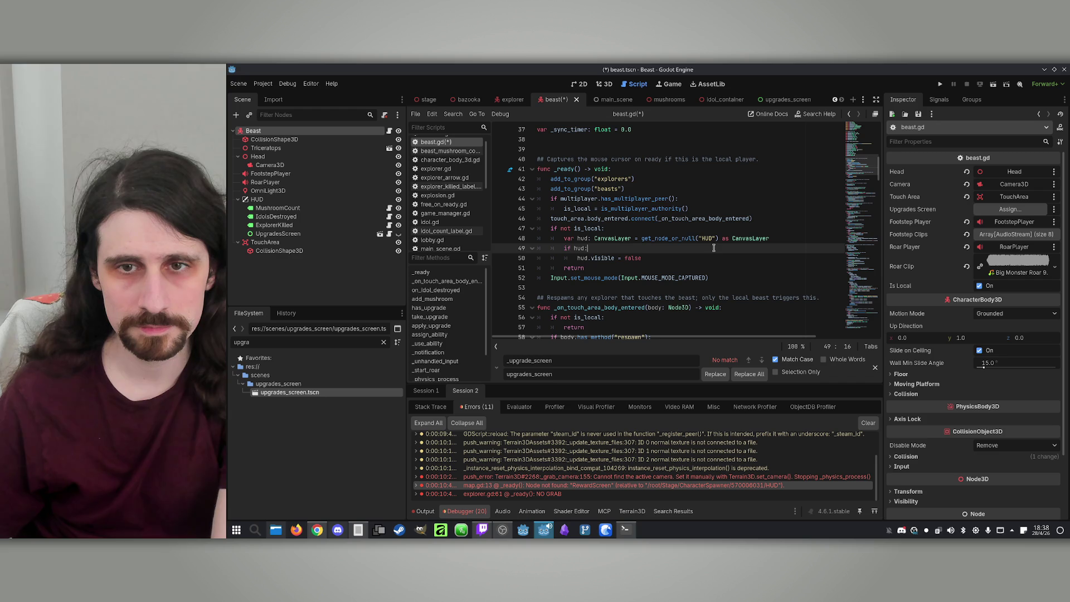
left_click(713, 257)
scroll(712, 257, "down", 3)
key("ctrl+s")
Step: Scroll through beast.gd to review the remaining upgrades_screen references
left_click(713, 255)
scroll(712, 255, "down", 14)
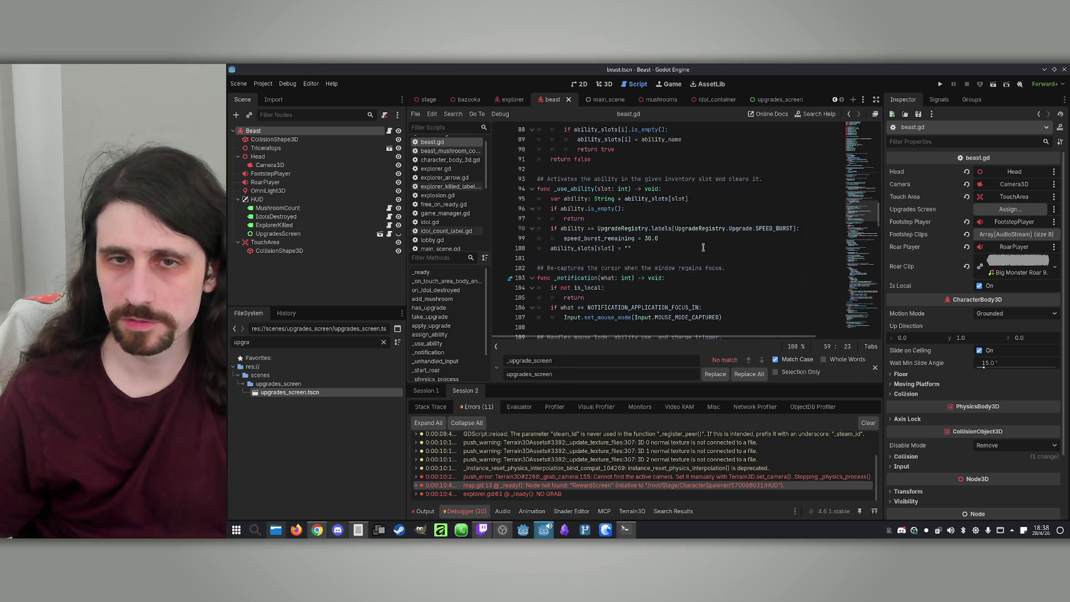
scroll(708, 250, "down", 20)
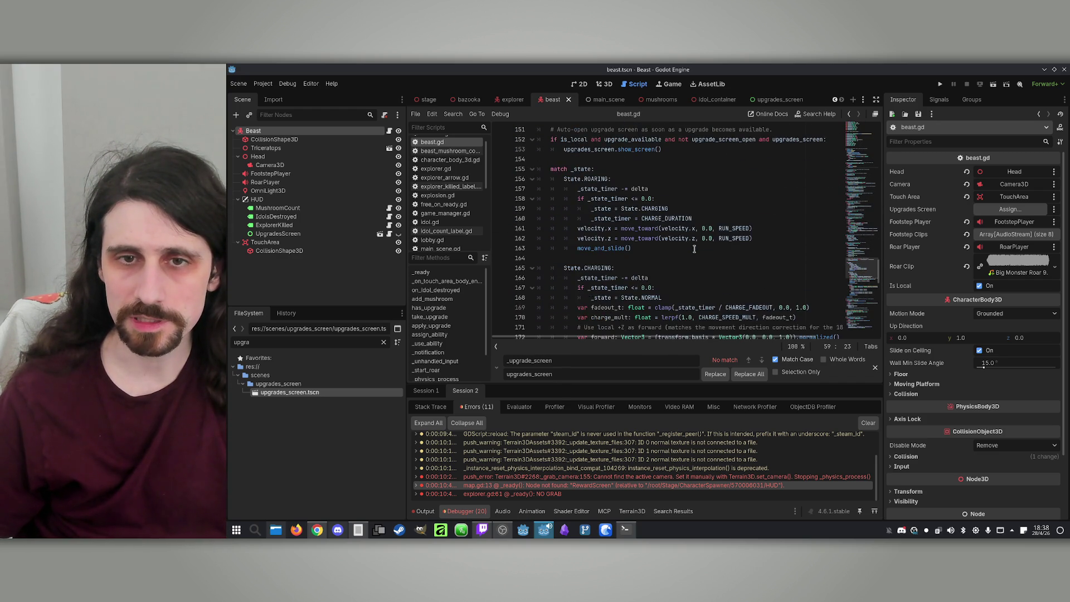
scroll(694, 249, "up", 20)
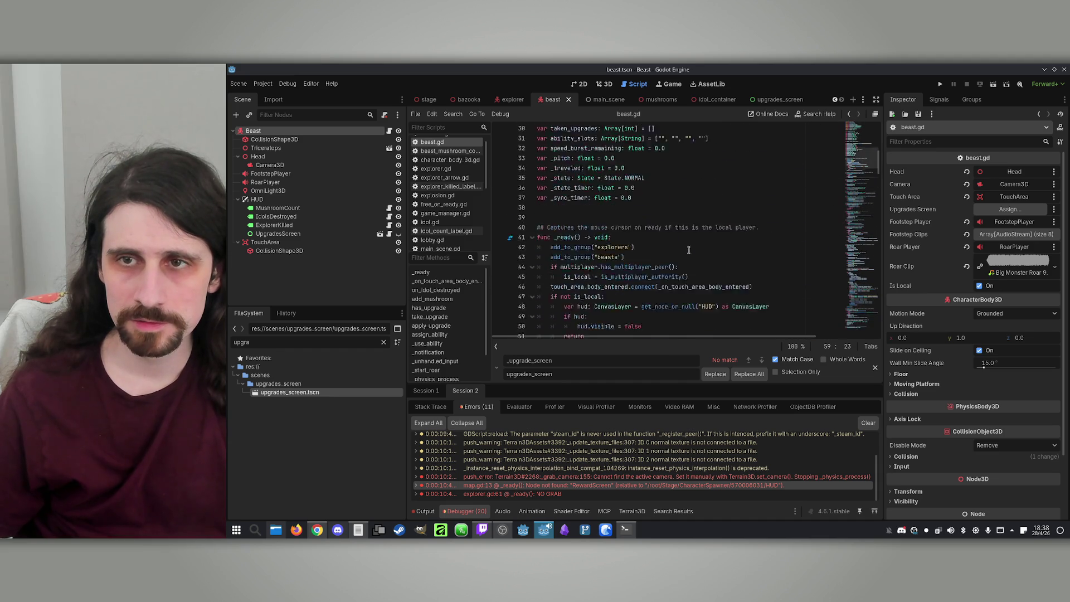
scroll(682, 249, "down", 20)
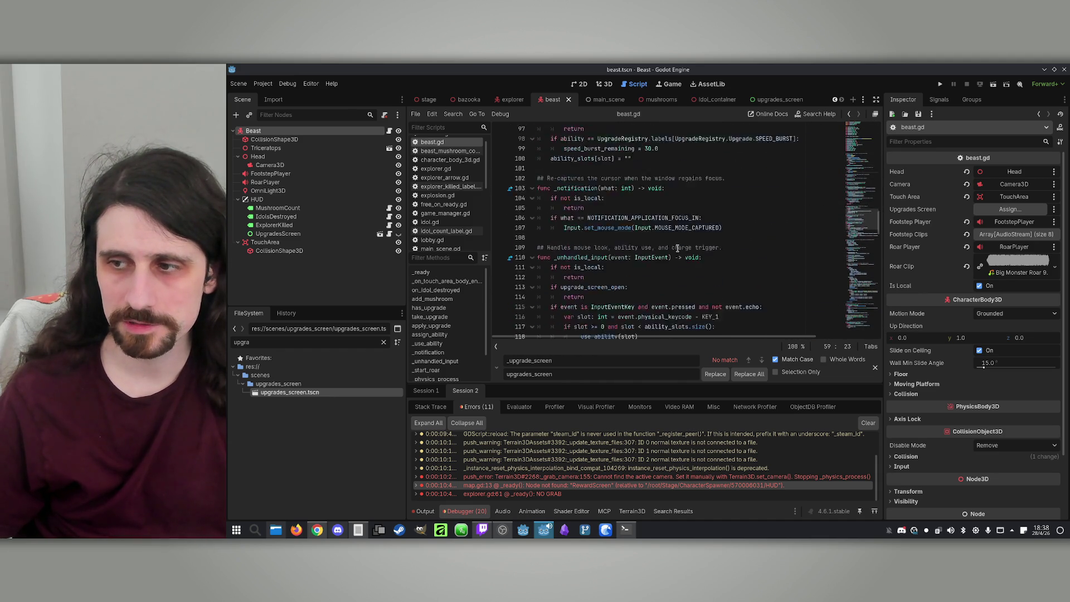
scroll(675, 247, "down", 20)
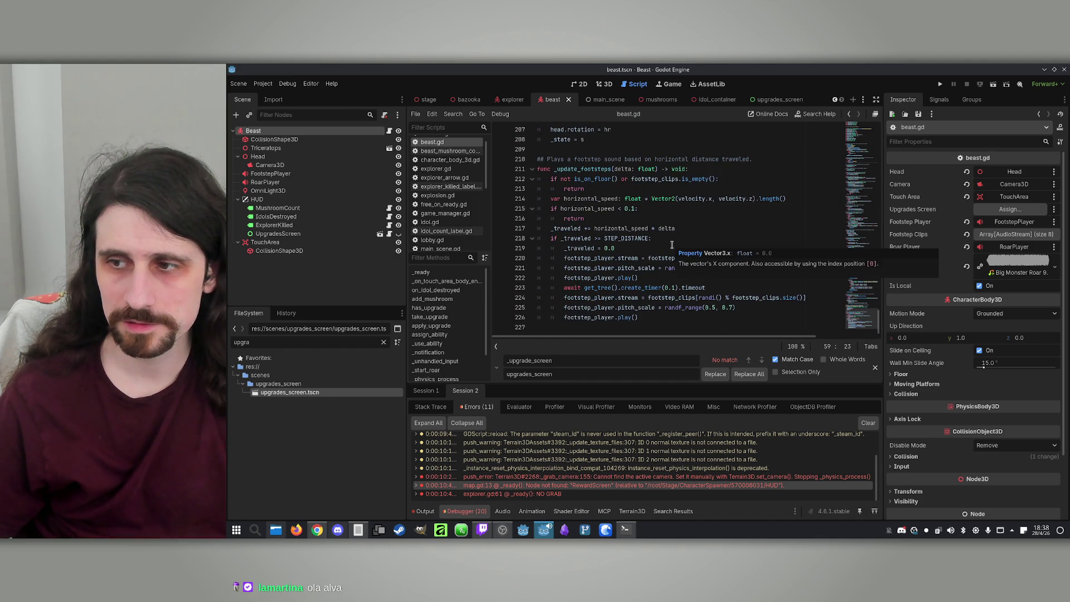
scroll(671, 245, "up", 3)
left_click(684, 231)
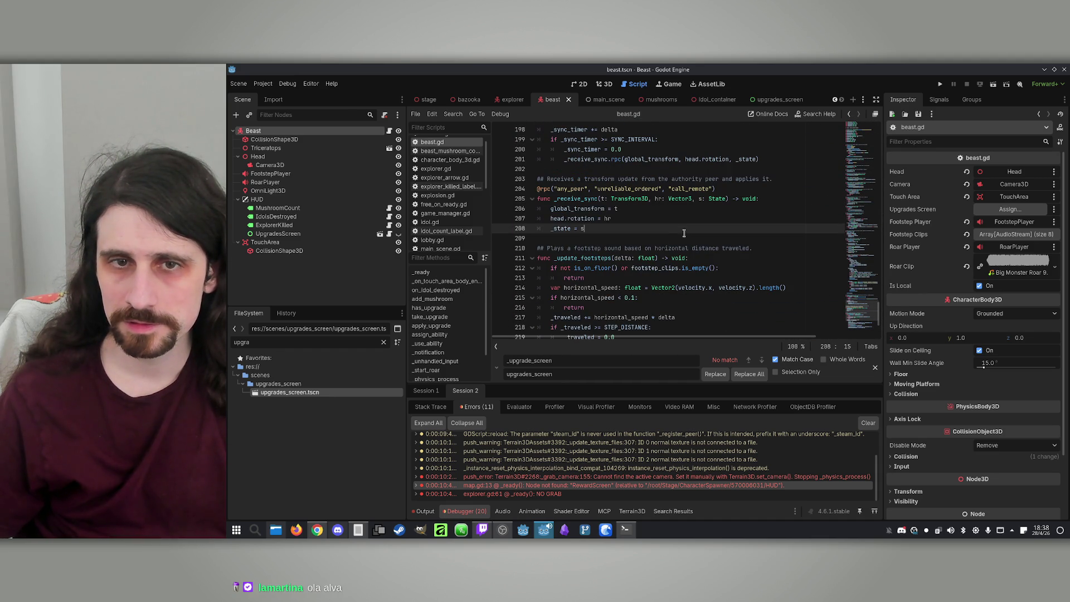
scroll(675, 228, "down", 3)
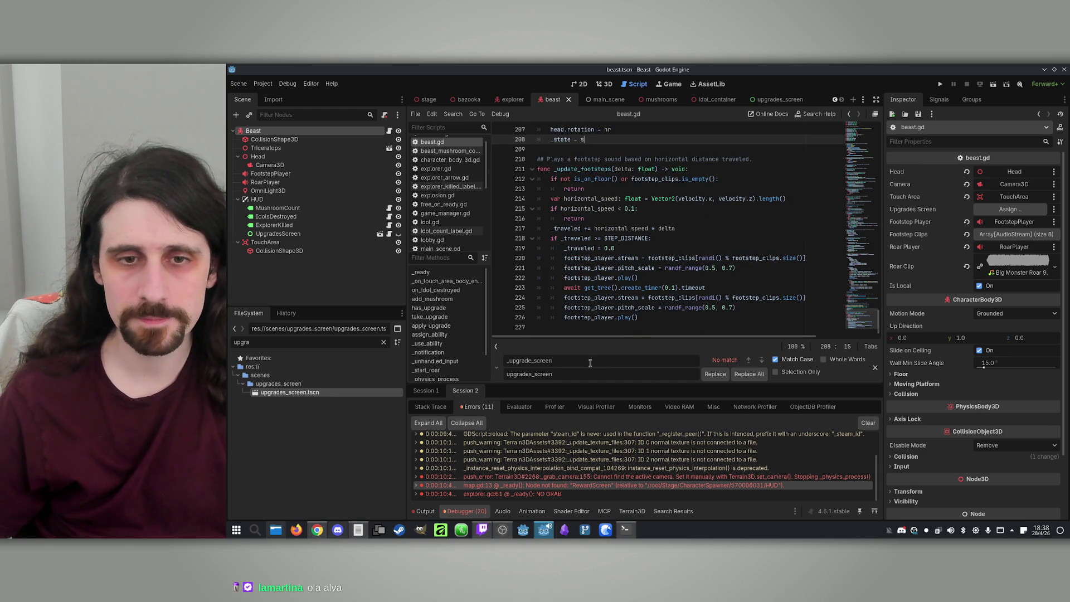
Step: Search for 'upgrade_ava' to reach the upgrade_available check that opens upgrades_screen on line 152
left_click_drag(579, 363, 506, 363)
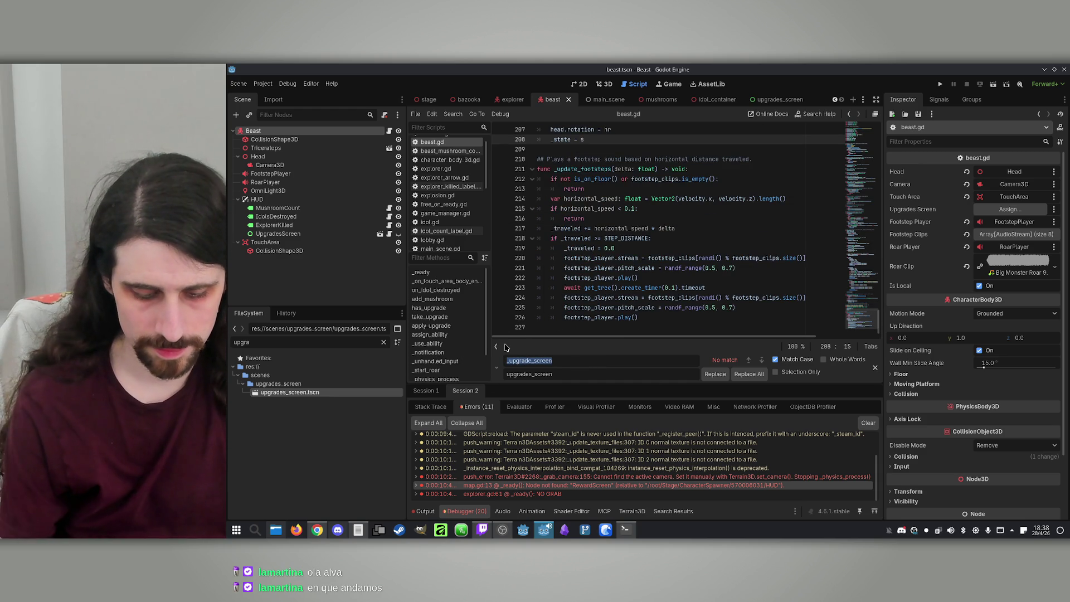
key("ctrl+f")
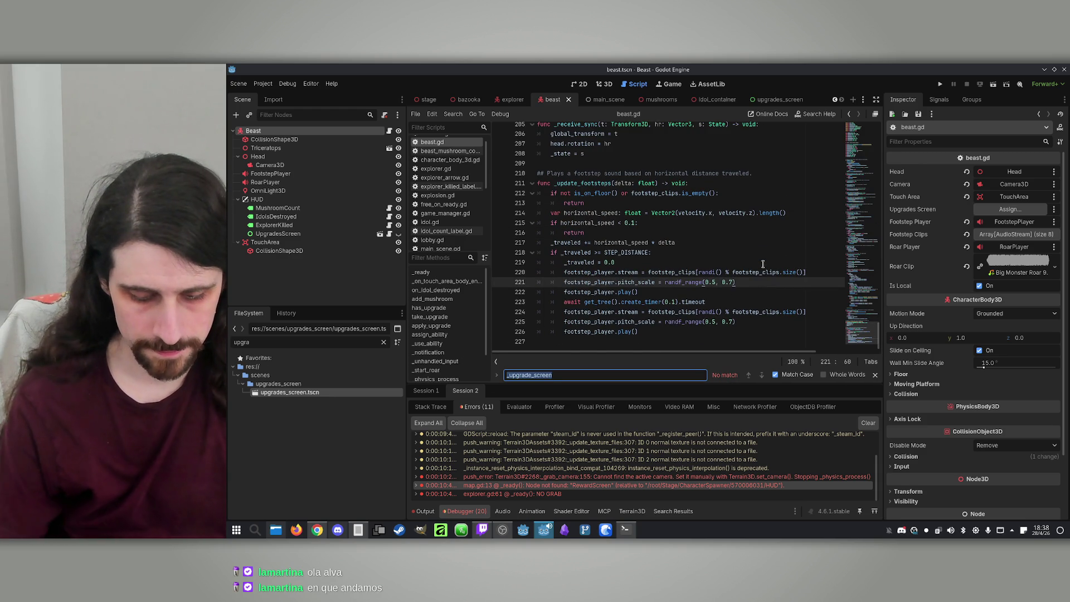
type("upgrade_ava")
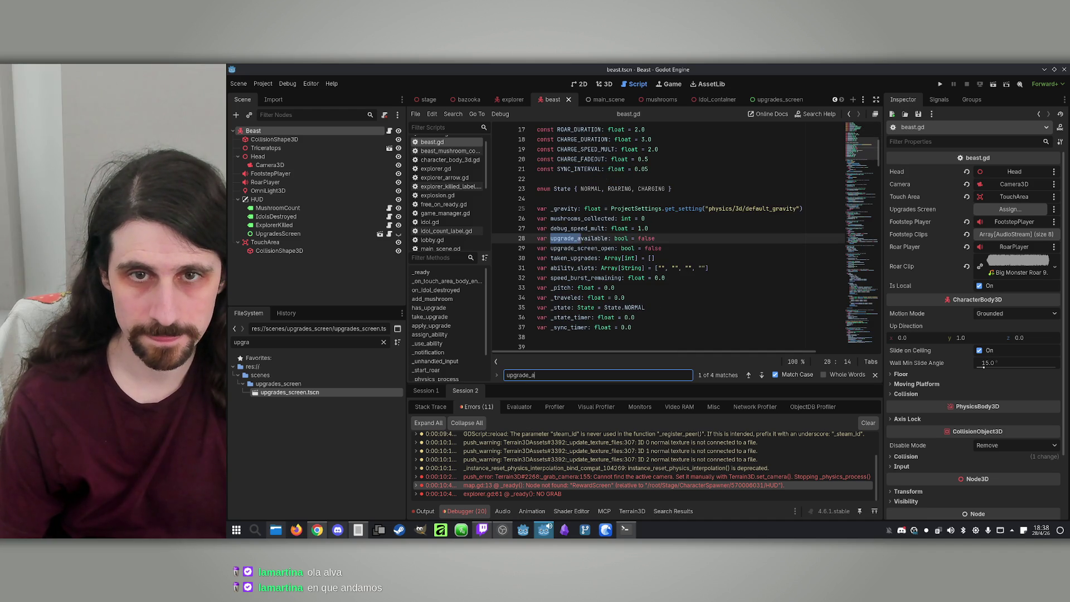
key("Return")
key("Return")
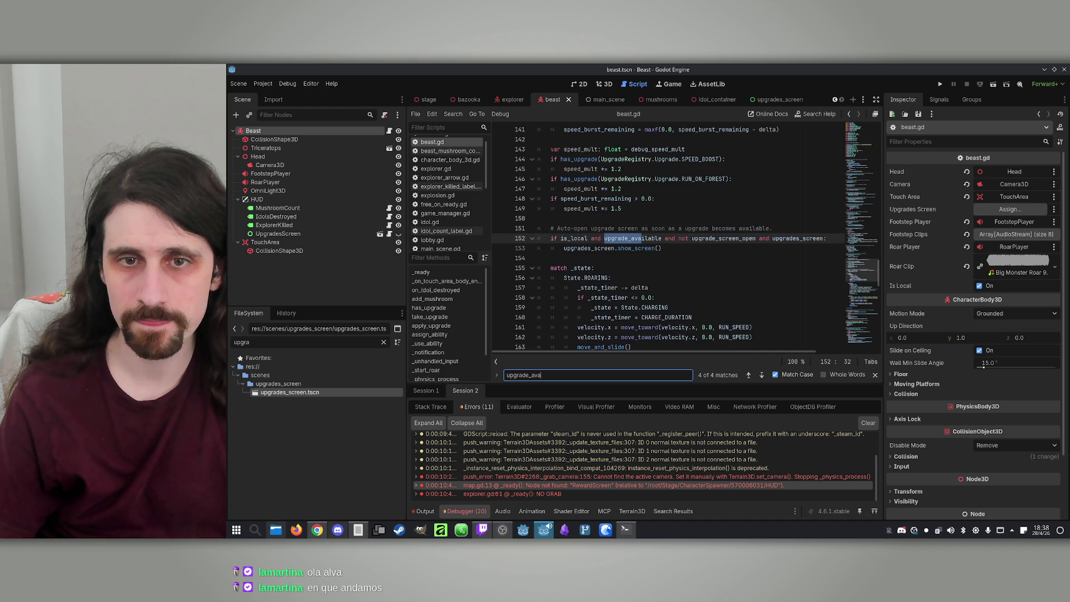